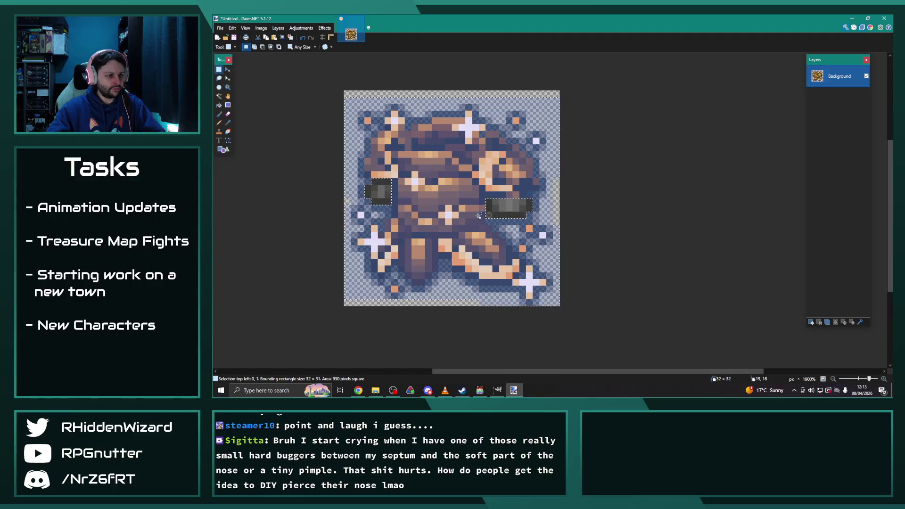
Step: Lower the sprite's saturation to 43 with Hue/Saturation for a muted brown tone
left_click(301, 29)
left_click(311, 90)
left_click_drag(541, 155, 663, 112)
mouse_move(658, 149)
left_mouse_down()
mouse_move(637, 150)
mouse_move(666, 133)
mouse_move(630, 133)
mouse_move(694, 135)
mouse_move(653, 136)
mouse_move(663, 167)
mouse_move(640, 154)
left_mouse_up()
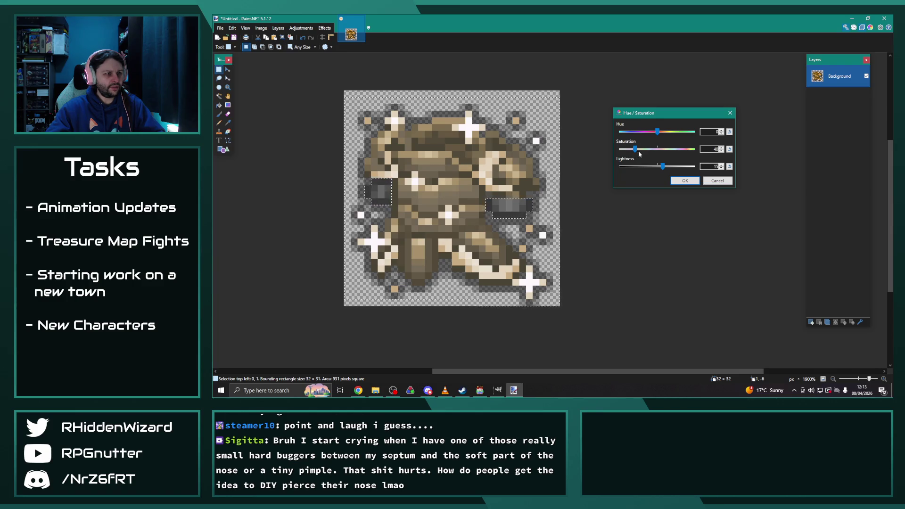
left_click(685, 181)
key("ctrl+z")
key("ctrl+y")
Step: Select the whole 32x32 sprite and paste it into the 512x1824 IconSet image in GIMP
scroll(641, 212, "down", 2)
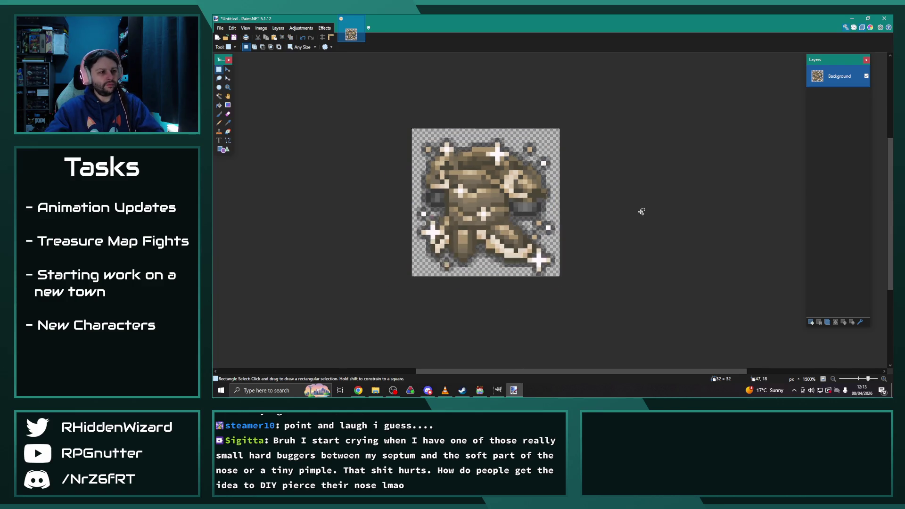
scroll(641, 212, "down", 4)
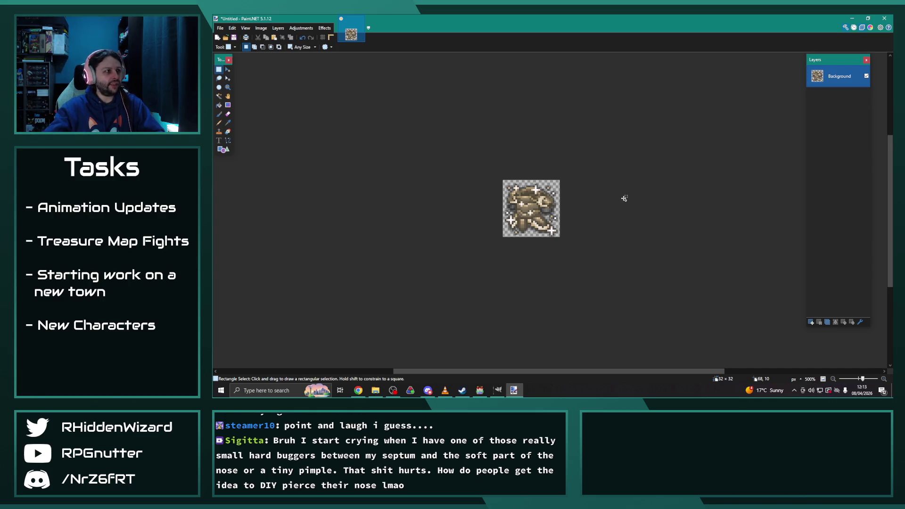
key("ctrl+a")
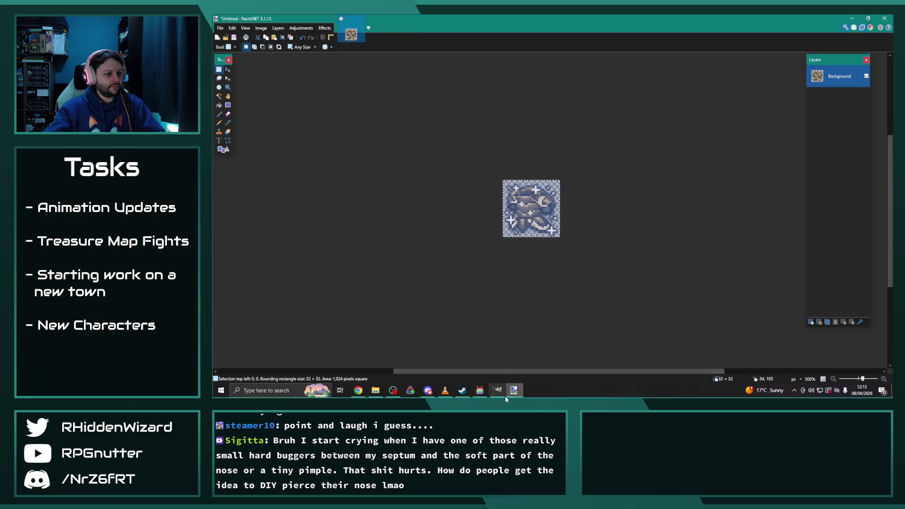
left_click(498, 390)
key("alt+1")
key("ctrl+v")
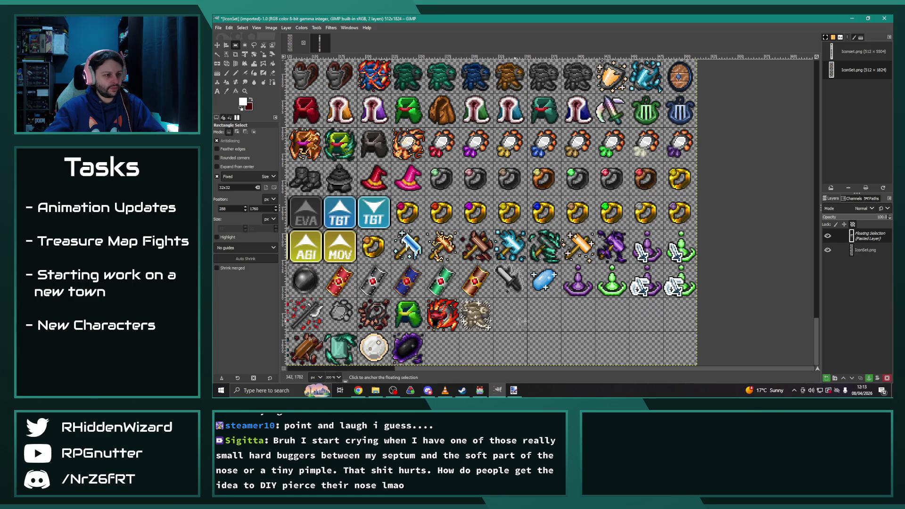
Step: Anchor the pasted sprite into IconSet.png and select the next empty 32x32 cell
left_click(578, 307)
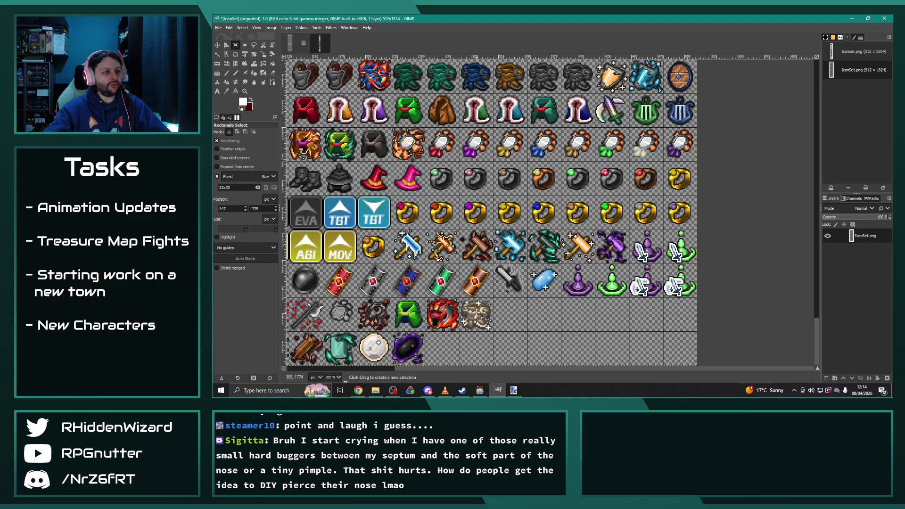
left_click_drag(511, 368, 409, 367)
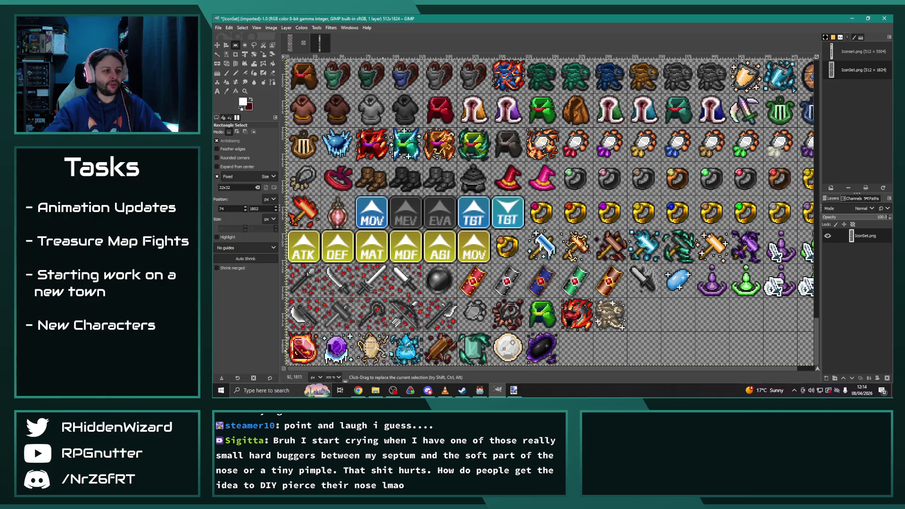
left_click(644, 315)
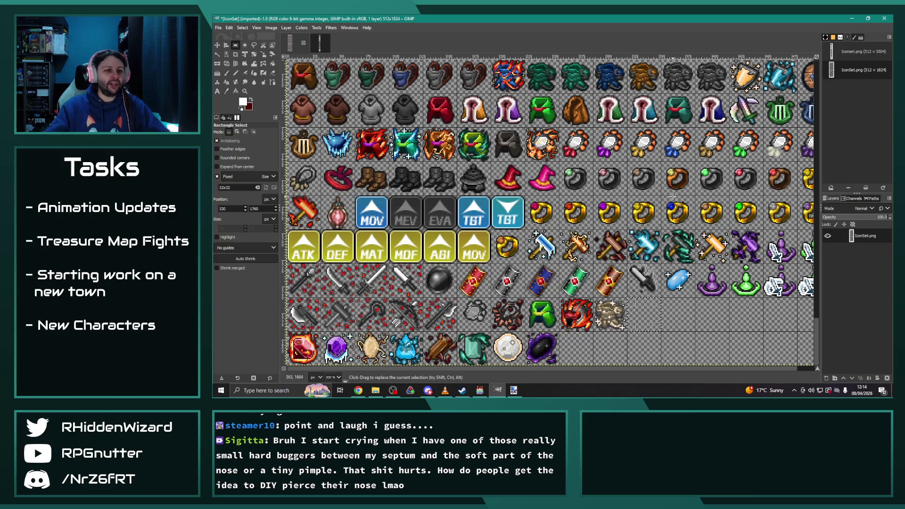
scroll(743, 368, "right", 1)
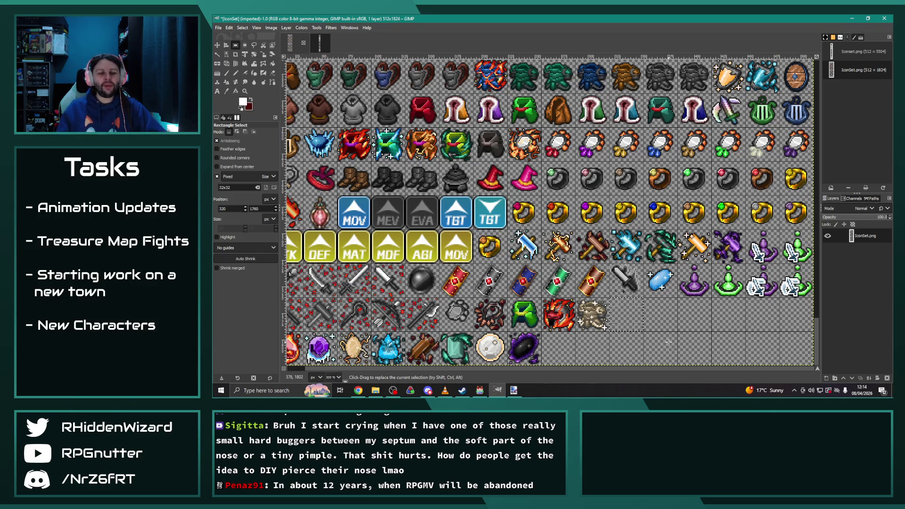
Step: Dismiss GIMP's File menu without choosing anything and switch to RPG Maker MV
left_click(219, 27)
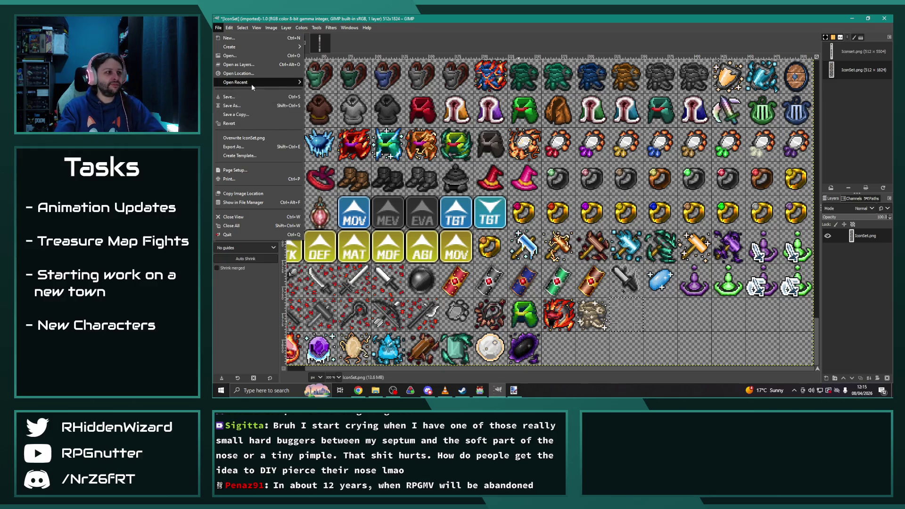
key("Escape")
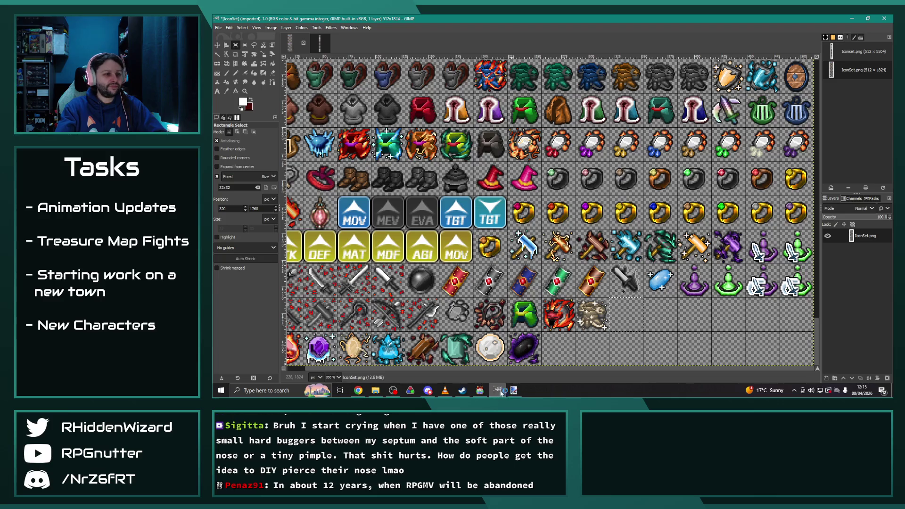
left_click(480, 390)
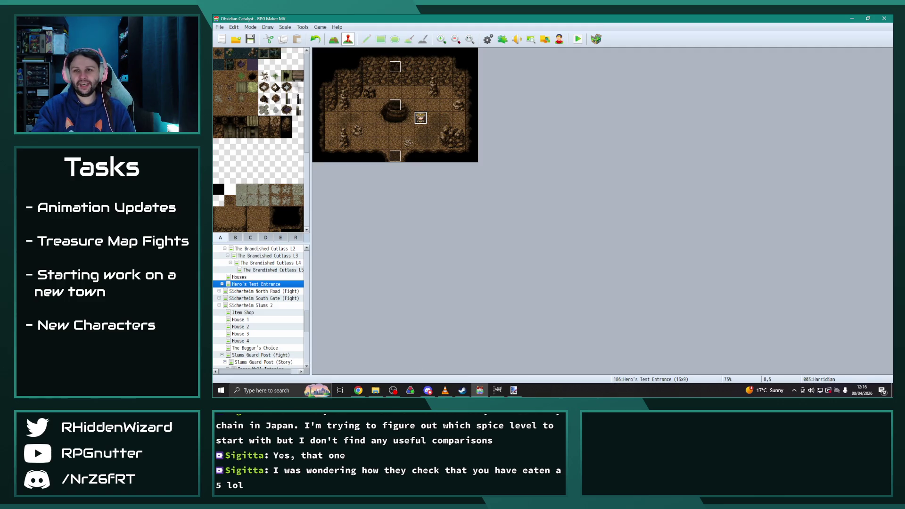
scroll(237, 298, "up", 3)
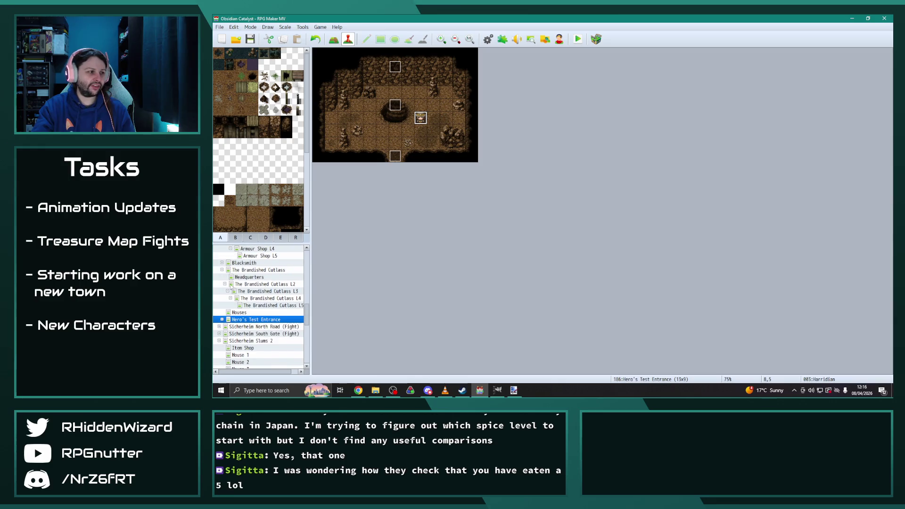
Step: Open The Brandished Cutlass L3 map and Marina's recruit event
left_click(263, 299)
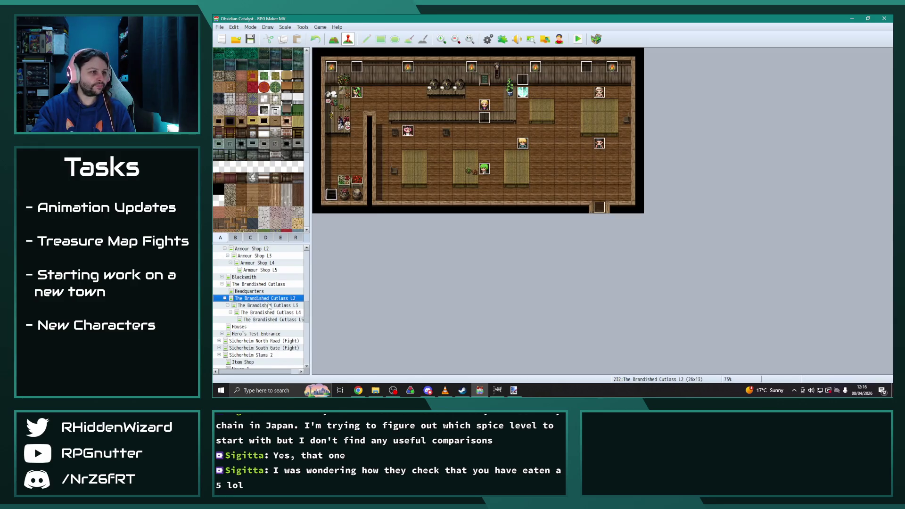
left_click(267, 306)
double_click(397, 169)
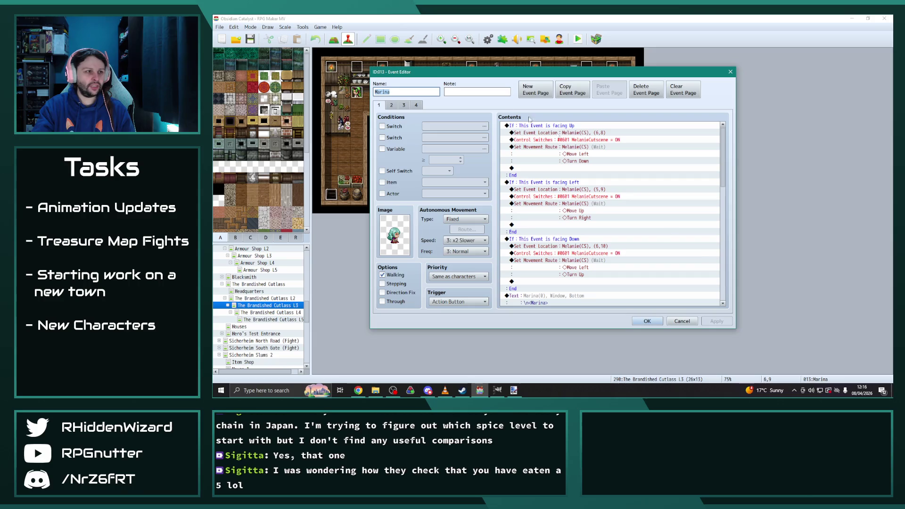
left_click(379, 105)
scroll(725, 186, "down", 3)
left_click_drag(725, 188, 731, 279)
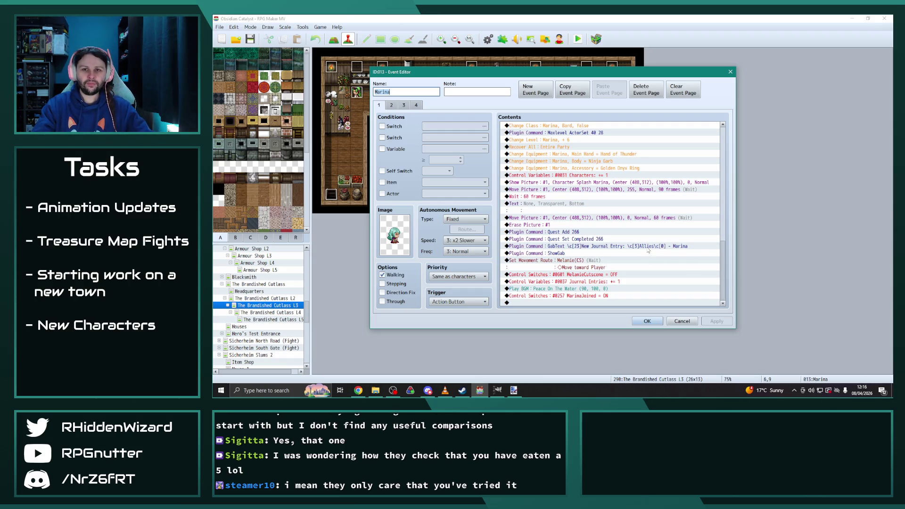
Step: Check Marina's Ninja Garb Change Equipment command, then cancel and close the event unchanged
left_click(584, 162)
key("Insert")
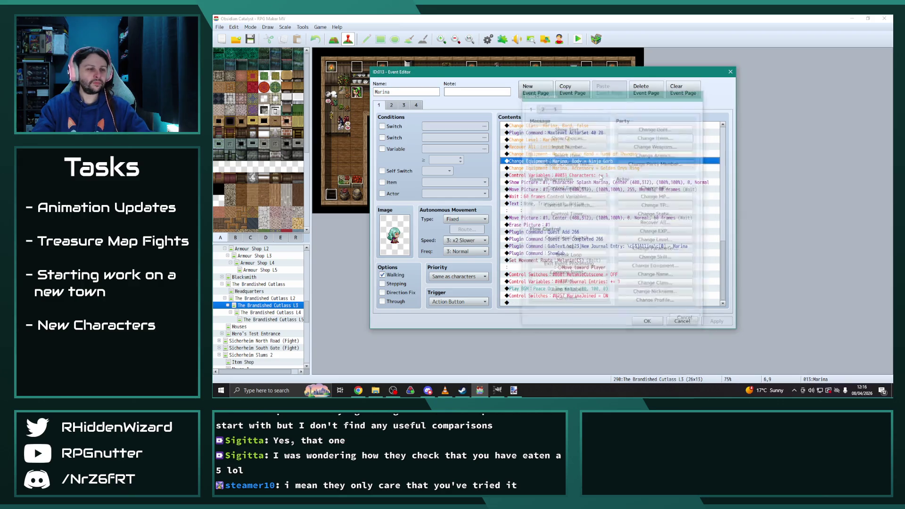
left_click(608, 231)
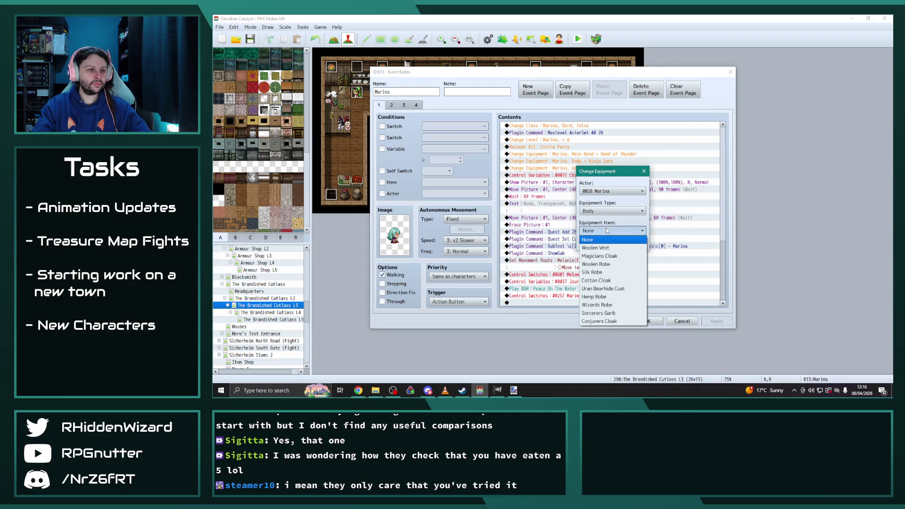
key("Escape")
key("Escape")
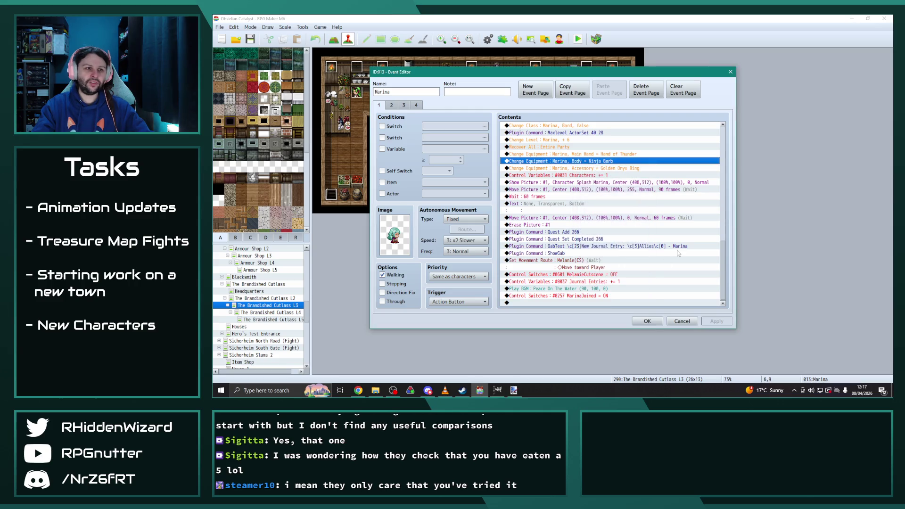
left_click(648, 321)
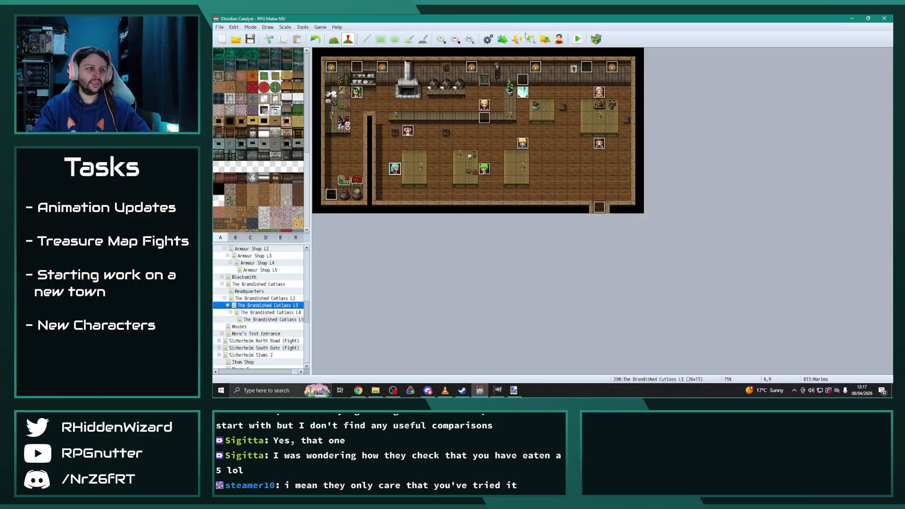
Step: Change Ancient Armour's icon from 787 to 889 in the Armors database and apply it
left_click(489, 39)
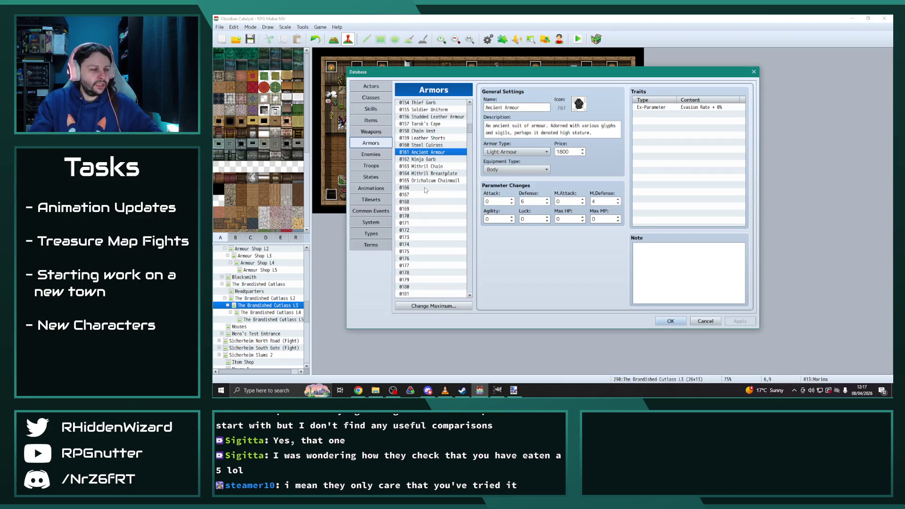
double_click(580, 104)
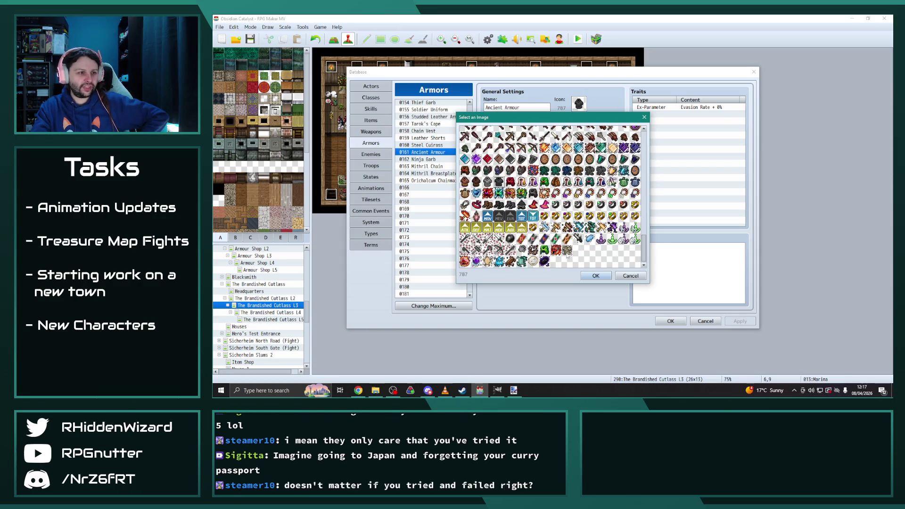
double_click(567, 250)
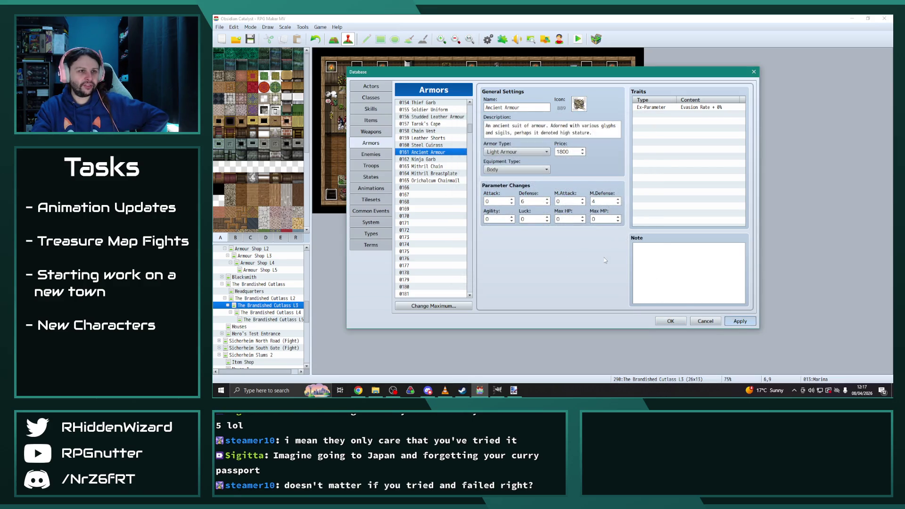
key("ctrl+s")
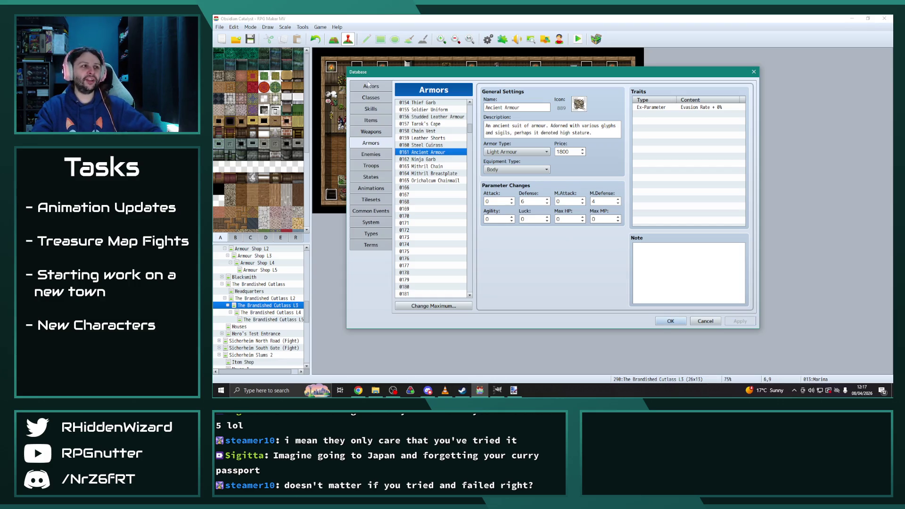
left_click(375, 97)
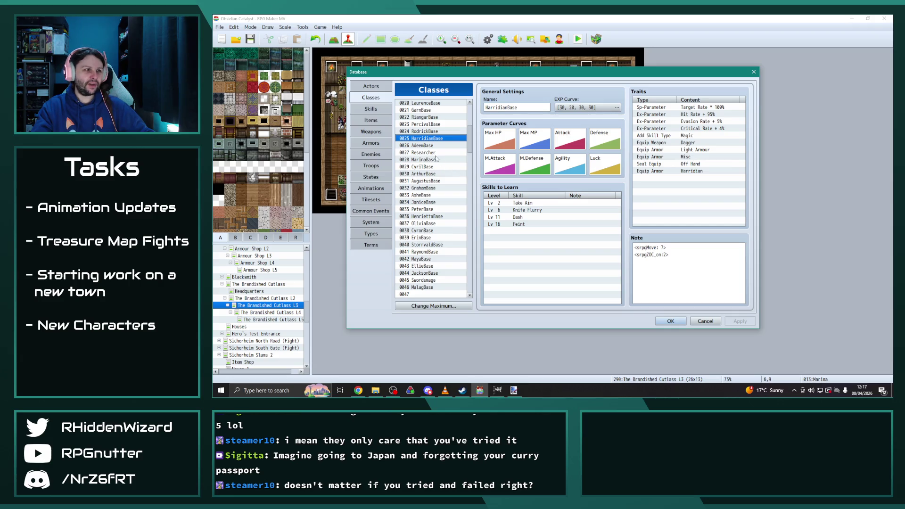
Step: Browse the base classes and select Paladin's equipment and skill type traits to copy
left_click(428, 146)
left_click(427, 160)
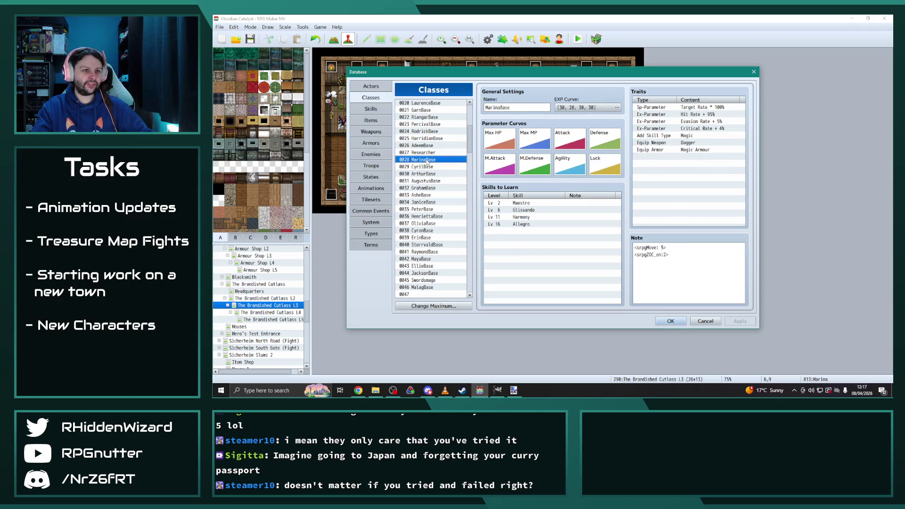
left_click(429, 174)
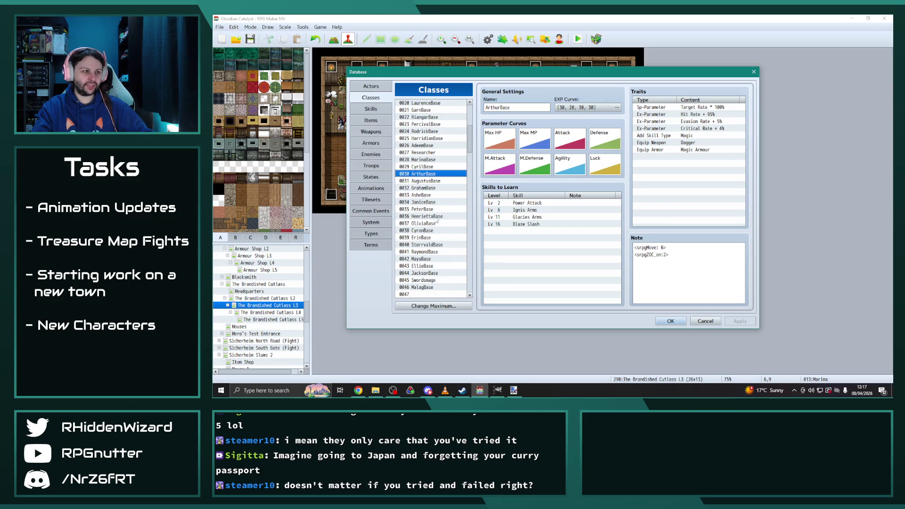
left_click(426, 152)
left_click(426, 145)
left_click(426, 139)
left_click(425, 132)
left_click(426, 125)
left_click(427, 117)
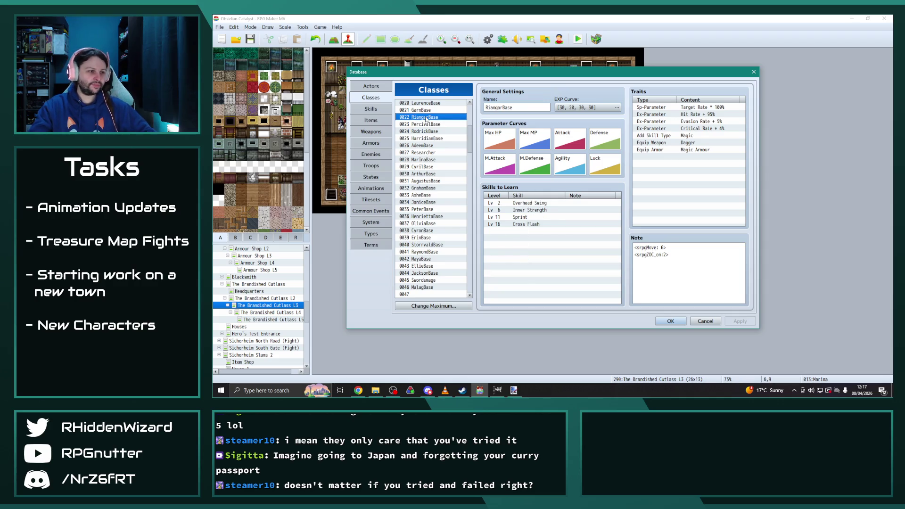
scroll(438, 195, "down", 8)
scroll(439, 198, "down", 3)
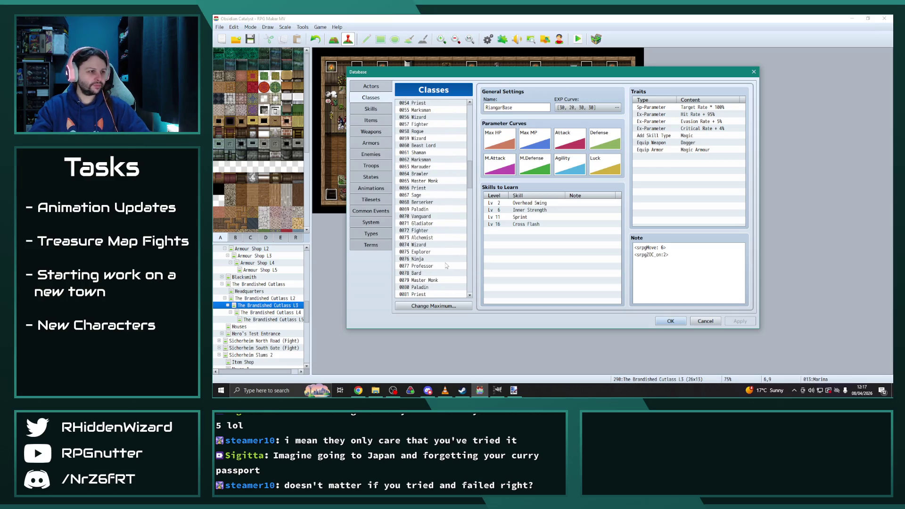
left_click(422, 210)
left_click(688, 144)
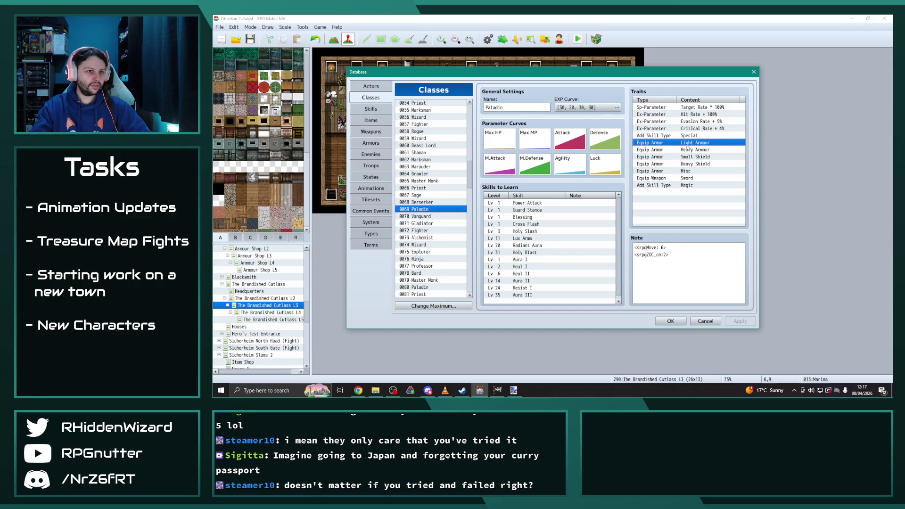
left_click(691, 186, "shift")
Step: Replace MaybelleBase's Dagger and Magic Armour traits with Paladin's traits
scroll(441, 199, "up", 10)
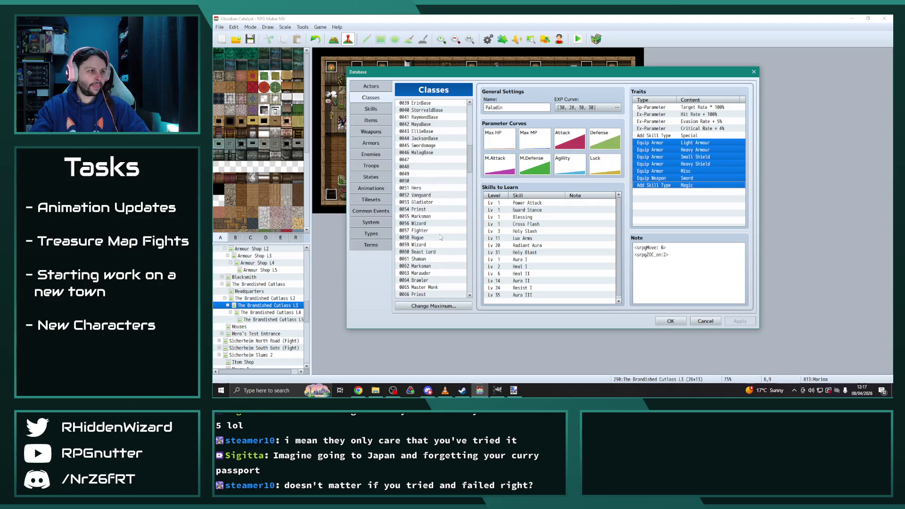
scroll(441, 199, "up", 3)
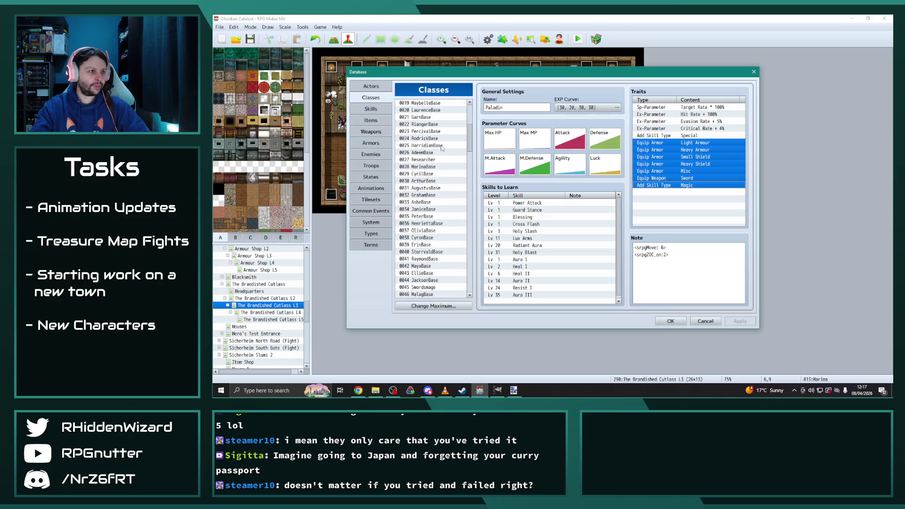
left_click(431, 117)
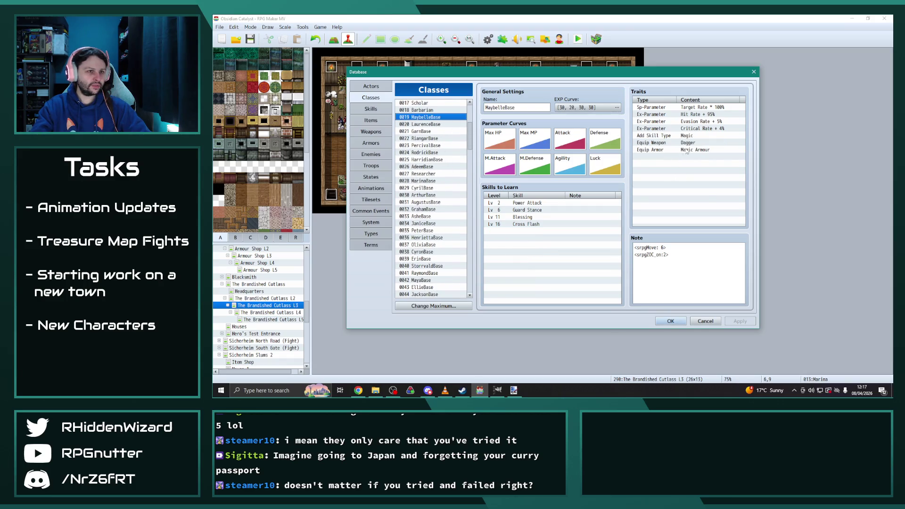
left_click_drag(687, 151, 688, 144)
key("Delete")
key("ctrl+v")
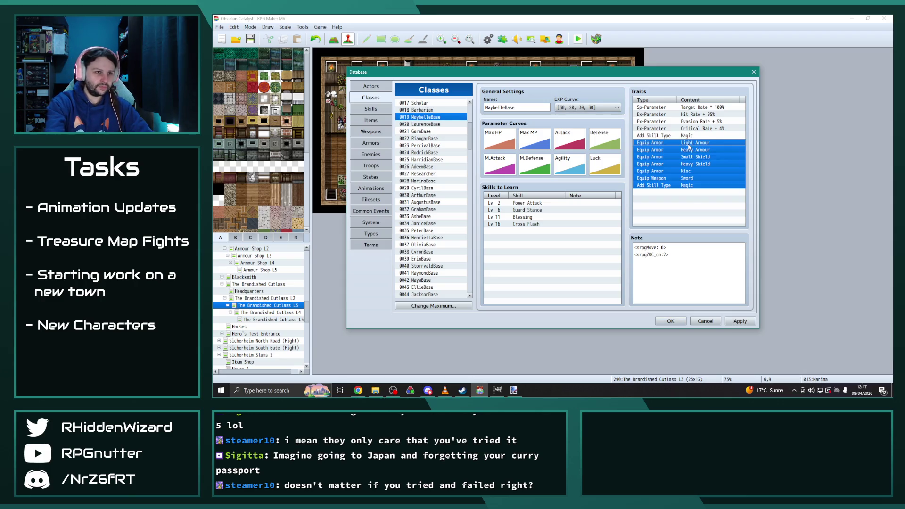
scroll(431, 247, "down", 10)
scroll(431, 247, "down", 14)
scroll(438, 251, "up", 10)
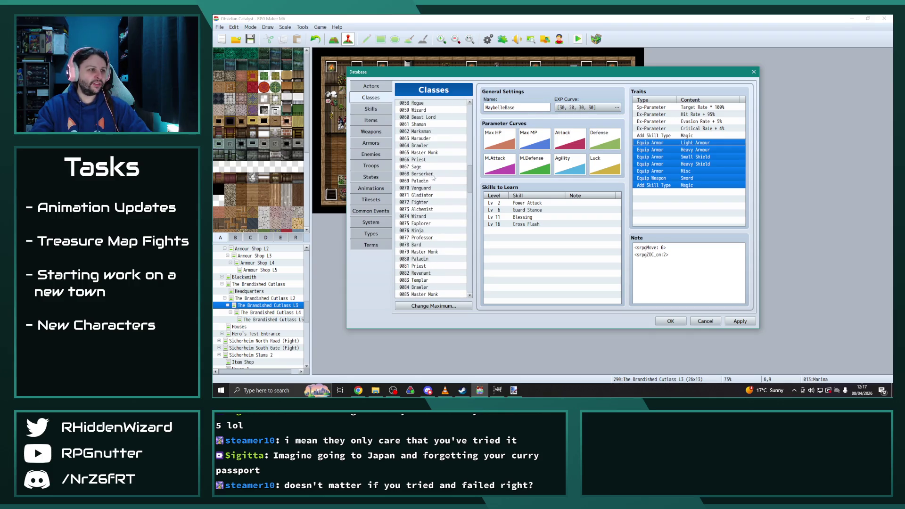
Step: Copy Vanguard's Lance-to-Off Hand traits and paste them over LaurenceBase's old traits
left_click(421, 188)
left_click_drag(693, 144, 688, 181)
scroll(434, 208, "up", 12)
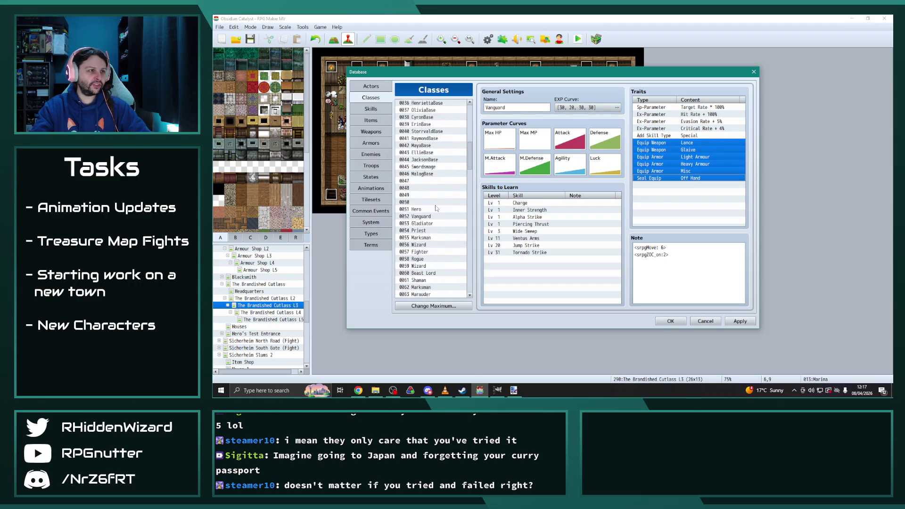
scroll(438, 200, "up", 1)
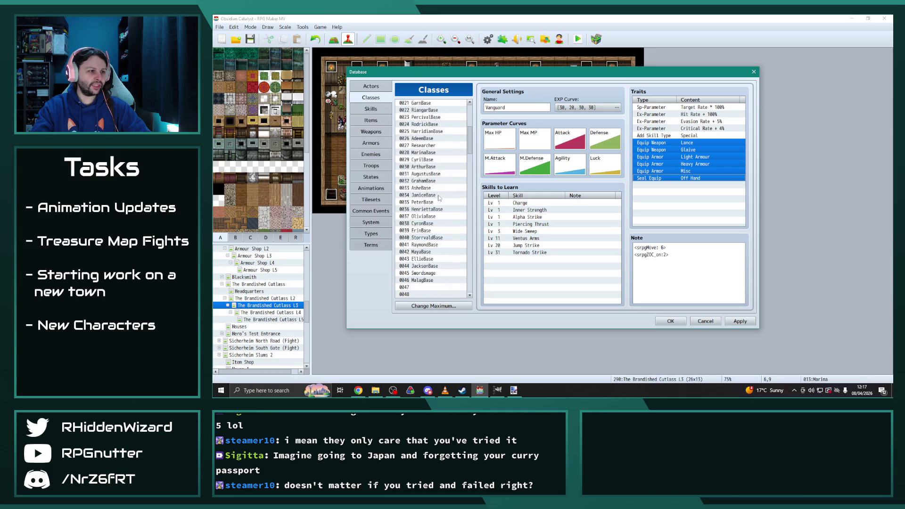
scroll(431, 183, "up", 2)
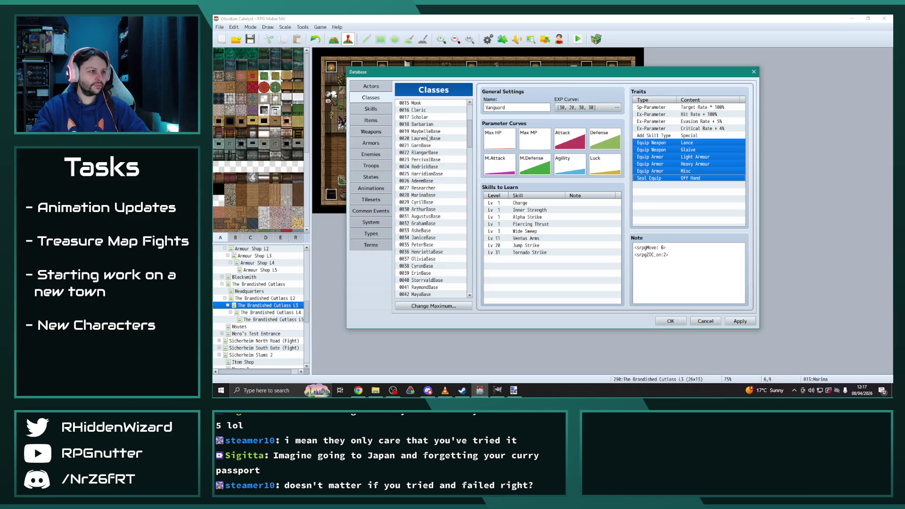
left_click(428, 138)
left_click(670, 144)
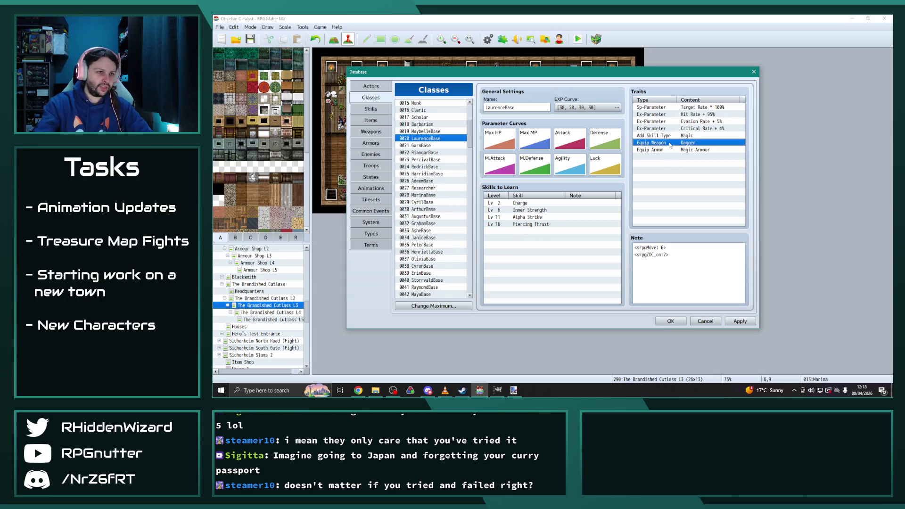
left_click(671, 136, "shift")
key("Delete")
key("ctrl+v")
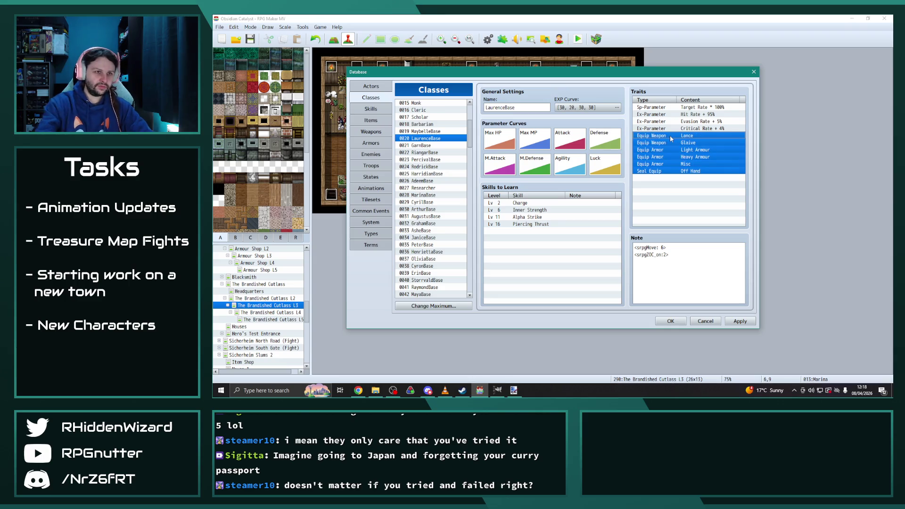
scroll(431, 264, "down", 2)
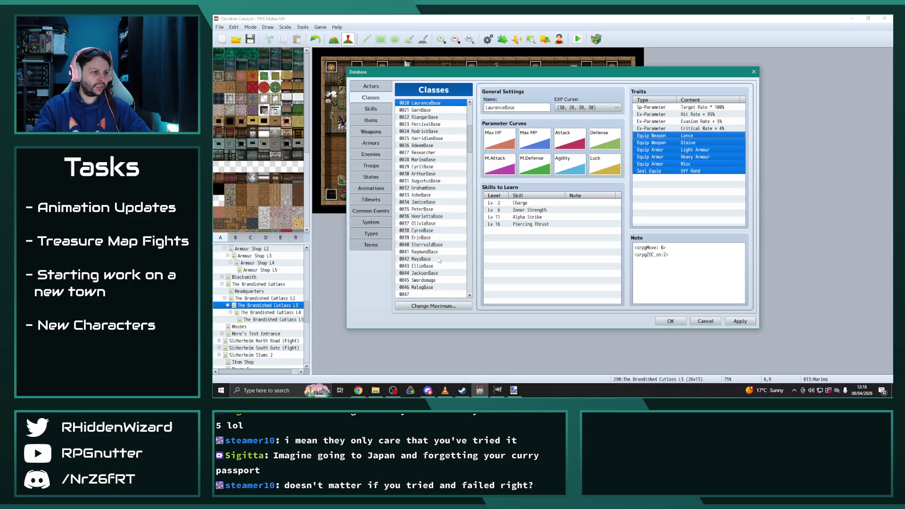
Step: Replace RaymondBase's Magic skill type and equip traits with Vanguard's traits
left_click(428, 253)
left_click(697, 138)
key("Delete")
key("Delete")
key("Delete")
key("ctrl+v")
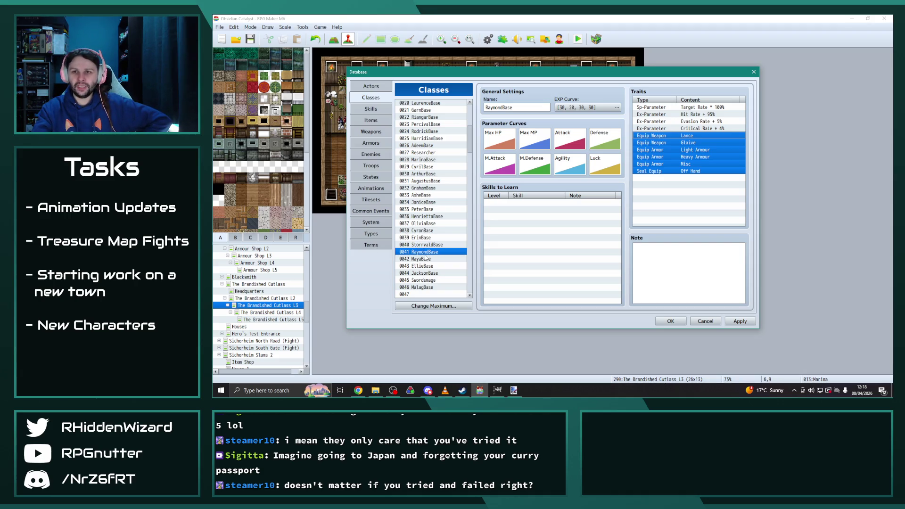
Step: Paste Gladiator's Add Skill Type-to-Misc traits into GarnBase, then select HenriettaBase's old traits
scroll(439, 211, "down", 8)
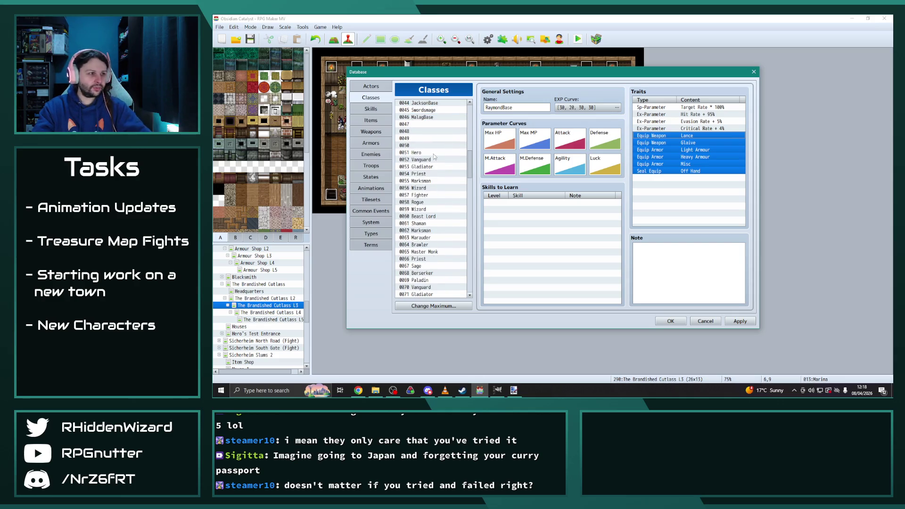
scroll(433, 258, "down", 2)
left_click(431, 260)
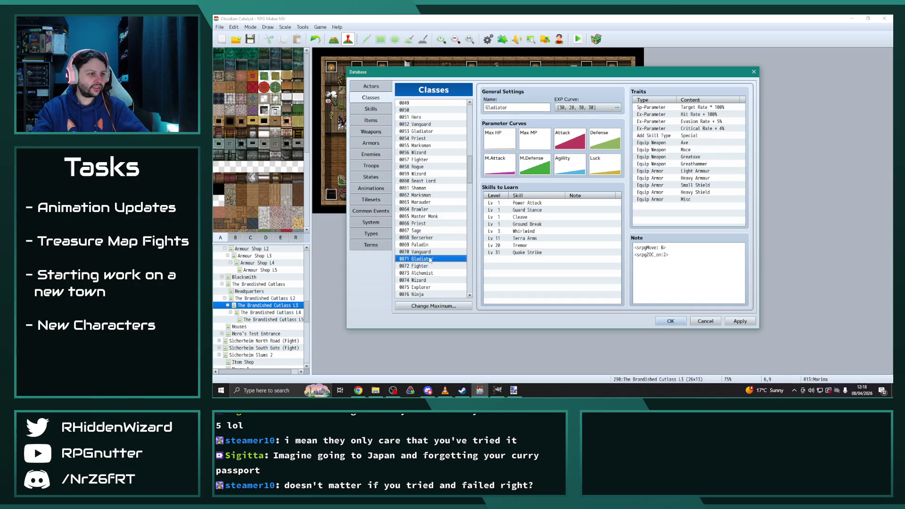
left_click(688, 138)
left_click(690, 200, "shift")
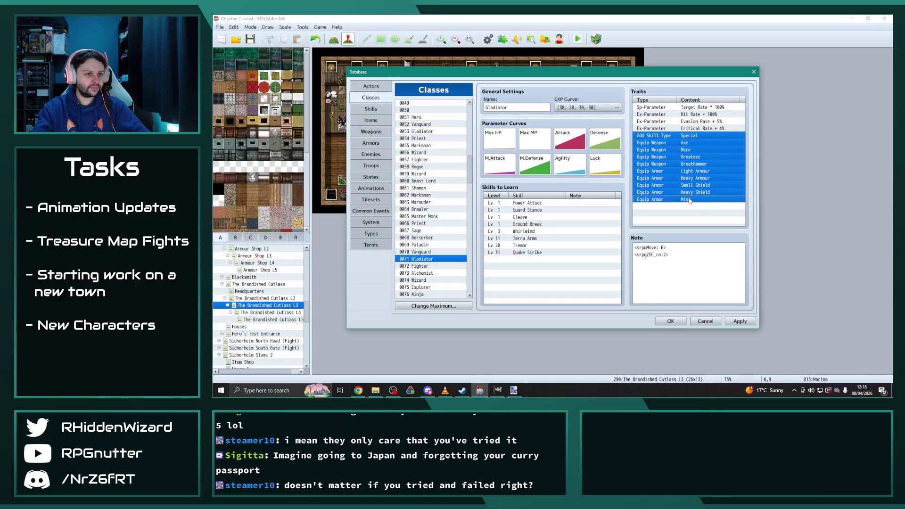
scroll(461, 171, "up", 12)
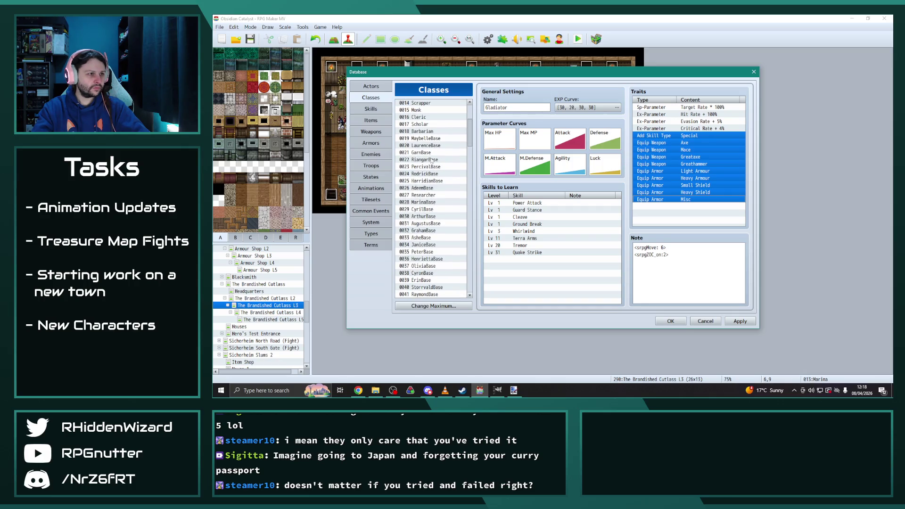
left_click(431, 153)
left_click(687, 137)
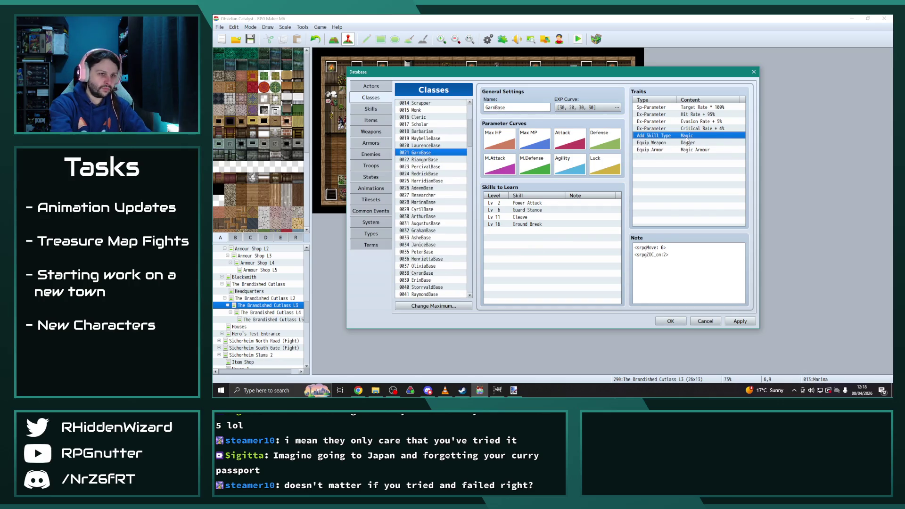
key("ctrl+v")
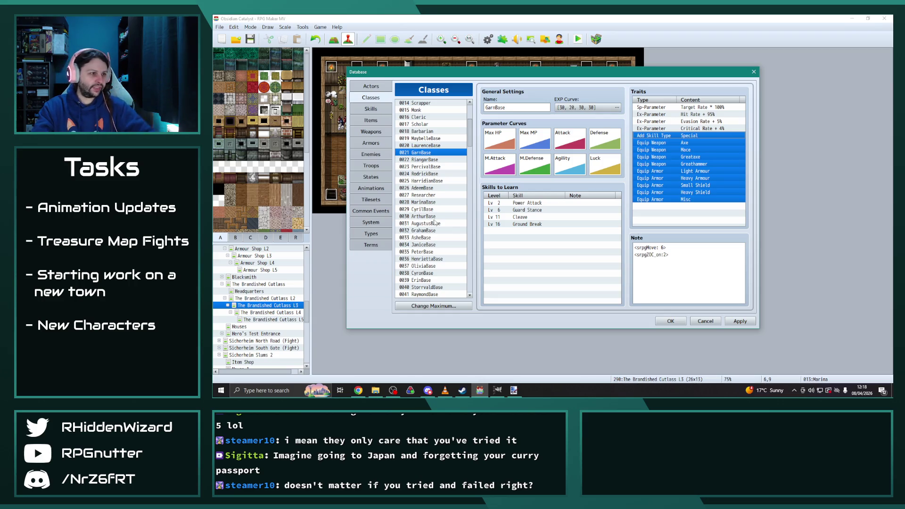
left_click(421, 258)
left_click_drag(720, 144, 703, 138)
Step: Paste Gladiator's traits into HenriettaBase and review the Gladiator and Templar classes
key("Delete")
key("Delete")
key("ctrl+v")
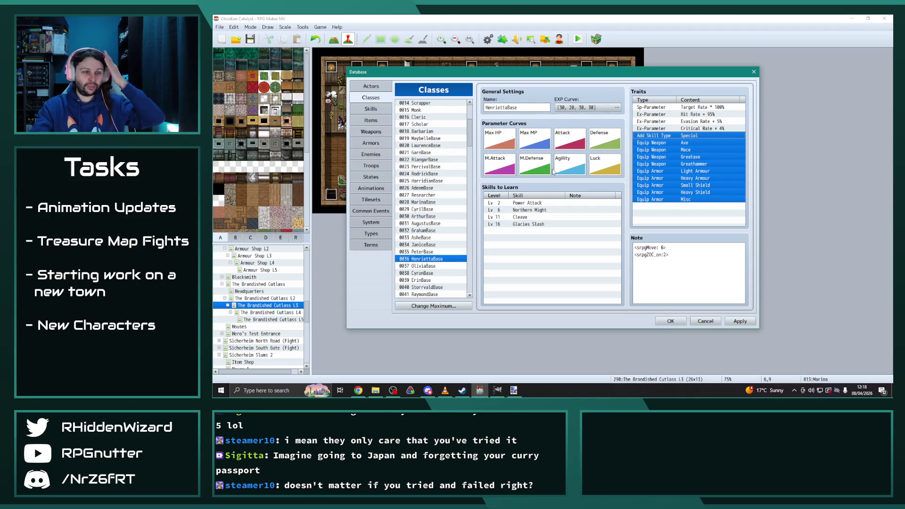
scroll(443, 245, "down", 10)
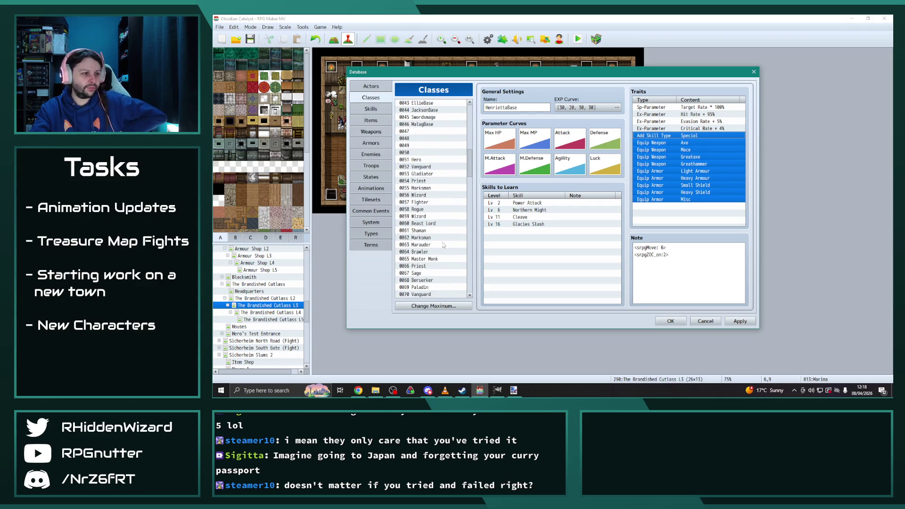
scroll(443, 245, "down", 2)
scroll(446, 253, "up", 1)
scroll(439, 251, "down", 2)
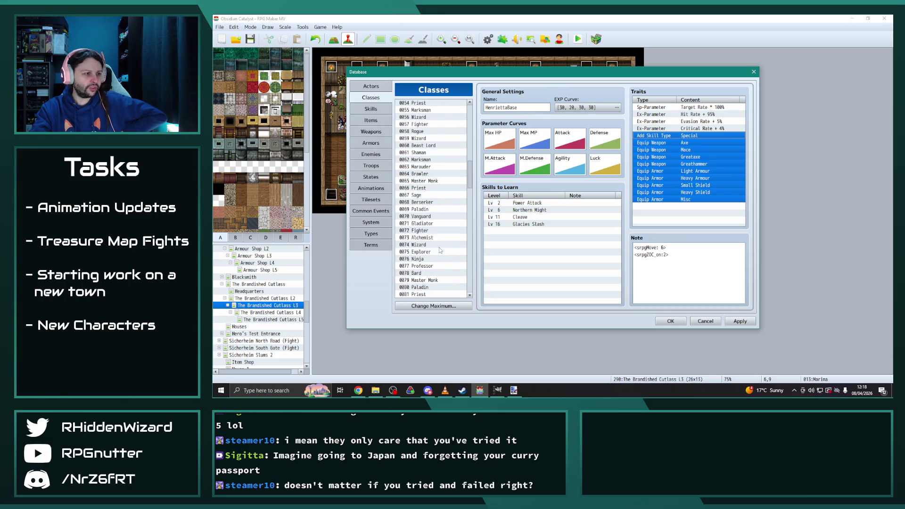
scroll(427, 270, "down", 2)
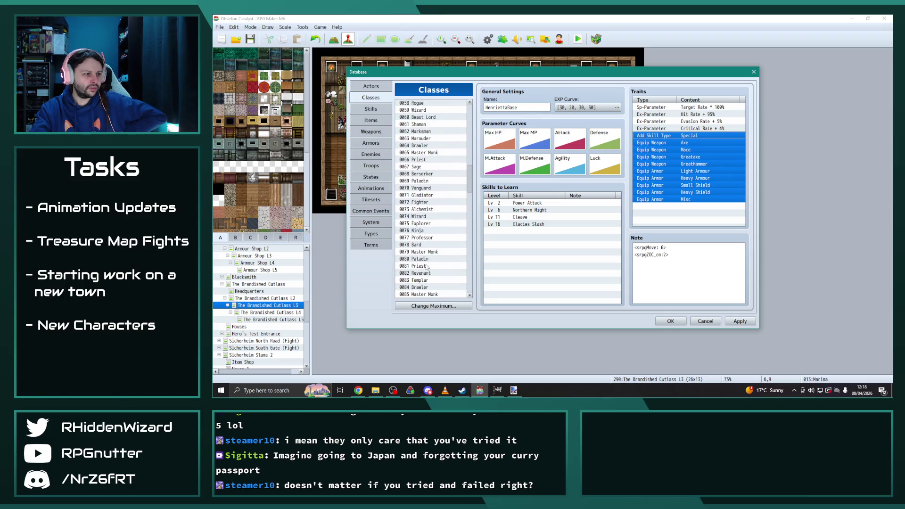
scroll(422, 293, "down", 1)
left_click(427, 294)
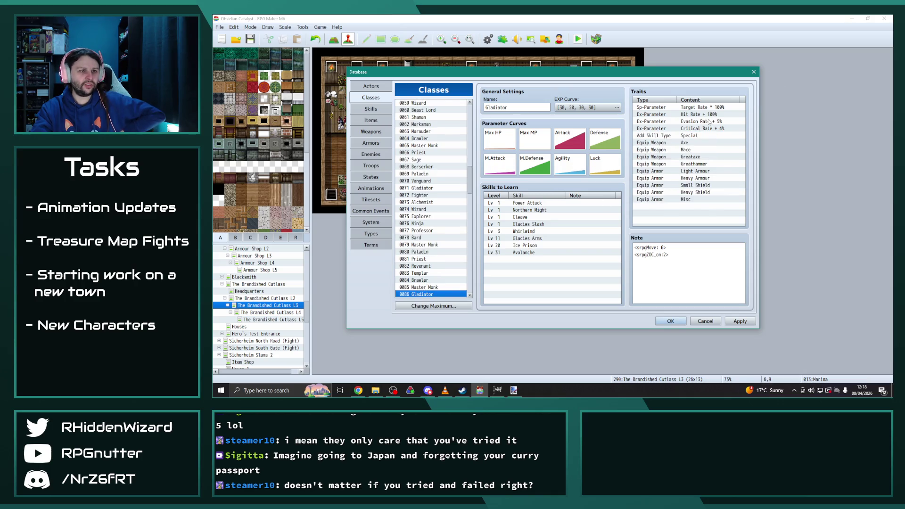
left_click(420, 273)
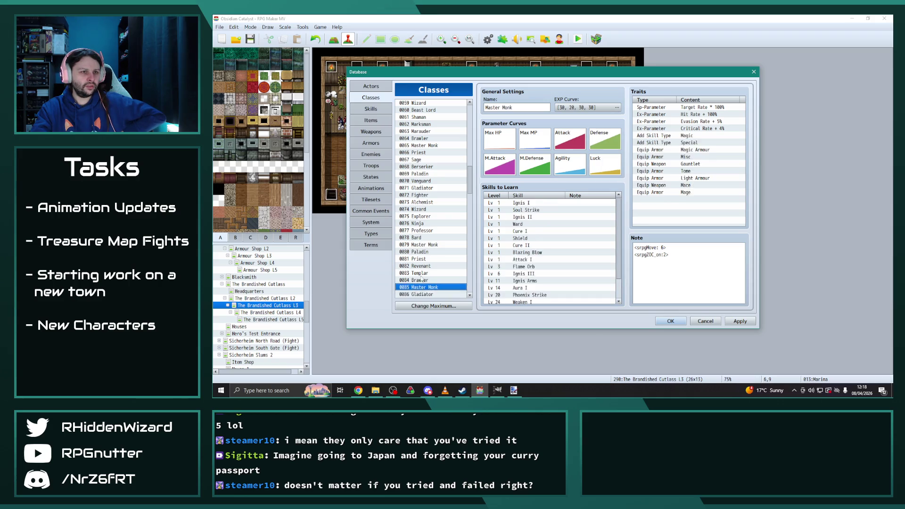
Step: Review the traits of PeterBase, another base class and the Barbarian class
scroll(427, 253, "up", 2)
scroll(428, 253, "up", 8)
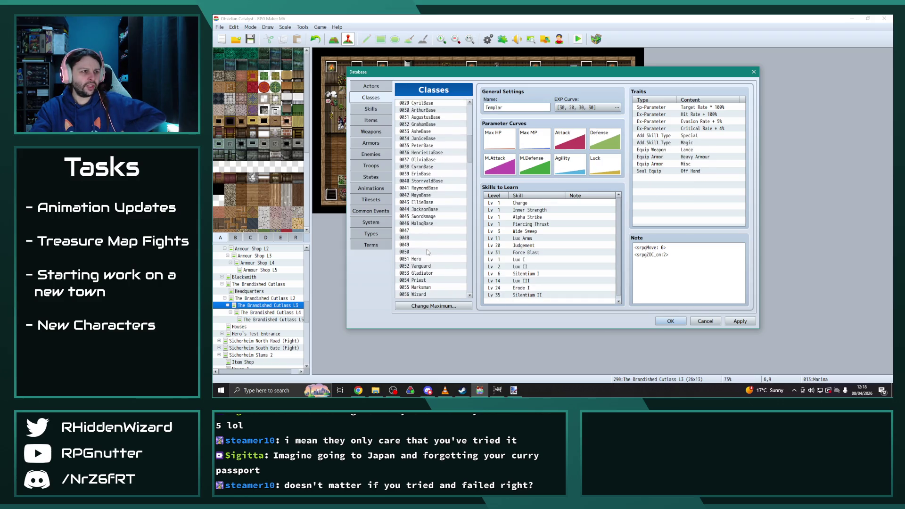
left_click(426, 146)
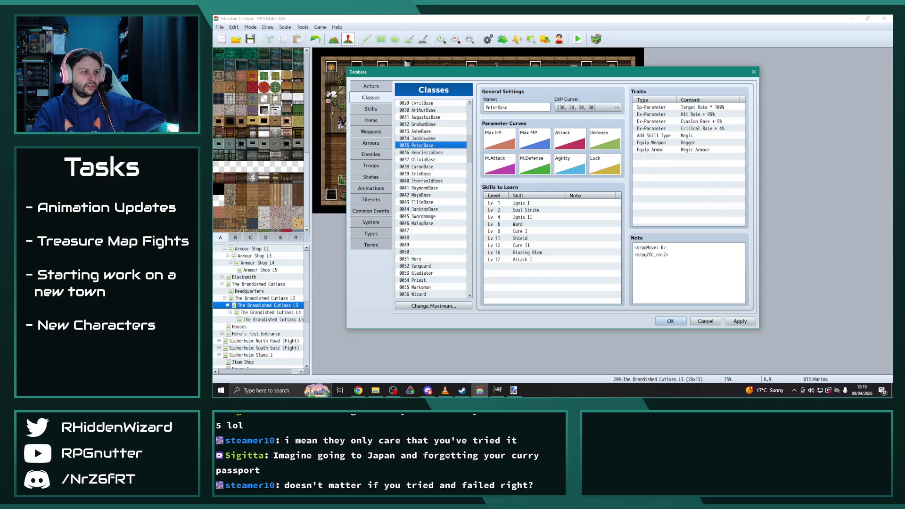
left_click(425, 118)
scroll(427, 123, "up", 4)
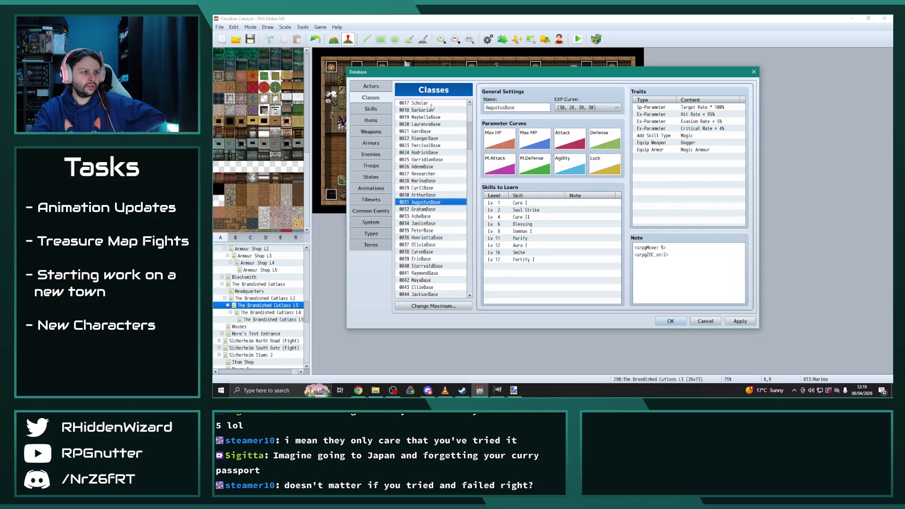
left_click(430, 109)
Step: Step through the class list to MaybelleBase and open its 95% Hit Rate trait
key("Up")
key("Up")
key("Up")
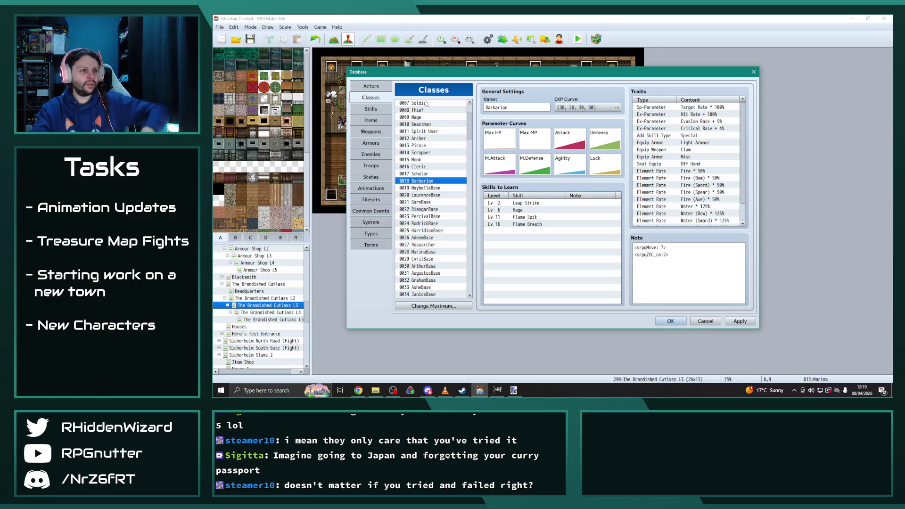
key("Down")
key("Down")
key("Down")
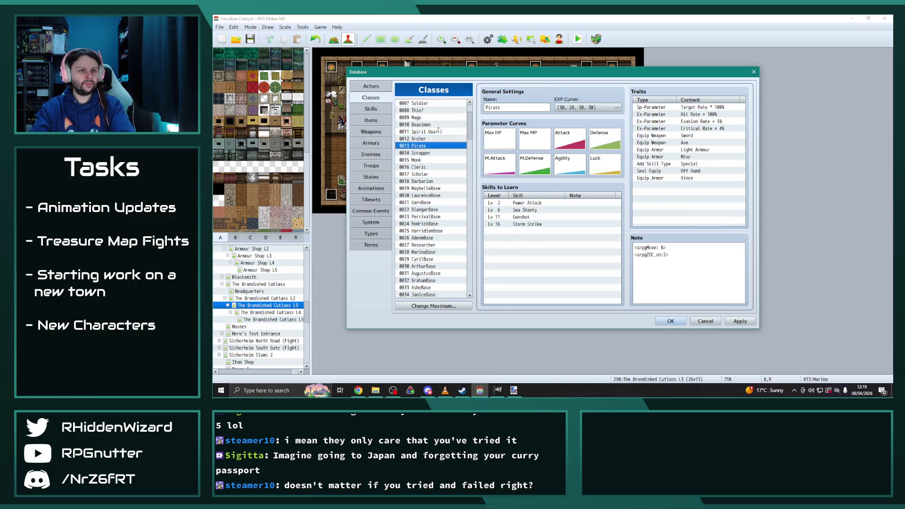
key("Down")
key("Down")
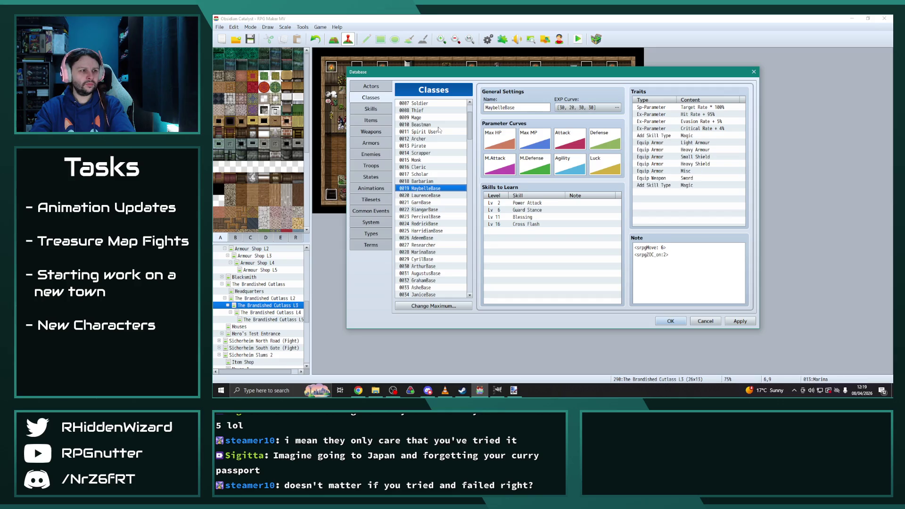
key("Down")
key("Down")
key("Down")
key("Up")
key("Up")
key("Up")
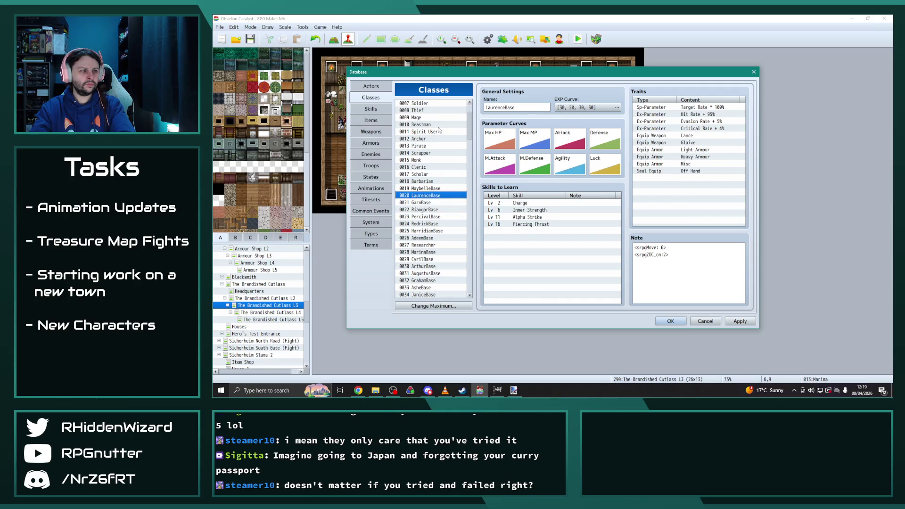
key("Up")
key("Down")
key("Down")
key("Up")
key("Down")
key("Down")
key("Down")
key("Down")
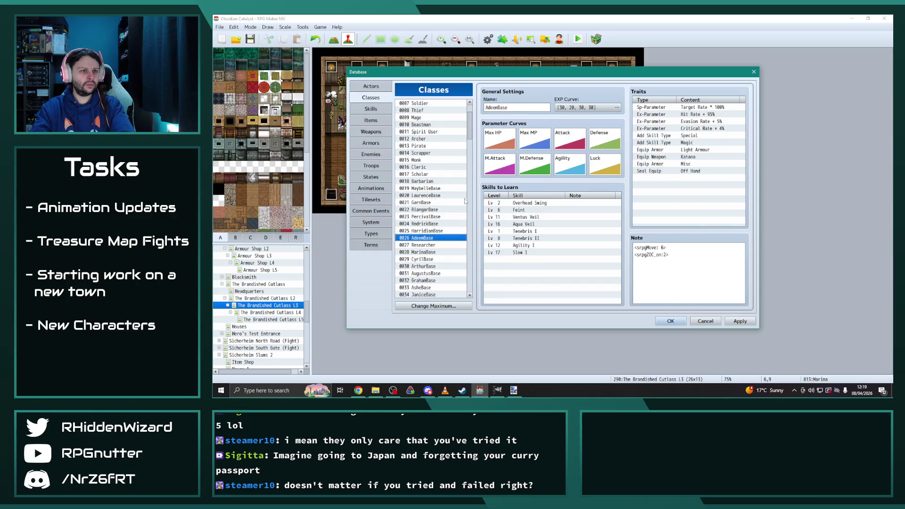
key("Up")
key("Up")
key("Up")
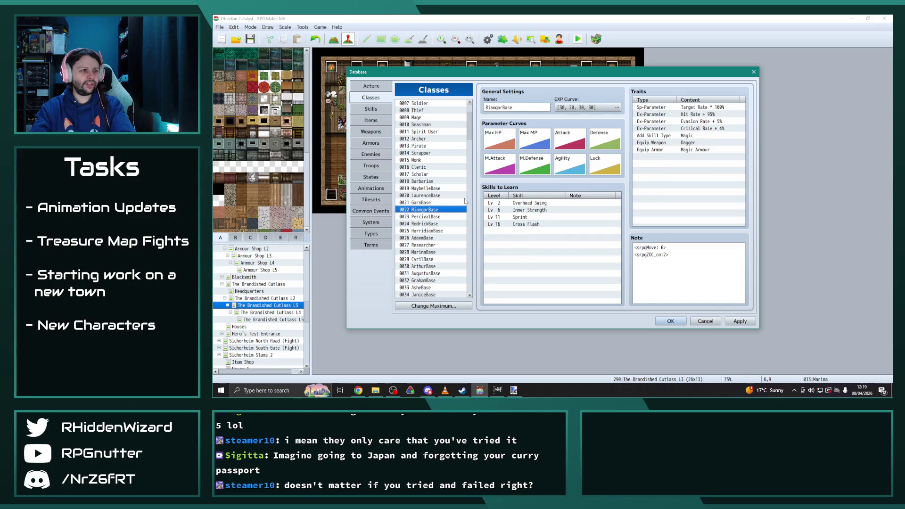
key("Up")
double_click(706, 114)
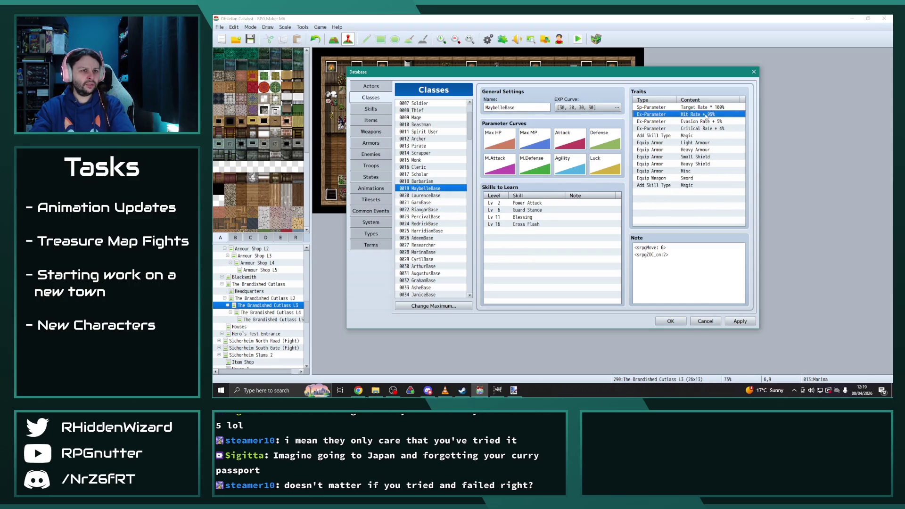
Step: Set the Hit Rate trait to 100% for MaybelleBase, LaurenceBase and GarnBase
type("100")
left_click(708, 209)
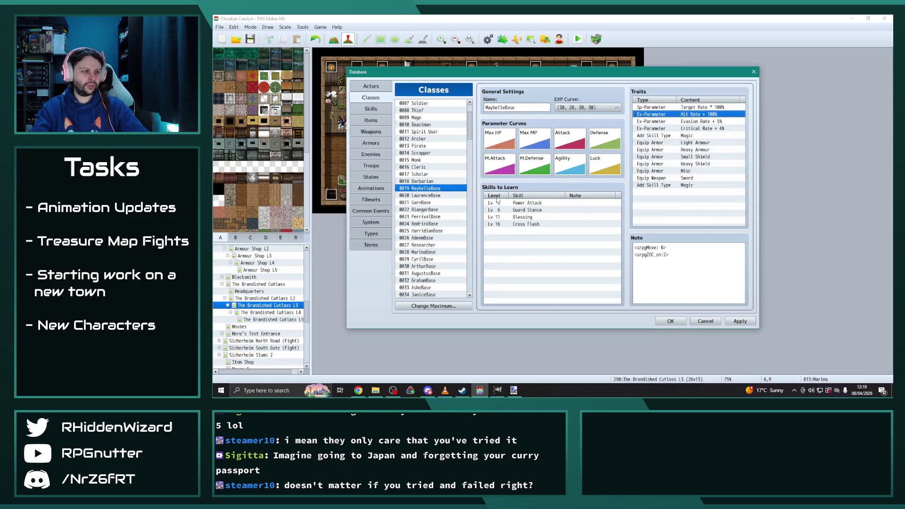
left_click(439, 196)
double_click(699, 113)
type("1")
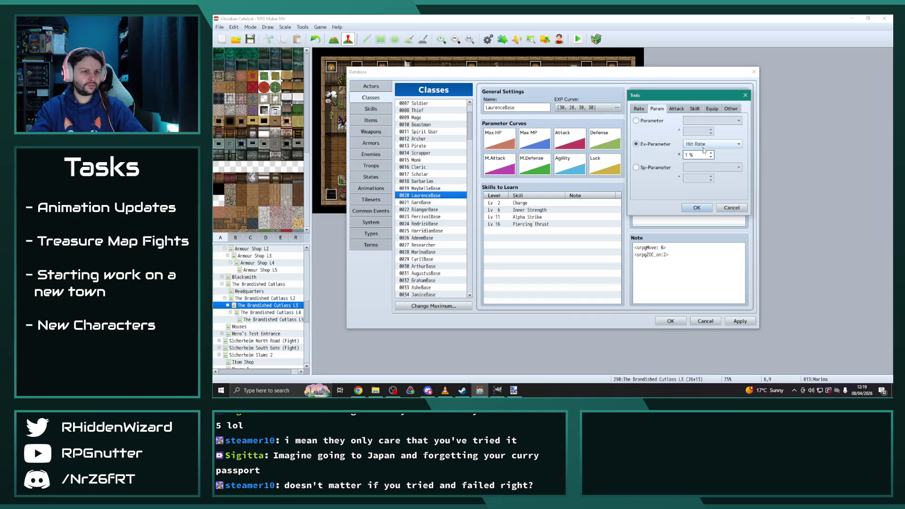
type("00")
left_click(697, 207)
left_click(439, 202)
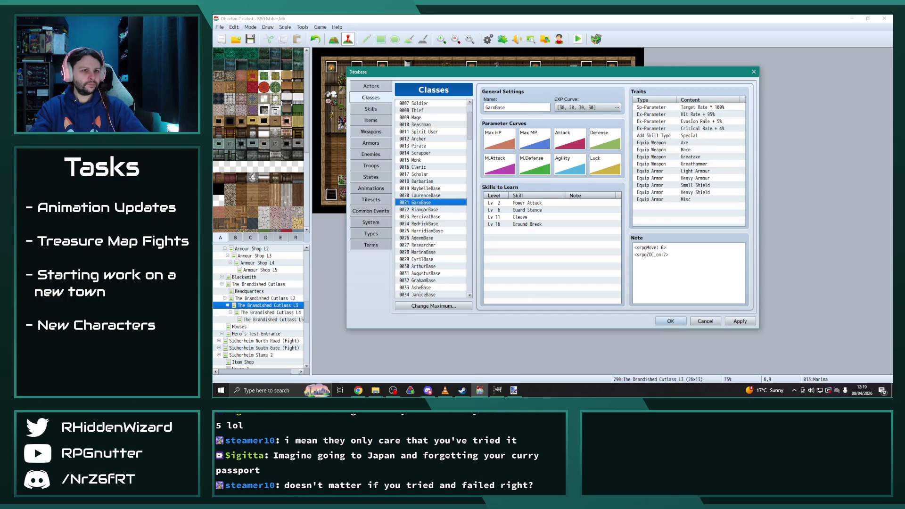
double_click(705, 116)
type("00")
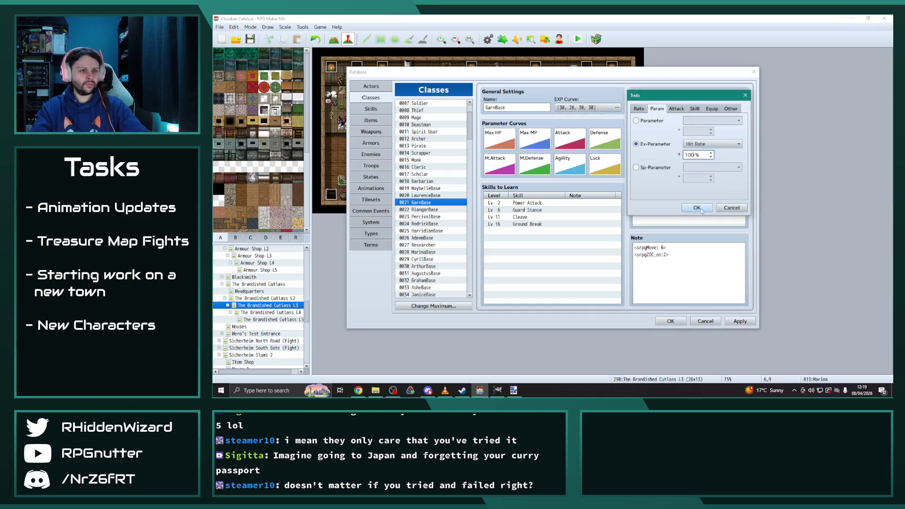
left_click(697, 208)
Step: Set the Hit Rate trait to 100% for RiangarBase, PercivalBase and RodrickBase
left_click(439, 210)
left_click(721, 115)
double_click(721, 116)
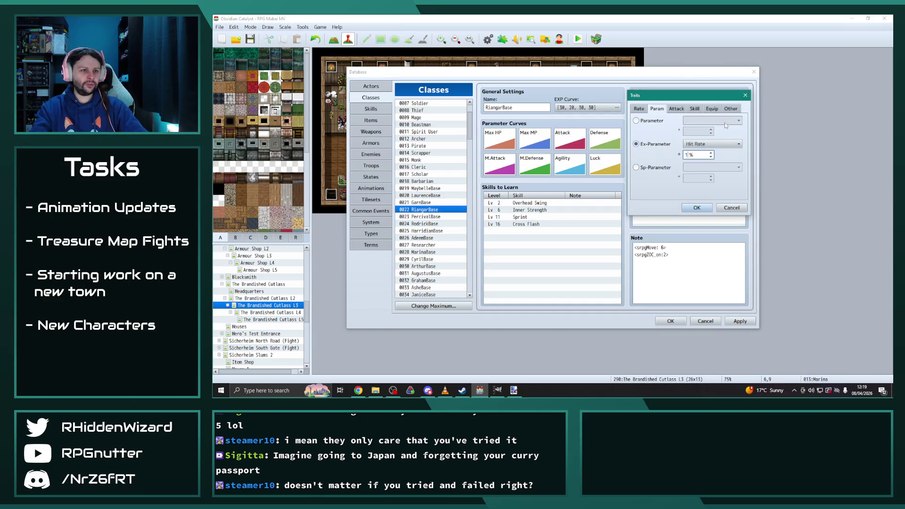
type("100")
left_click(697, 208)
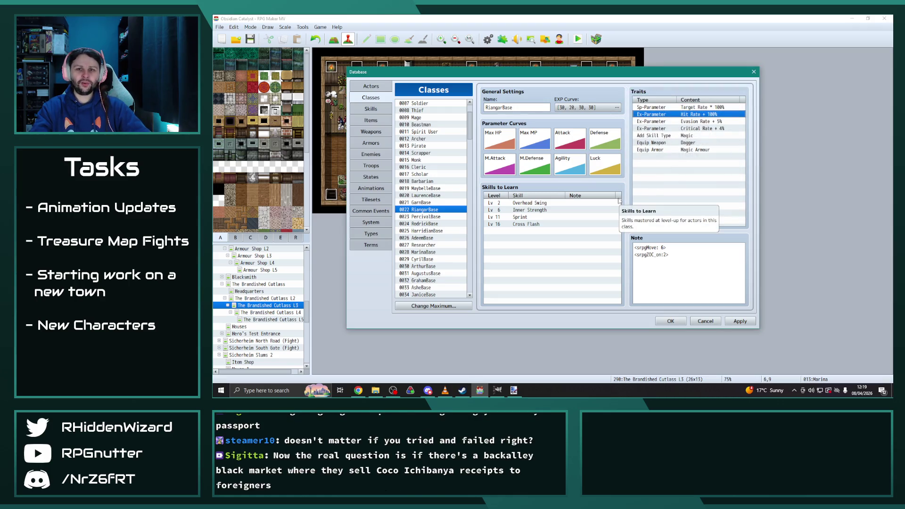
left_click(444, 216)
double_click(693, 115)
type("100")
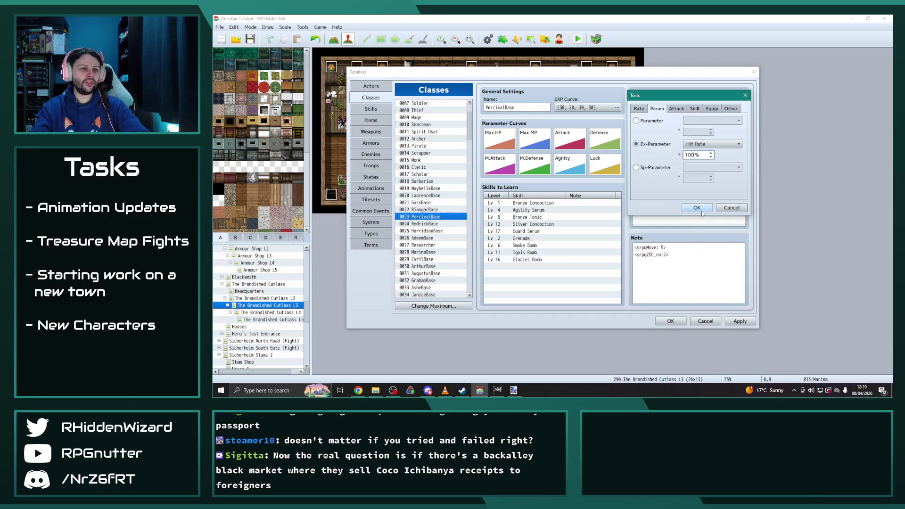
left_click(694, 208)
left_click(441, 224)
double_click(693, 115)
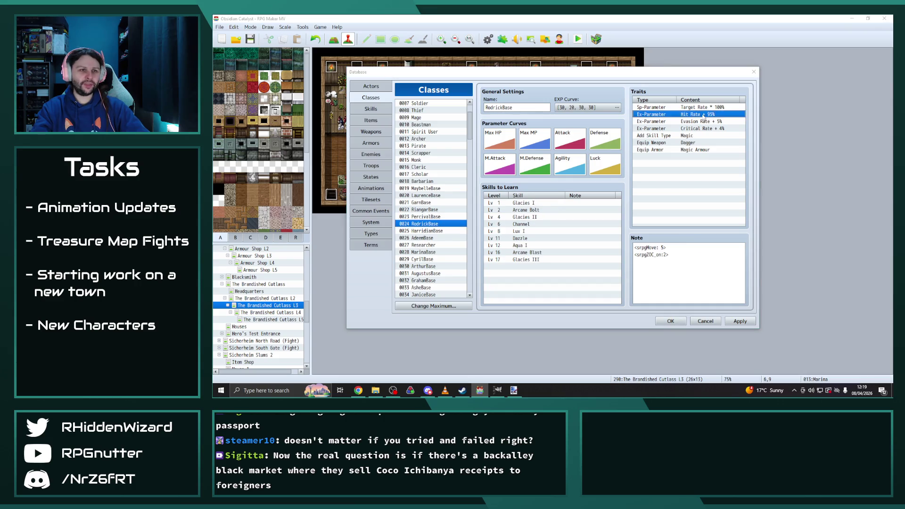
type("100")
left_click(698, 208)
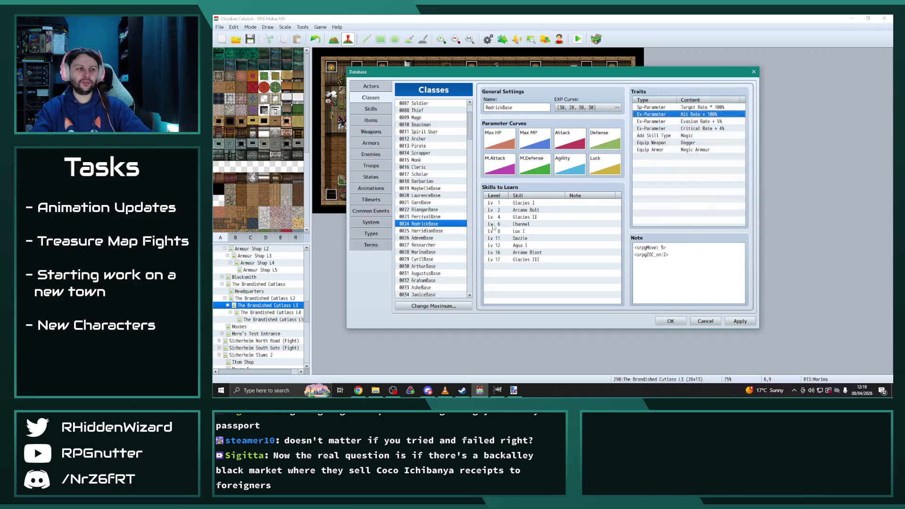
Step: Set the Hit Rate trait to 100% for HarridianBase, AdeemBase and MarinaBase
left_click(442, 231)
double_click(707, 114)
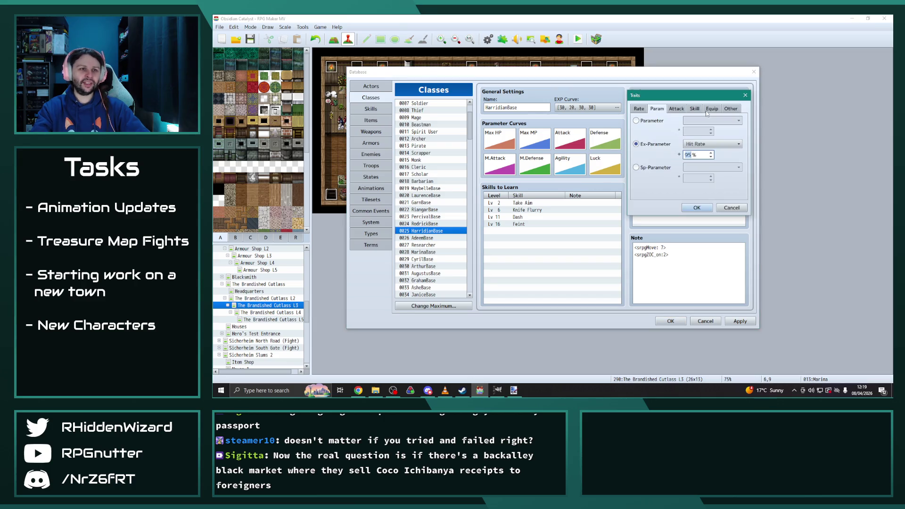
type("00")
left_click(697, 207)
left_click(434, 238)
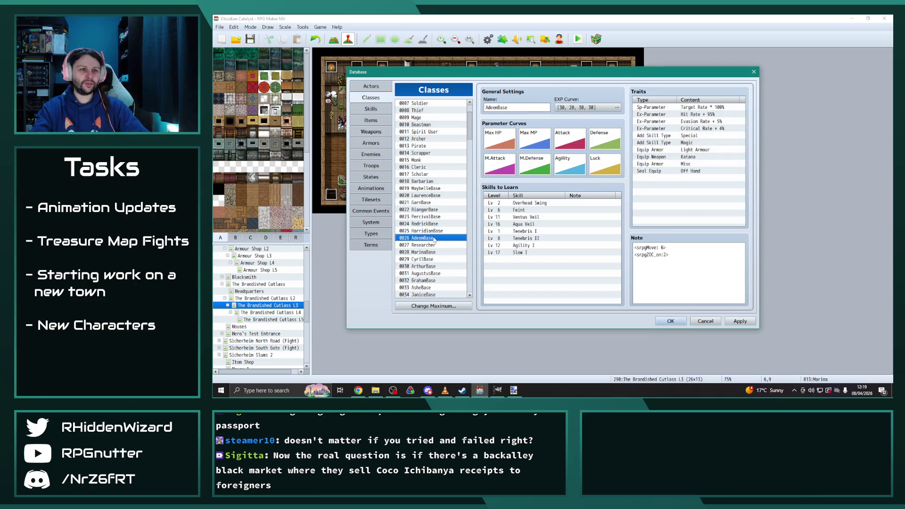
double_click(695, 114)
type("00")
left_click(696, 208)
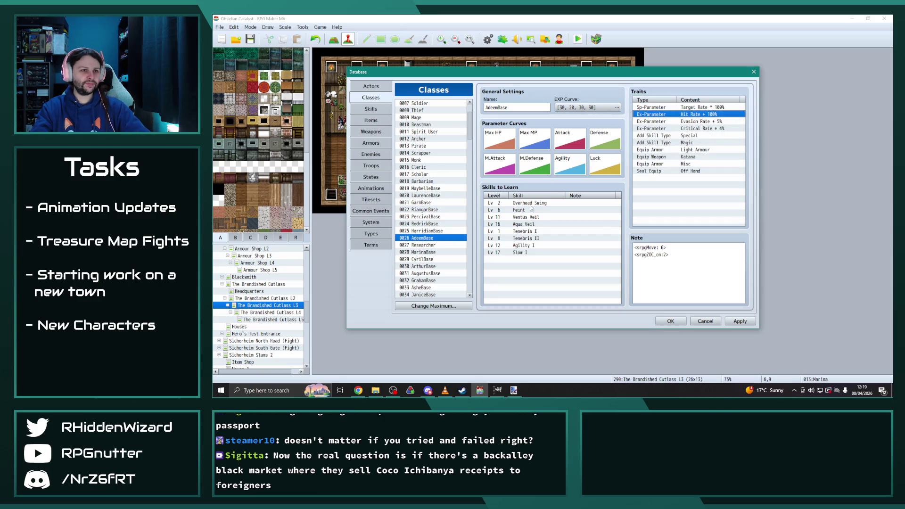
left_click(422, 253)
double_click(697, 115)
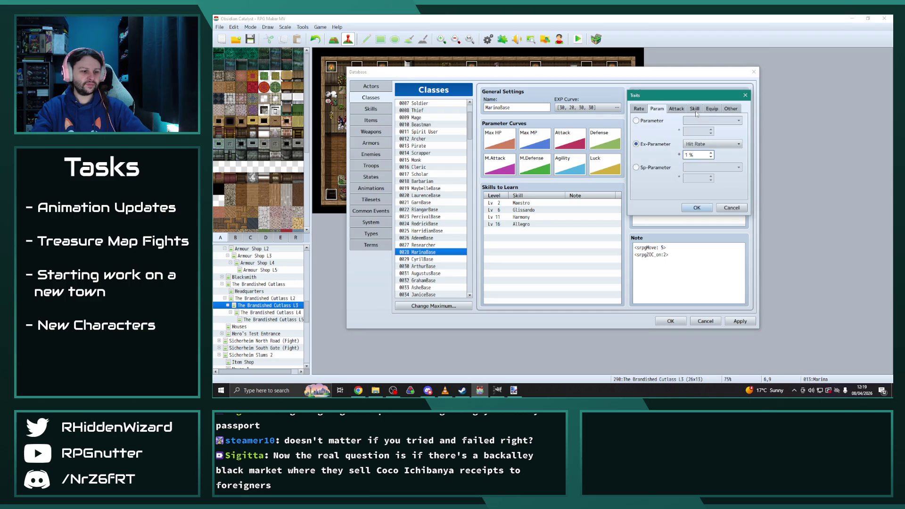
left_click(697, 207)
Step: Set the Hit Rate trait to 100% for CyrilBase, ArthurBase and AugustusBase
scroll(434, 226, "down", 2)
left_click(434, 224)
left_click(700, 115)
double_click(700, 114)
type("100")
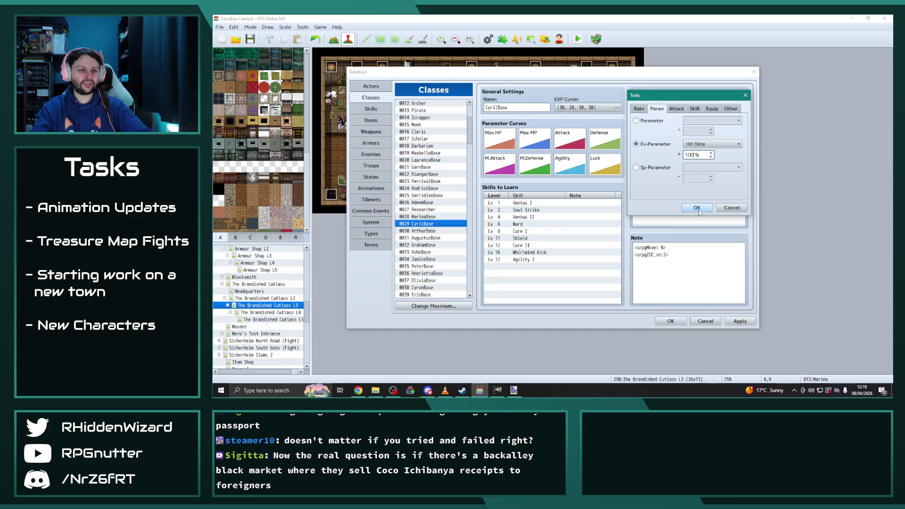
left_click(698, 211)
left_click(460, 231)
double_click(710, 115)
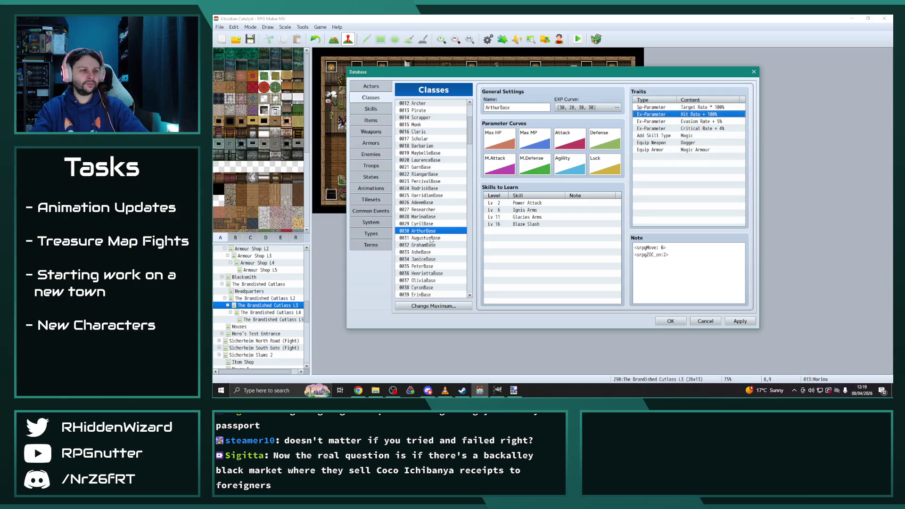
left_click(425, 238)
double_click(712, 114)
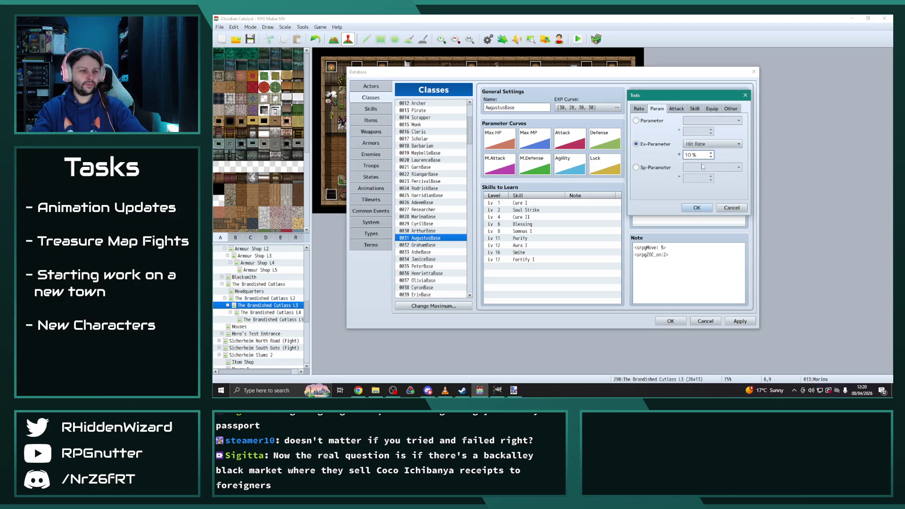
left_click(697, 208)
Step: Set the Hit Rate trait to 100% for AsheBase and JaniceBase
left_click(448, 245)
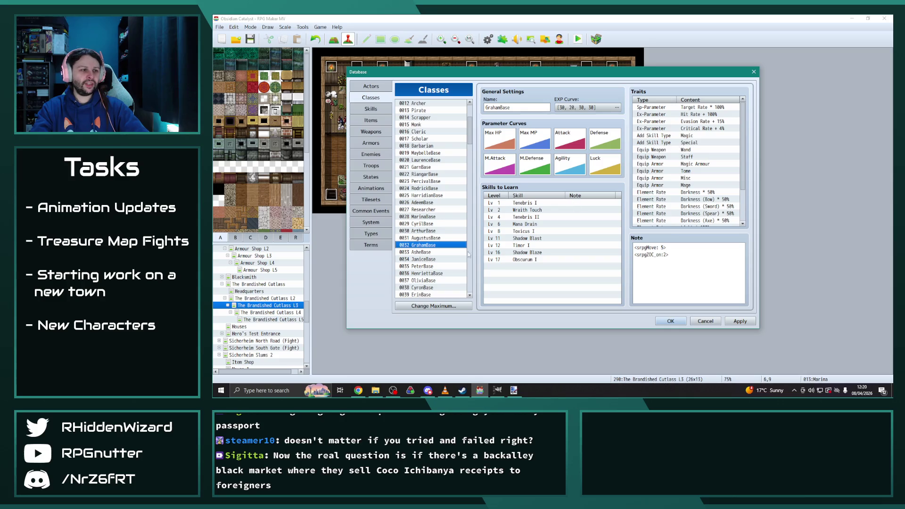
left_click(423, 253)
double_click(713, 114)
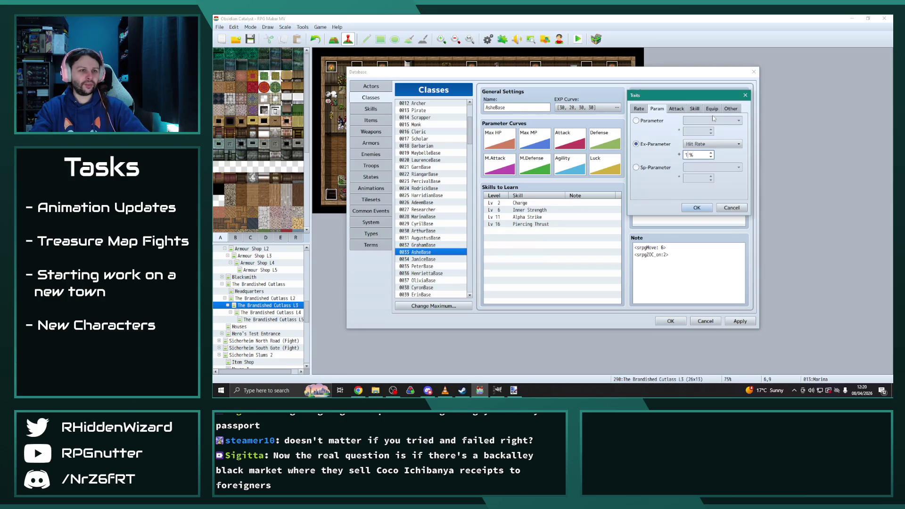
left_click(697, 208)
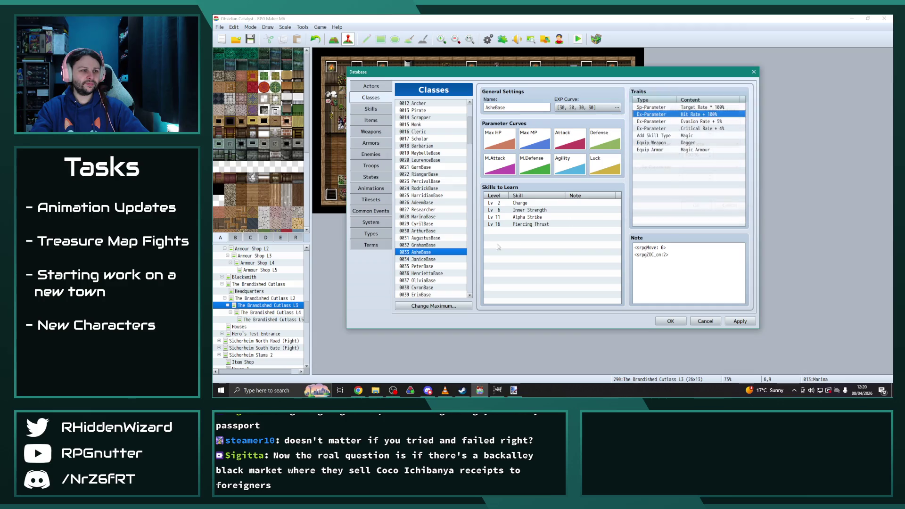
left_click(427, 259)
double_click(713, 114)
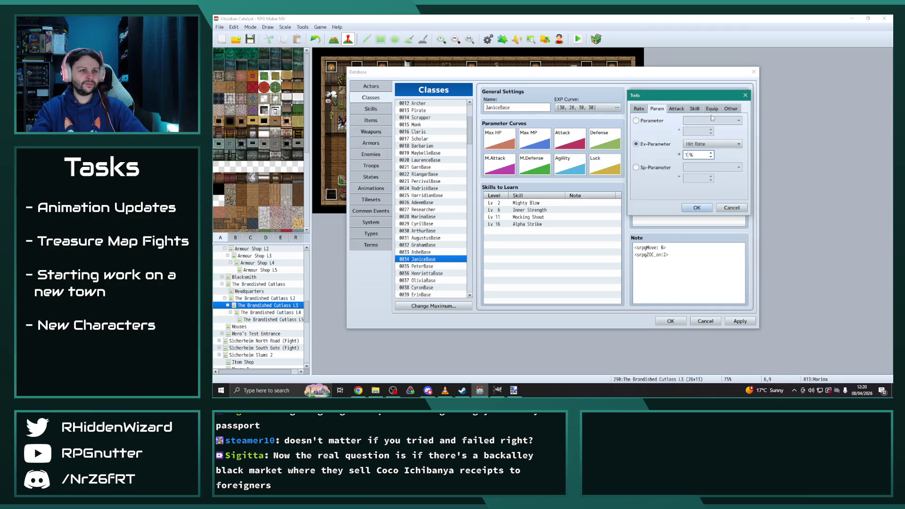
left_click(697, 208)
Step: Set the Hit Rate trait to 100% for PeterBase, HenriettaBase and OliviaBase
scroll(432, 212, "down", 2)
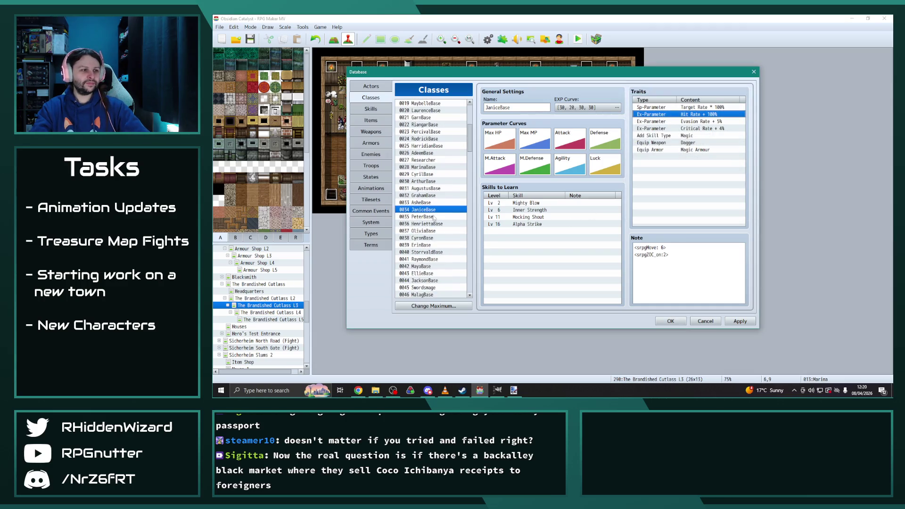
left_click(422, 216)
double_click(694, 114)
type("100")
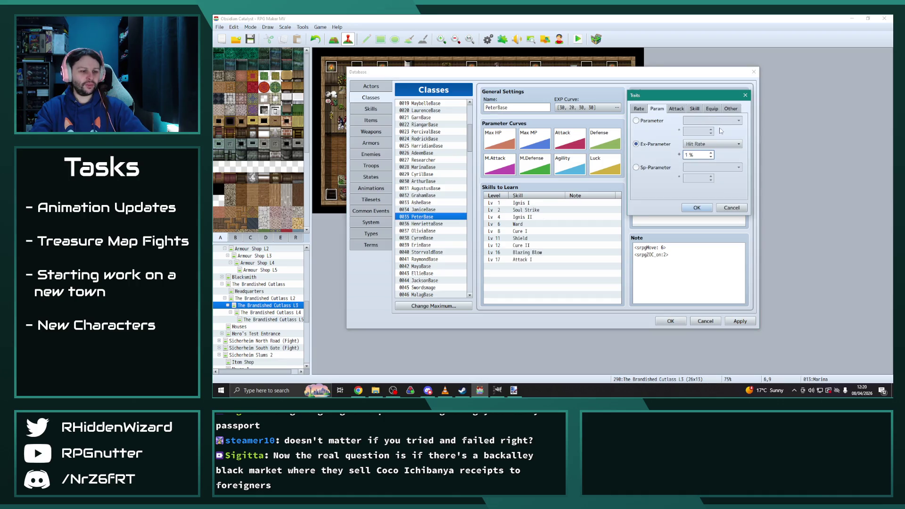
left_click(697, 208)
left_click(422, 223)
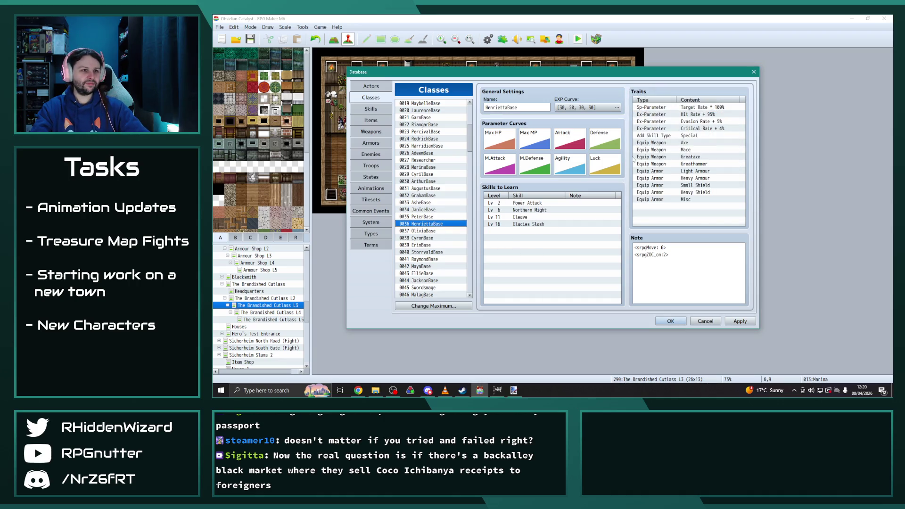
double_click(703, 116)
type("1")
left_click(697, 208)
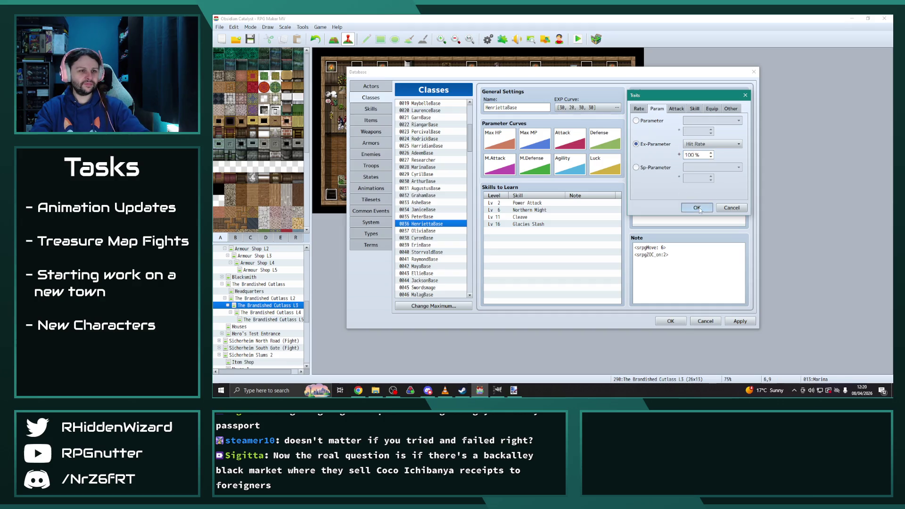
left_click(422, 231)
left_click(706, 115)
double_click(706, 114)
type("100")
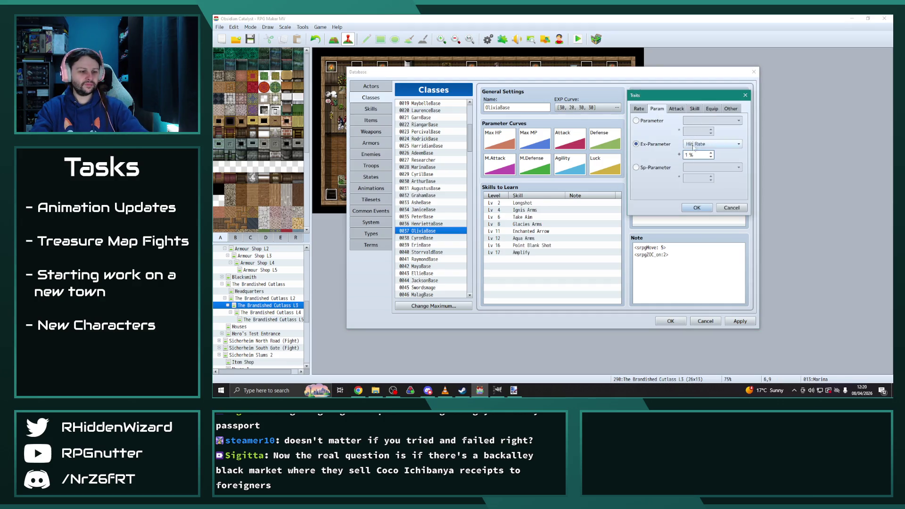
left_click(697, 208)
Step: Set the Hit Rate trait to 100% for CyronBase, ErinBase and StorrvaldBase
left_click(422, 238)
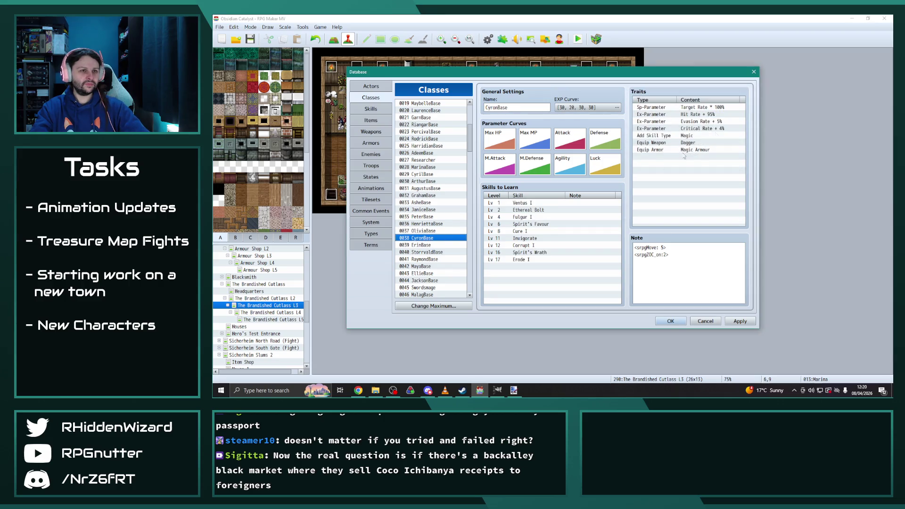
double_click(706, 115)
type("100")
left_click(697, 208)
scroll(429, 213, "down", 2)
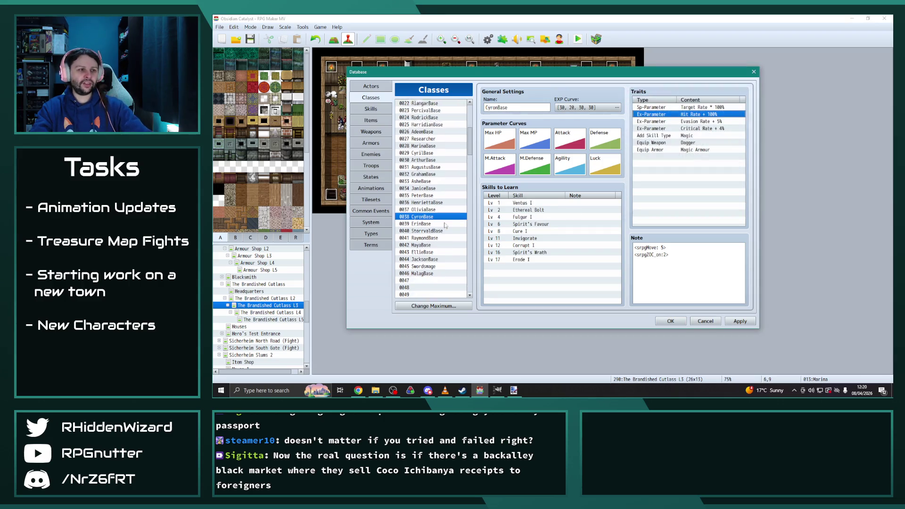
left_click(422, 202)
double_click(700, 114)
type("1")
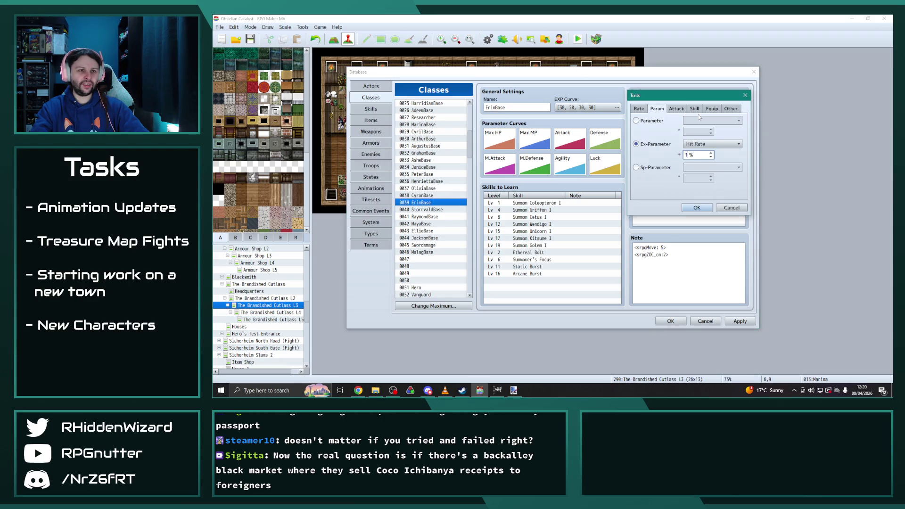
left_click(706, 207)
left_click(430, 210)
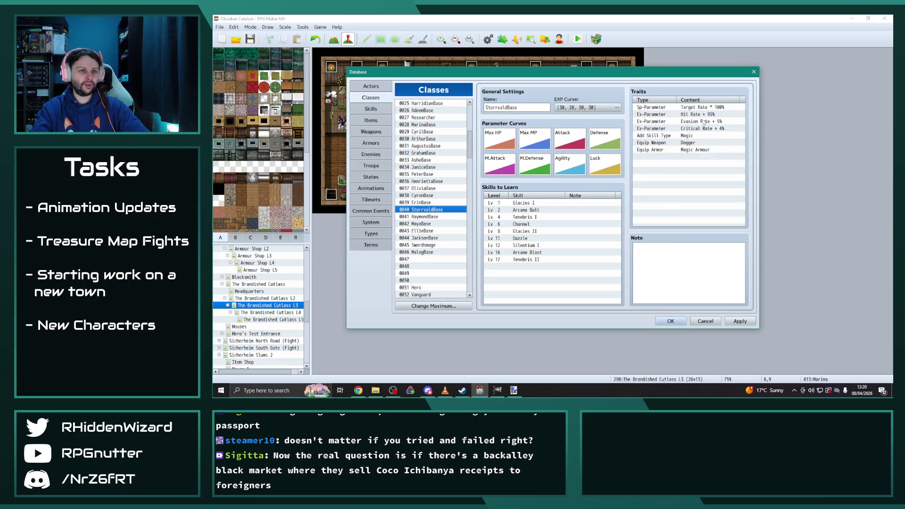
double_click(706, 114)
type("100")
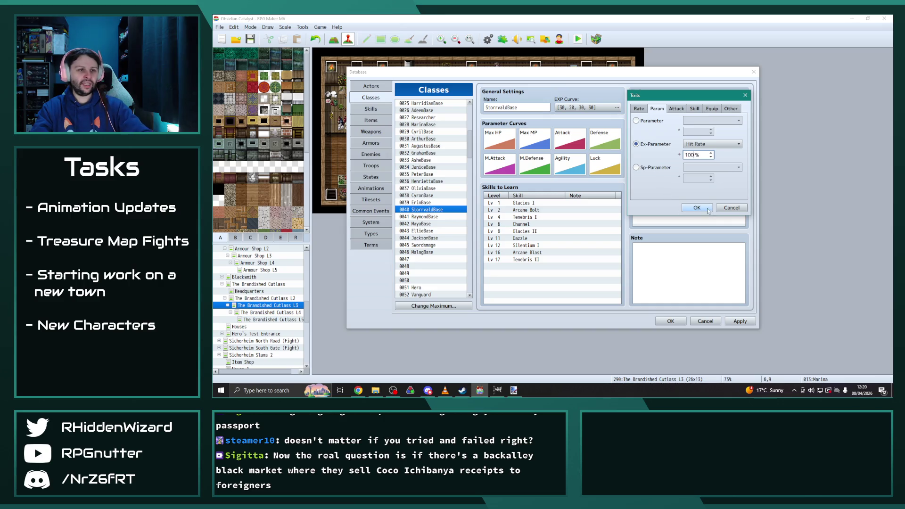
left_click(697, 208)
Step: Set the Hit Rate trait to 100% for RaymondBase, MayaBase and EllieBase
left_click(430, 216)
double_click(713, 114)
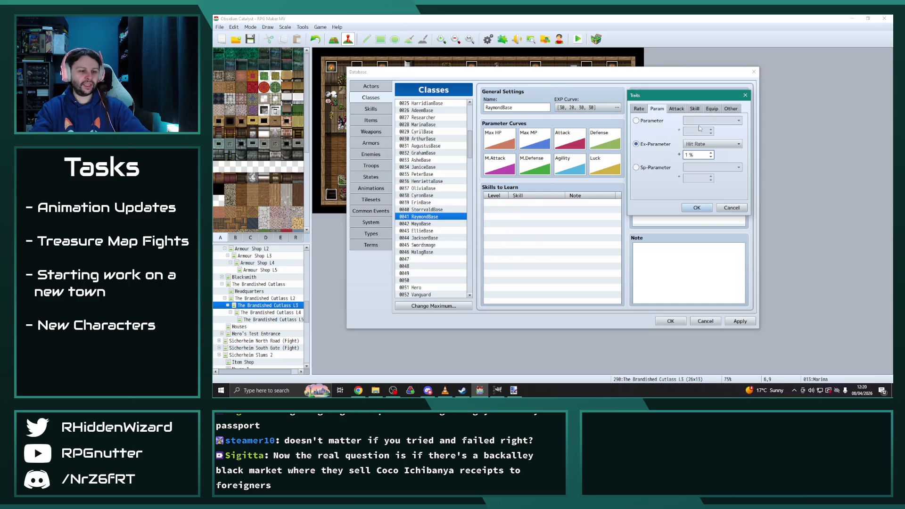
left_click(697, 208)
left_click(425, 224)
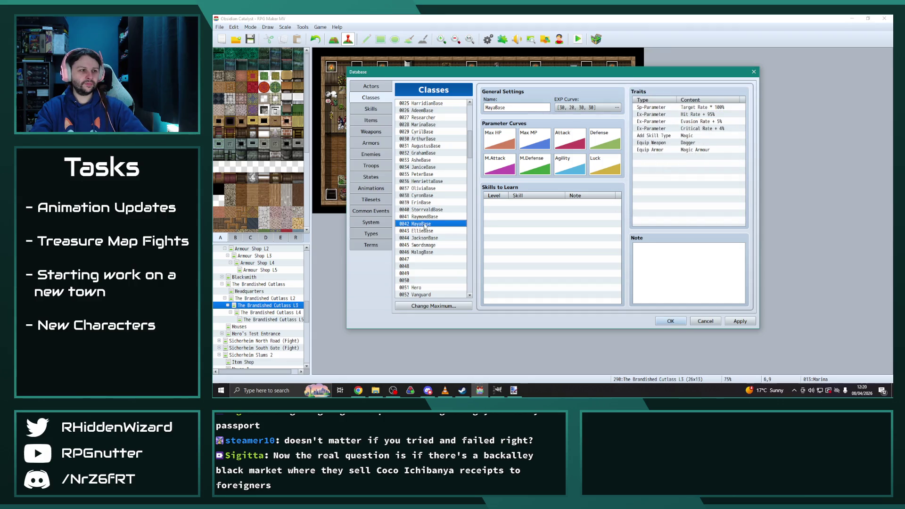
double_click(715, 116)
type("100")
left_click(697, 208)
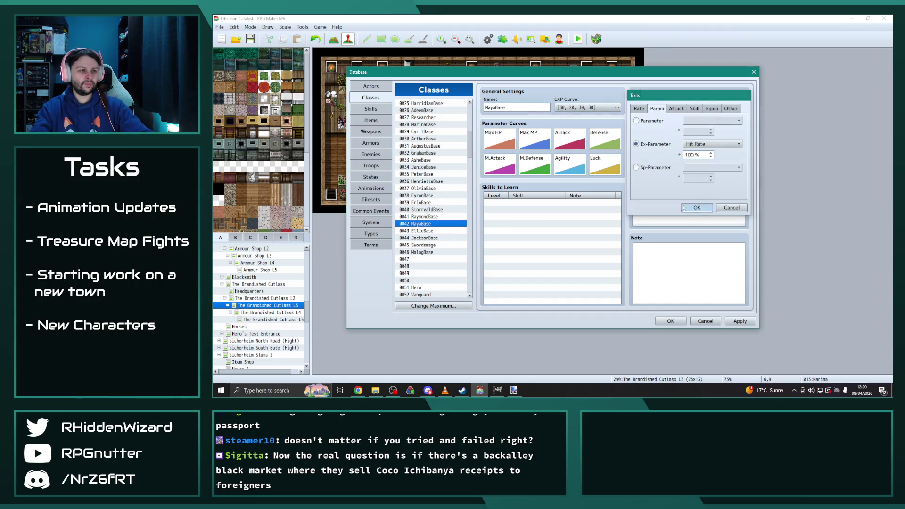
left_click(418, 231)
double_click(711, 114)
type("1")
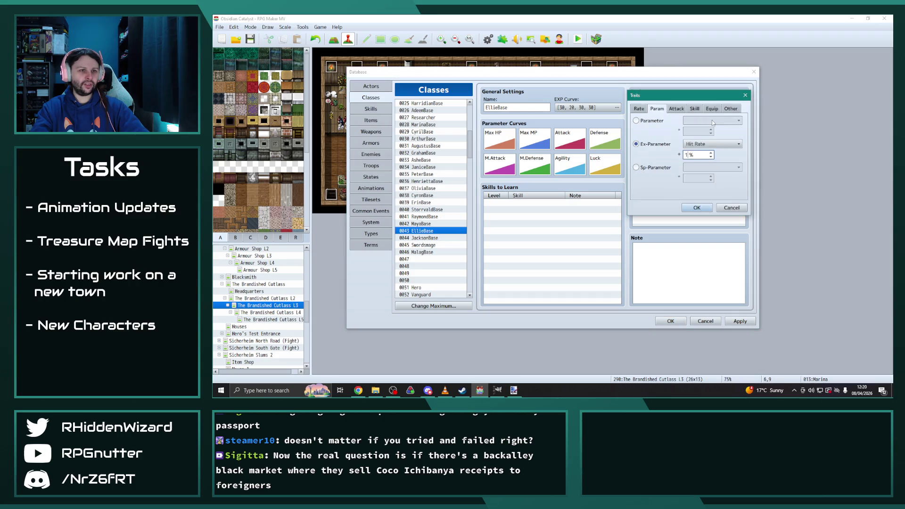
left_click(697, 208)
Step: Set the Hit Rate trait to 100% for JacksonBase, Swordsmage and MalagBase
left_click(418, 238)
left_click(697, 115)
double_click(697, 115)
type("100")
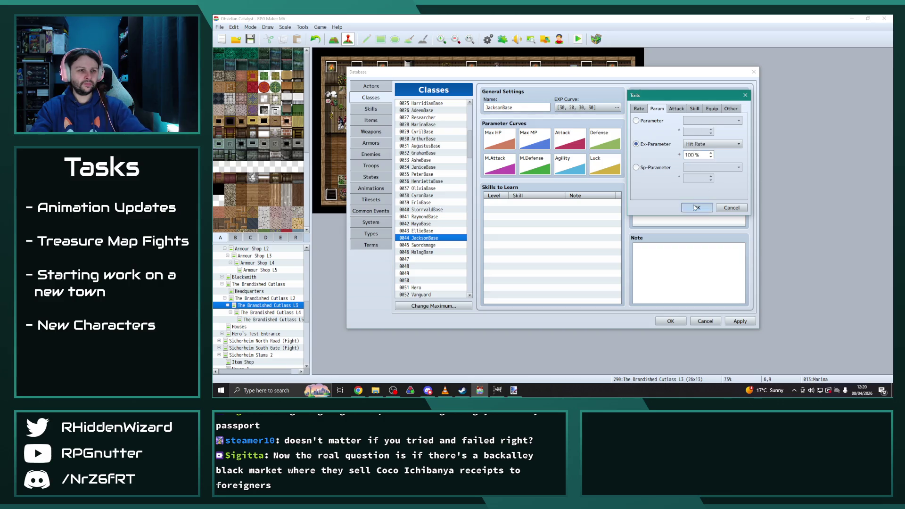
left_click(697, 208)
left_click(437, 245)
double_click(702, 114)
type("00")
left_click(697, 208)
left_click(437, 253)
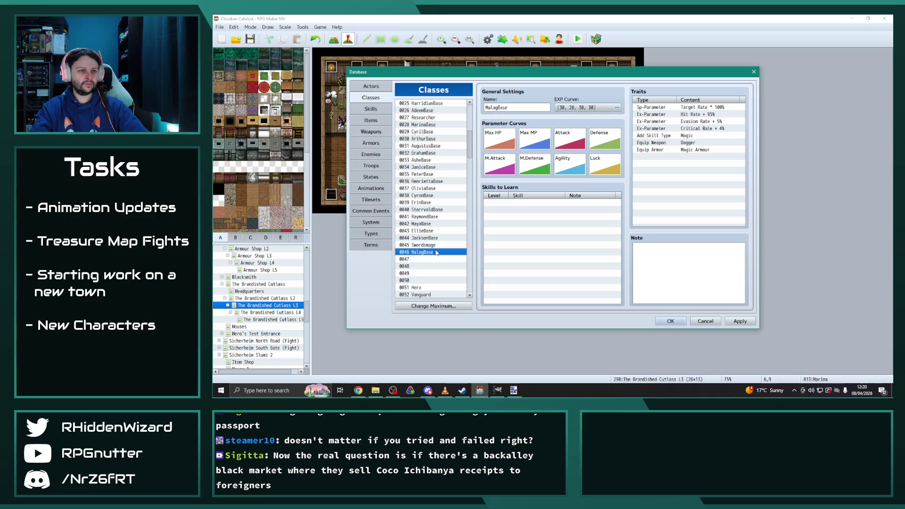
double_click(700, 116)
type("00")
left_click(697, 208)
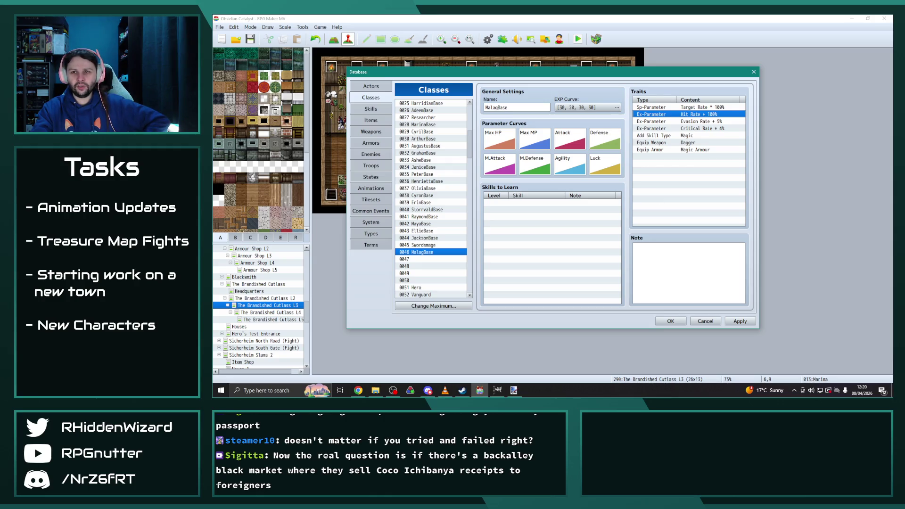
Step: Select the Fighter's traits from Add Skill Type through the last Equip Armor
scroll(438, 217, "up", 4)
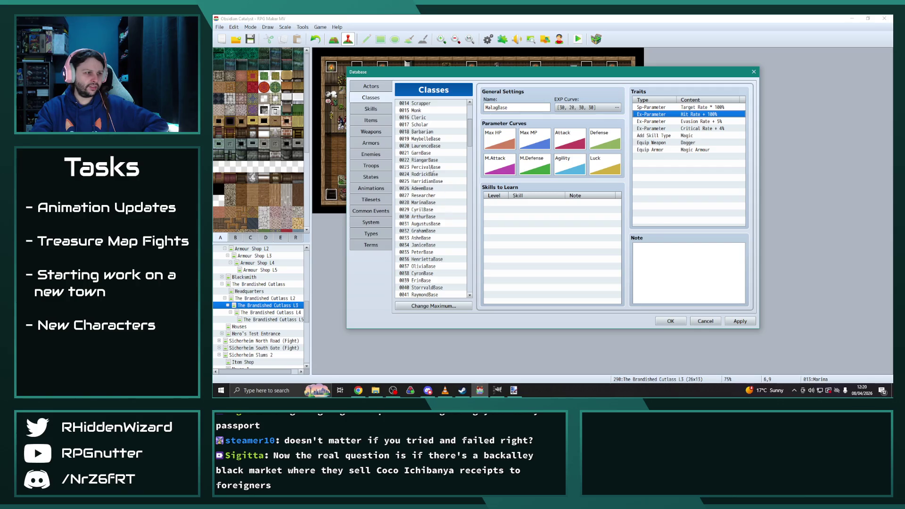
left_click(427, 161)
scroll(437, 189, "down", 12)
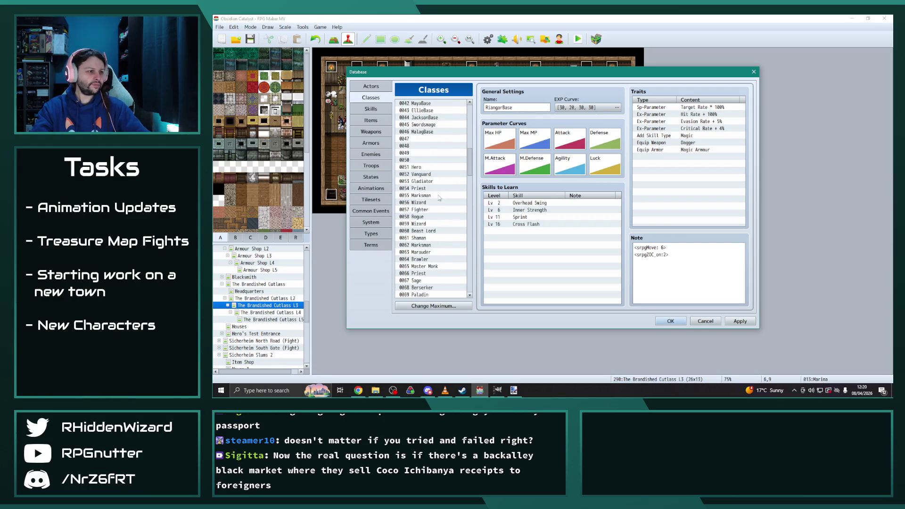
scroll(439, 199, "down", 2)
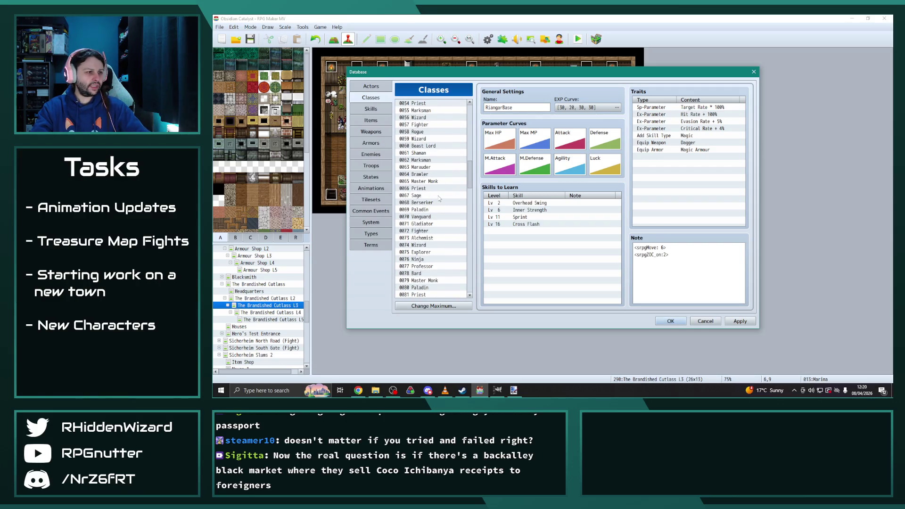
left_click(433, 230)
left_click(698, 136)
left_click(697, 180, "shift")
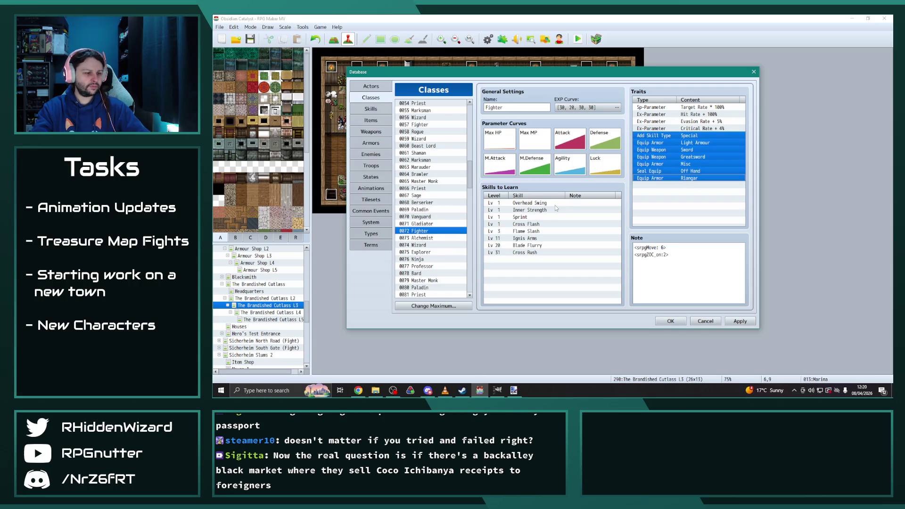
Step: Paste the Fighter's traits over RiangarBase's existing traits with Ctrl+V
scroll(443, 240, "up", 8)
scroll(443, 239, "up", 2)
scroll(434, 112, "up", 2)
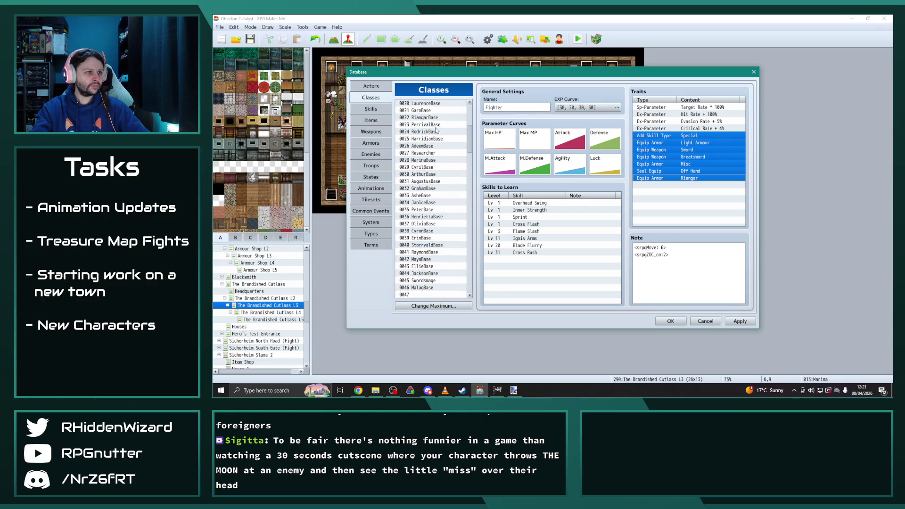
left_click(430, 118)
left_click(690, 141)
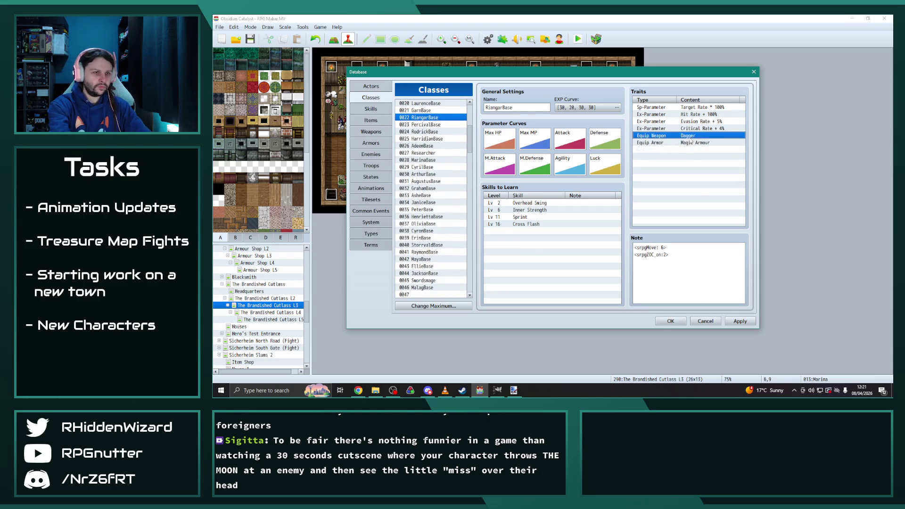
key("ctrl+v")
scroll(431, 112, "down", 15)
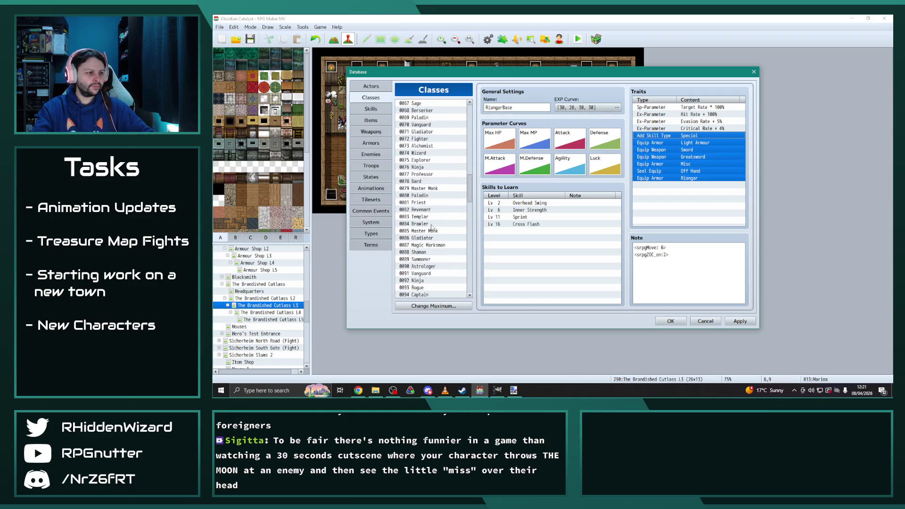
scroll(432, 228, "up", 1)
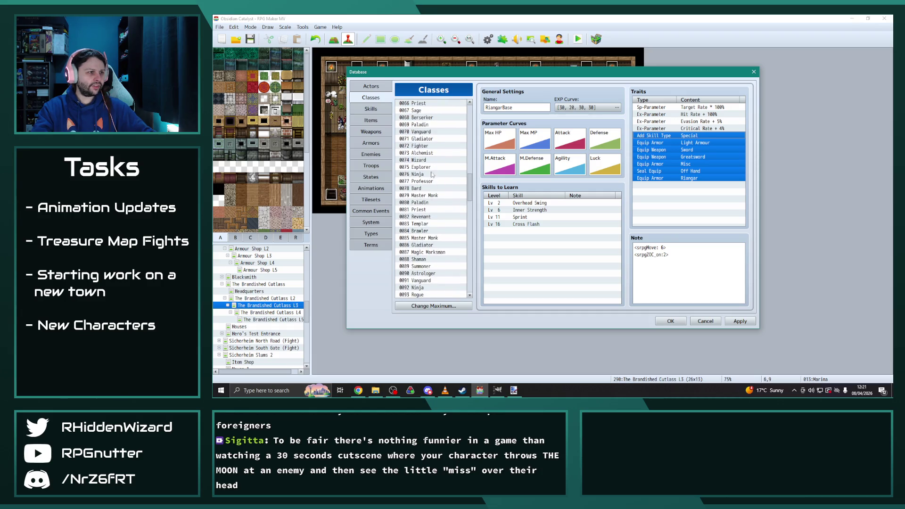
left_click(427, 154)
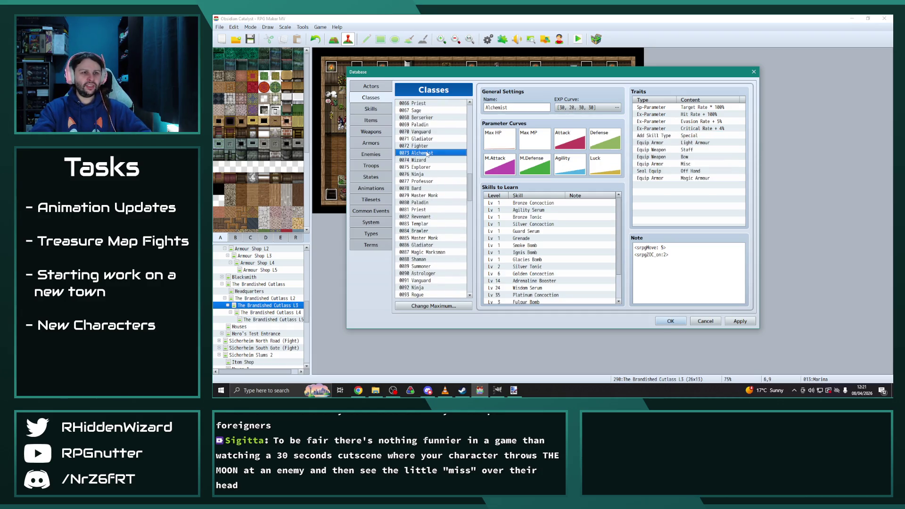
Step: Select the Alchemist's traits from Add Skill Type through Magic Armour
left_click(696, 135)
left_click(705, 179, "shift")
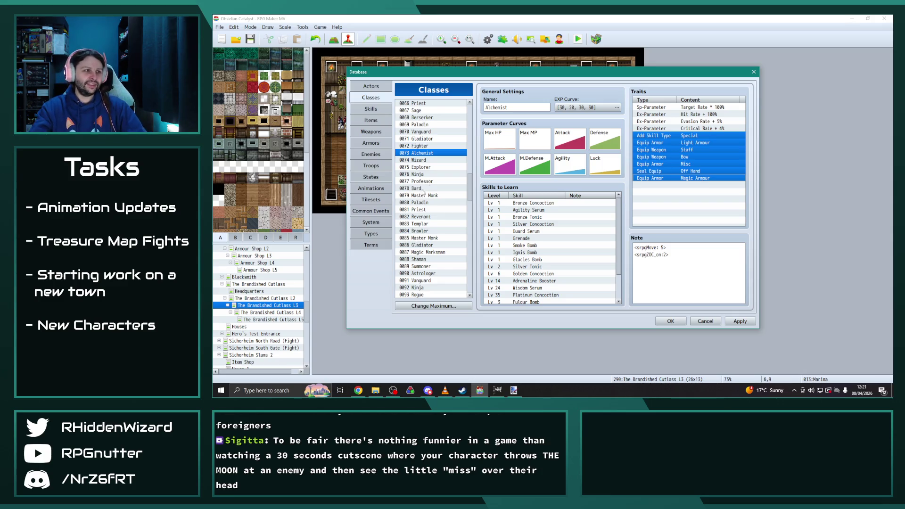
scroll(423, 191, "up", 2)
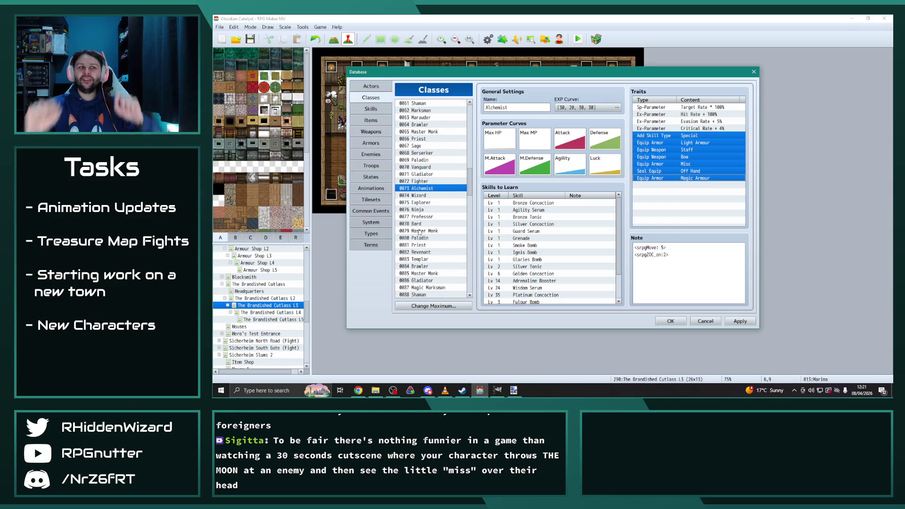
scroll(401, 213, "up", 9)
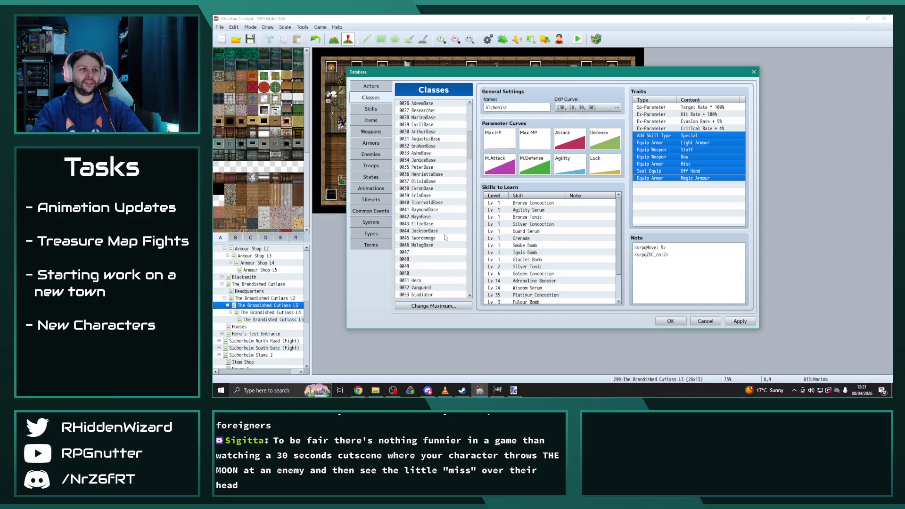
scroll(436, 203, "up", 4)
scroll(430, 118, "up", 1)
Step: Replace PercivalBase's traits with the Alchemist's, deleting the old ones before pasting
left_click(427, 131)
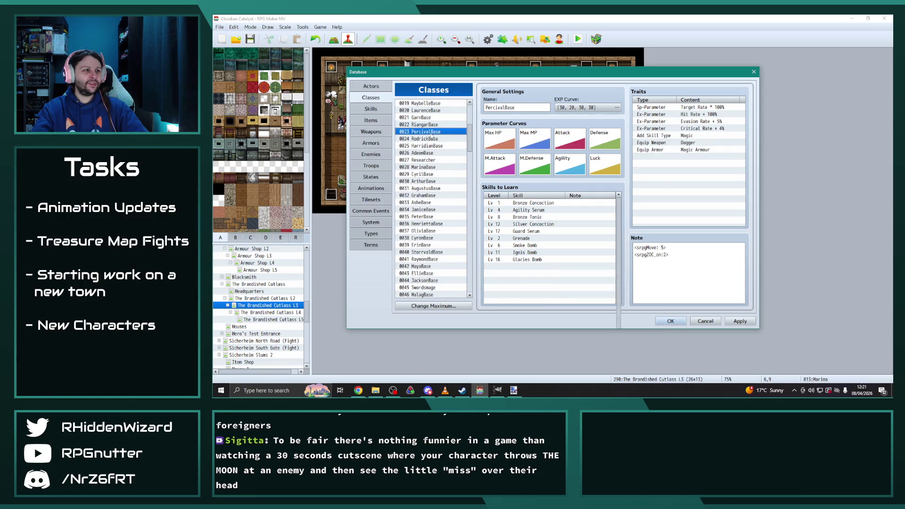
left_click(692, 135)
key("Delete")
key("Delete")
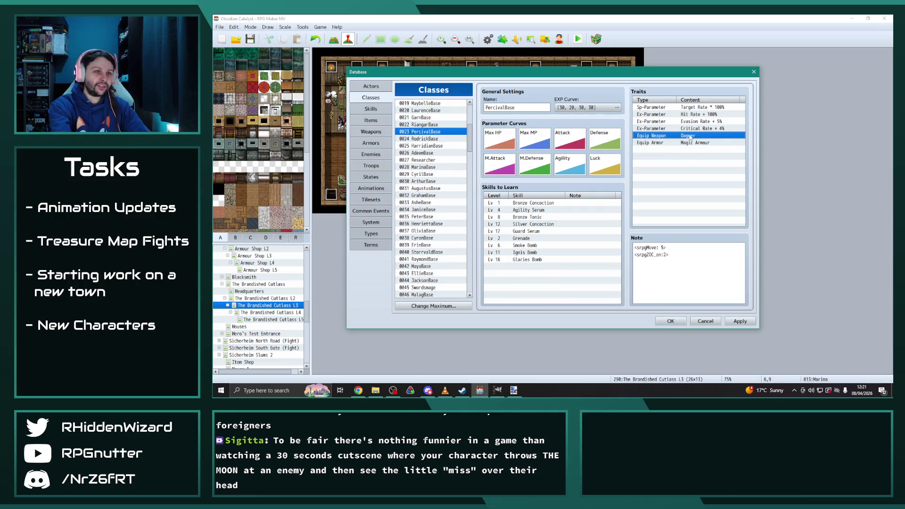
key("ctrl+v")
left_click(687, 202)
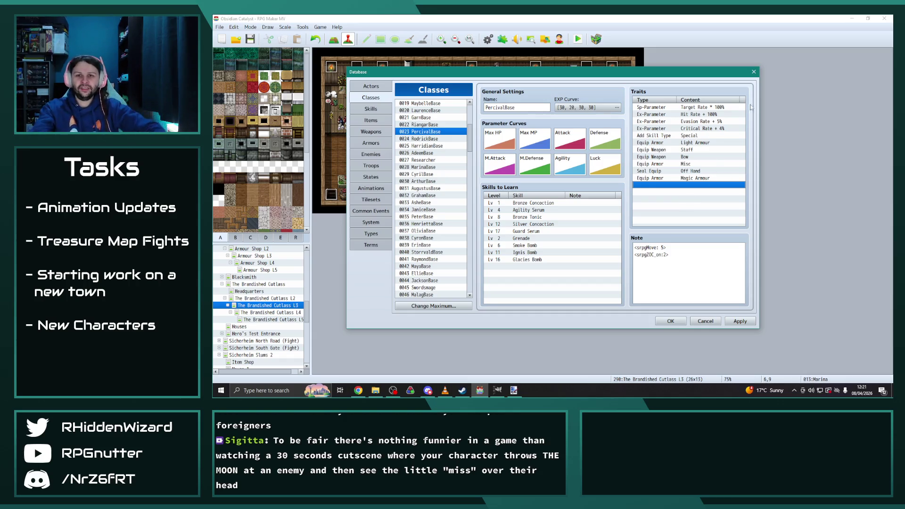
key("alt+Tab")
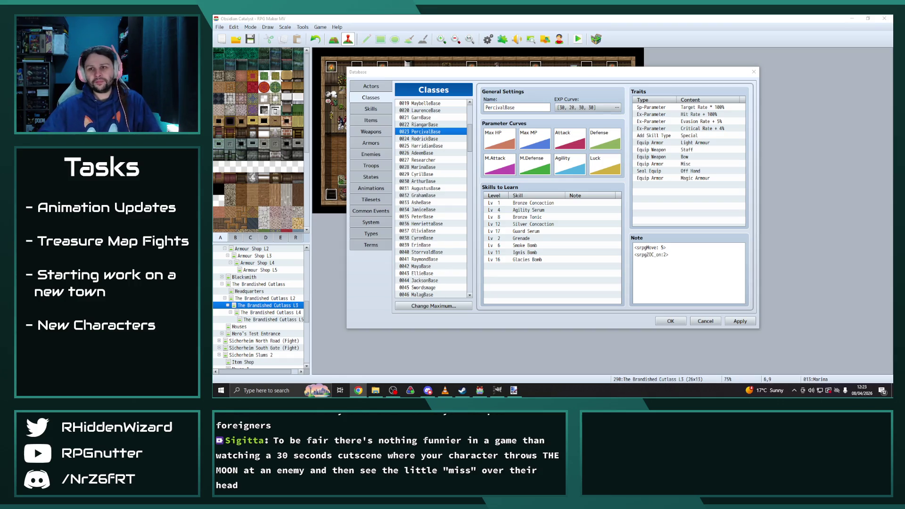
scroll(431, 155, "down", 11)
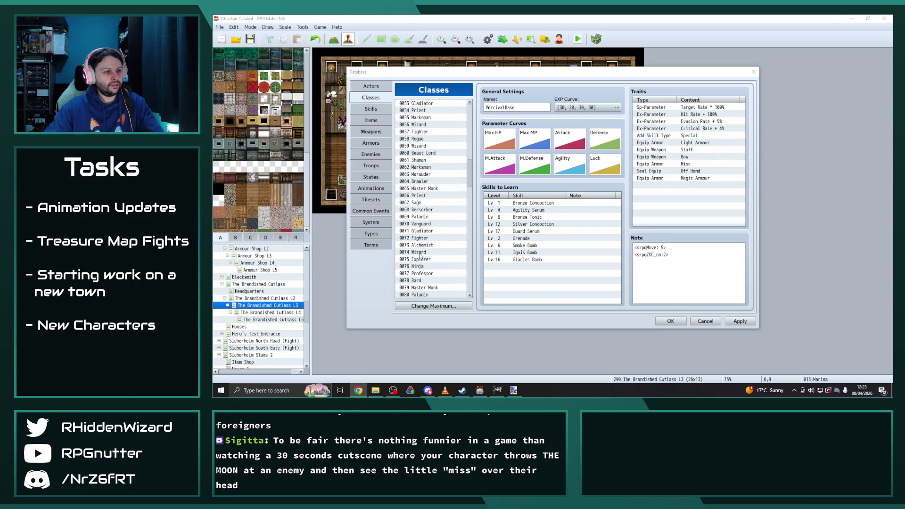
Step: Paste the Wizard's traits, Add Skill Type Magic through Equip Armor Mage, into RodrickBase
left_click(427, 252)
left_click(690, 143)
left_click(687, 136)
left_click(695, 186, "shift")
scroll(430, 148, "up", 8)
scroll(431, 148, "up", 1)
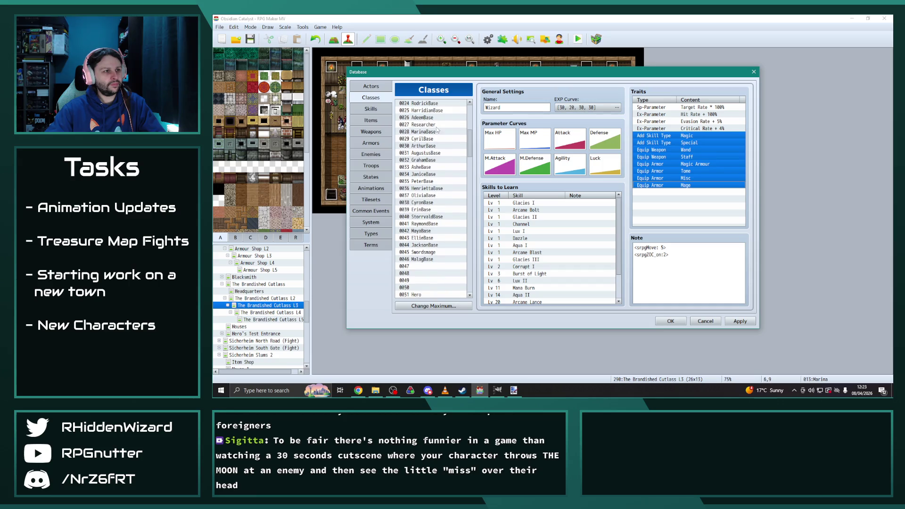
left_click(424, 103)
left_click(688, 135)
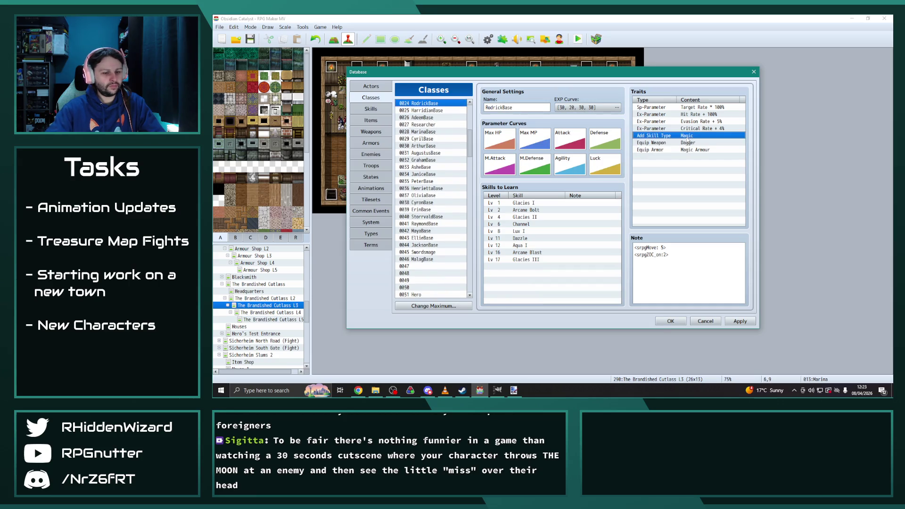
key("ctrl+v")
Step: Review the HarridianBase, AdeemBase and MarinaBase class traits
scroll(448, 251, "down", 7)
scroll(448, 250, "up", 7)
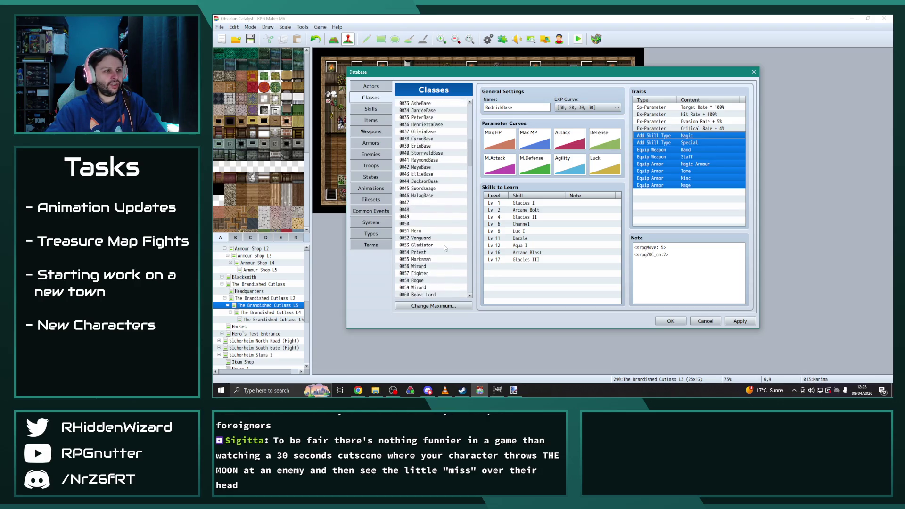
left_click(430, 111)
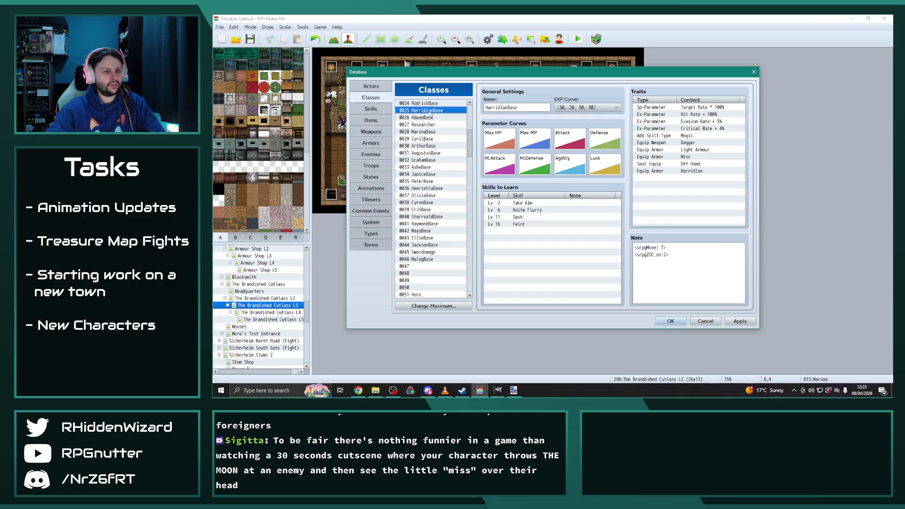
left_click(427, 119)
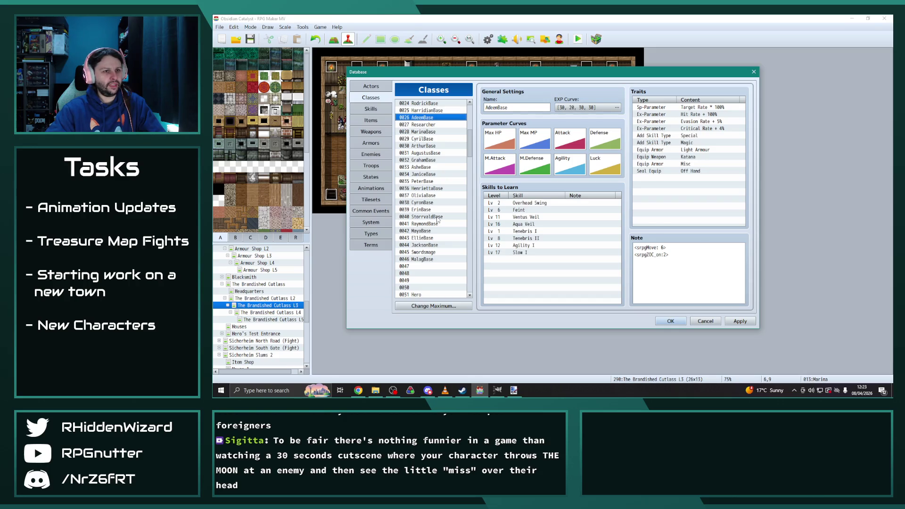
left_click(426, 125)
left_click(426, 131)
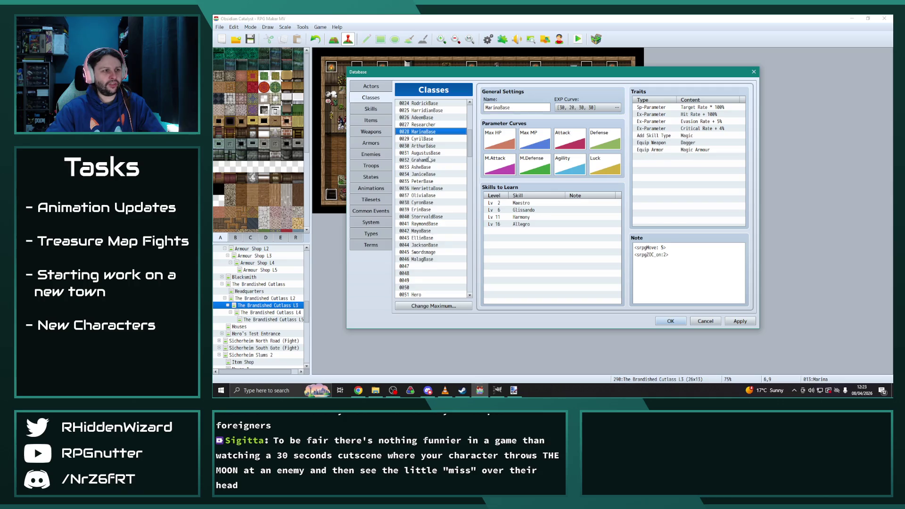
Step: Paste the Bard's skill and equipment traits into MarinaBase's empty trait row
scroll(432, 260, "down", 7)
scroll(432, 260, "down", 4)
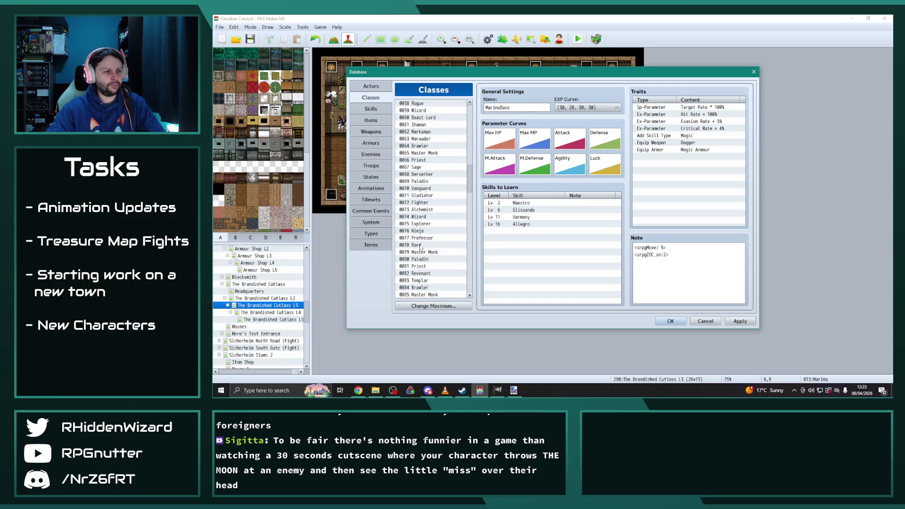
left_click(417, 246)
left_click(688, 136)
left_click(704, 172, "shift")
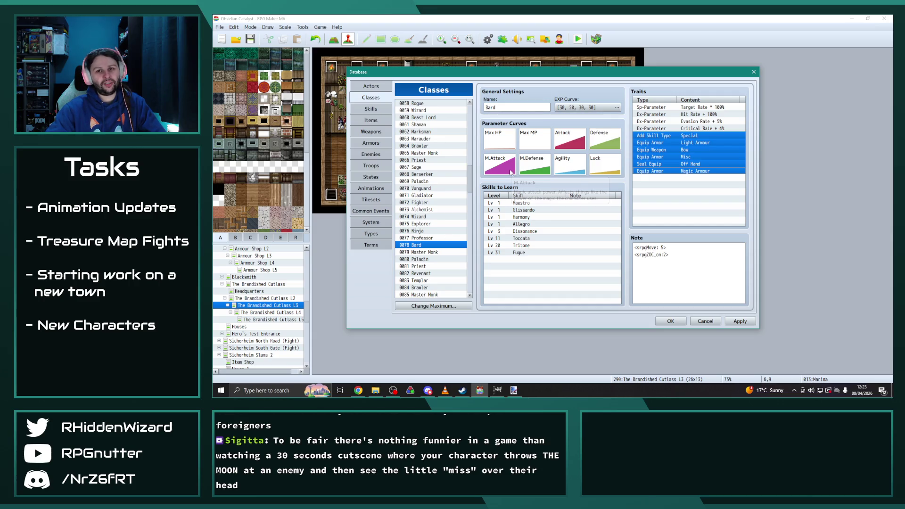
scroll(434, 217, "up", 7)
scroll(434, 217, "up", 3)
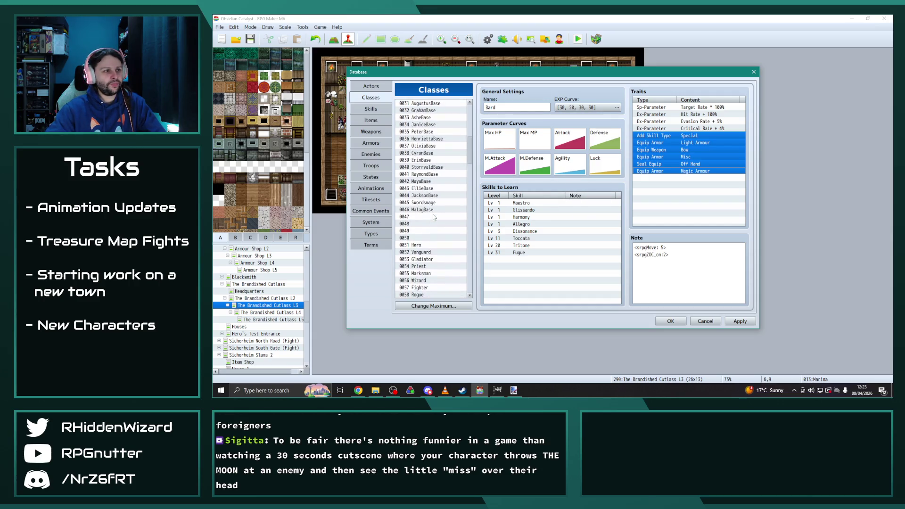
left_click(427, 110)
left_click(668, 135)
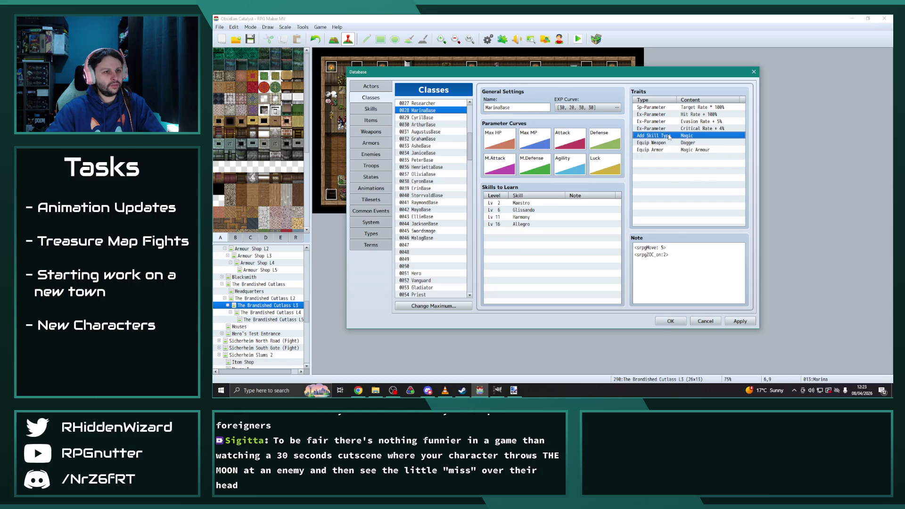
key("ctrl+v")
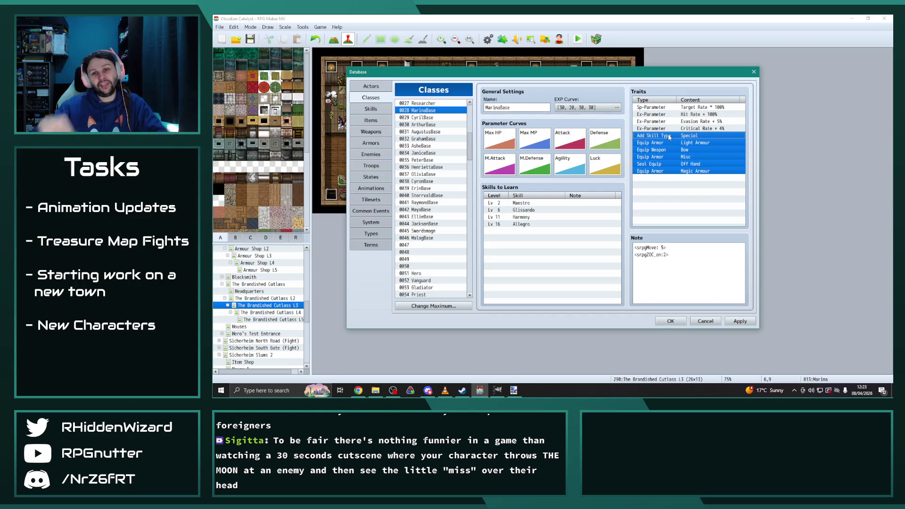
Step: Give CyrilBase Master Monk's traits: Magic, Special, Gauntlet, Tome, Mace, Light, Magic, Mage armour
scroll(409, 183, "down", 12)
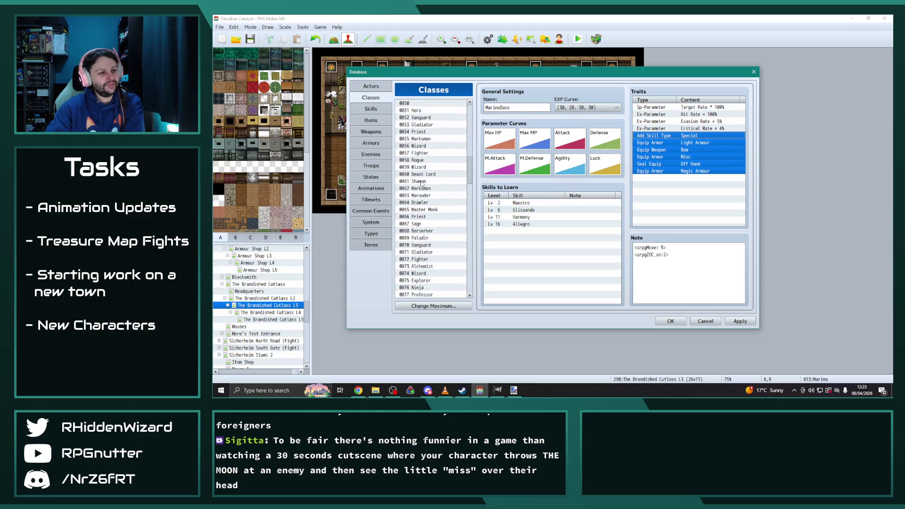
left_click(427, 224)
left_click_drag(688, 137, 692, 193)
scroll(445, 214, "up", 11)
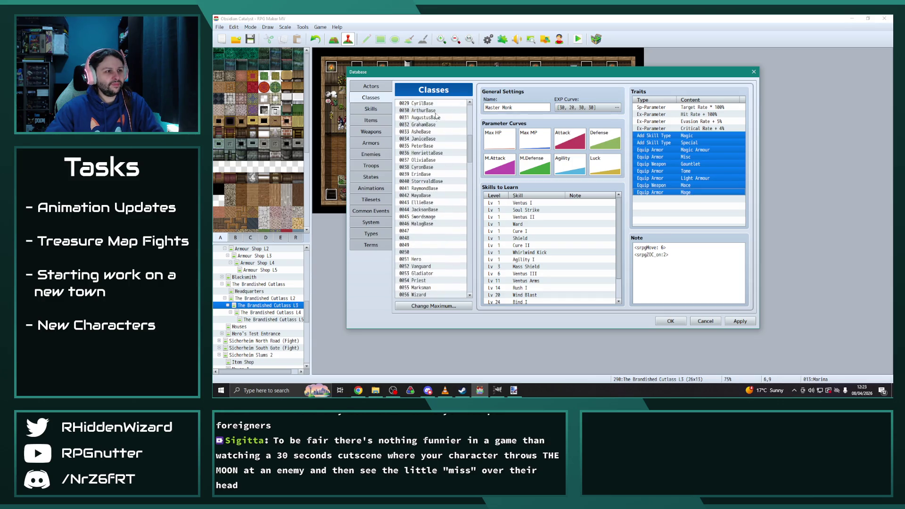
scroll(434, 115, "up", 1)
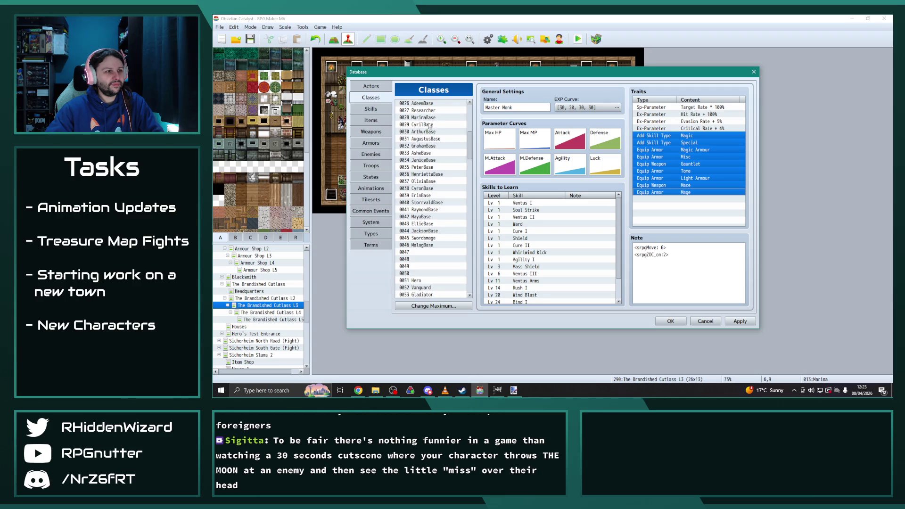
left_click(429, 125)
left_click(695, 136)
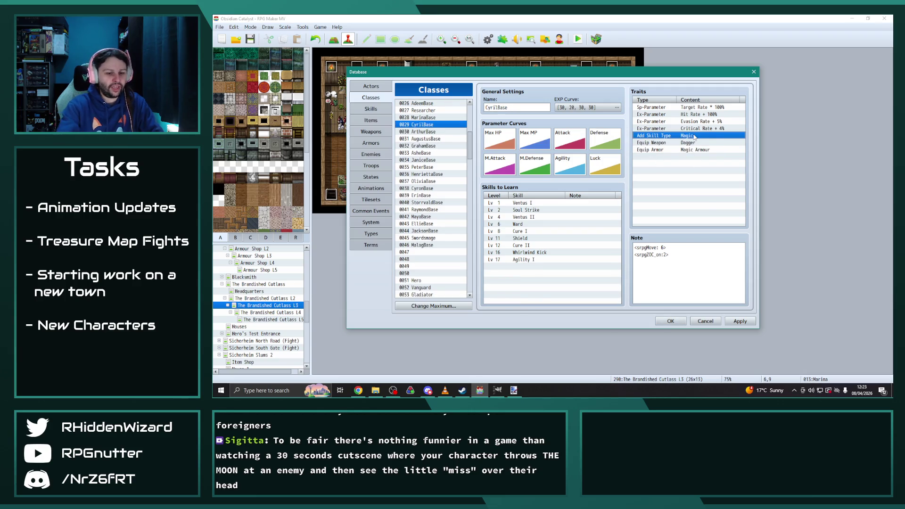
key("ctrl+v")
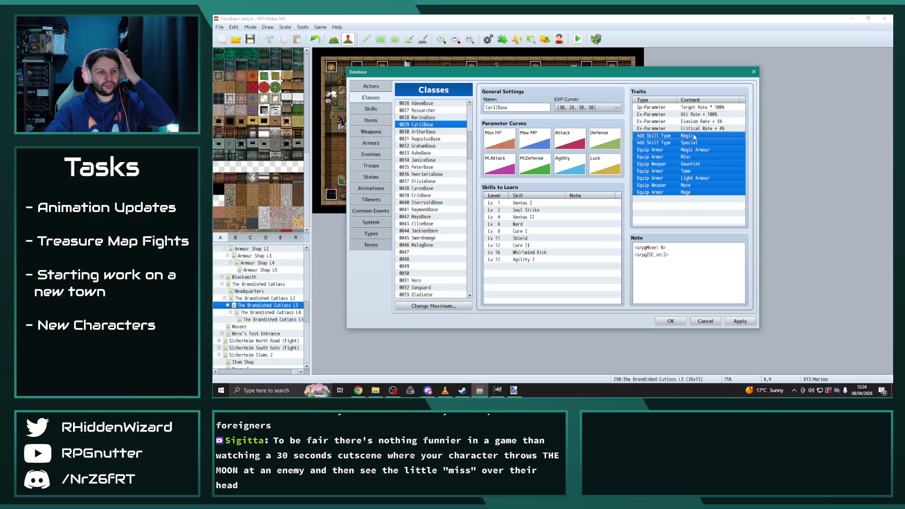
scroll(436, 255, "down", 12)
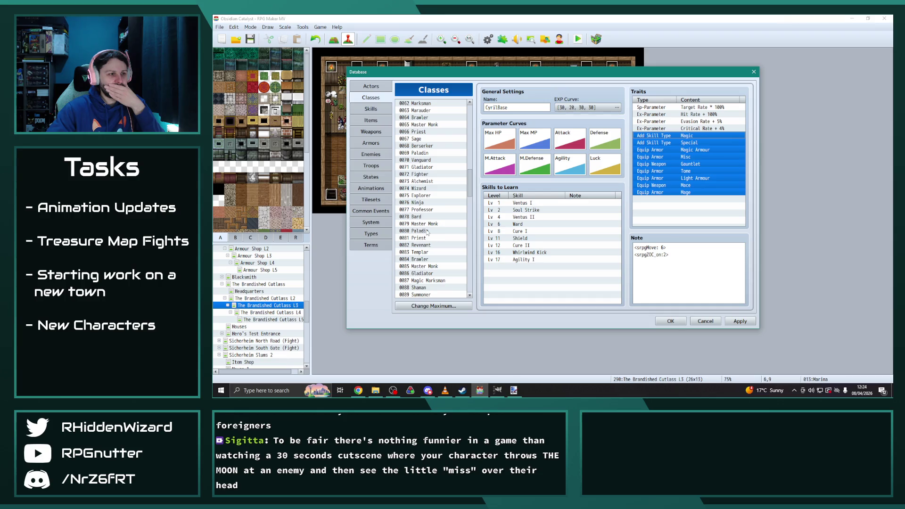
Step: Replace ArthurBase's old skill and equipment traits with the Paladin's traits
left_click(427, 231)
left_click(691, 136)
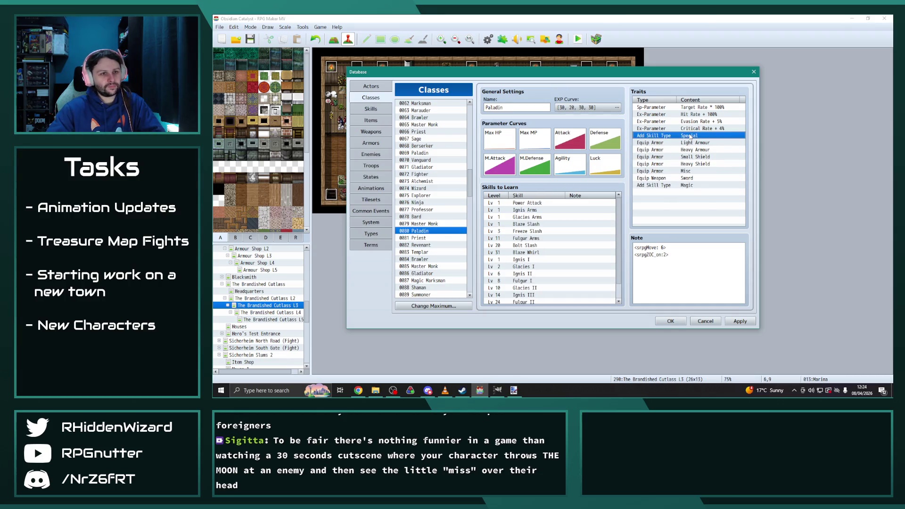
left_click(689, 186, "shift")
scroll(438, 231, "up", 12)
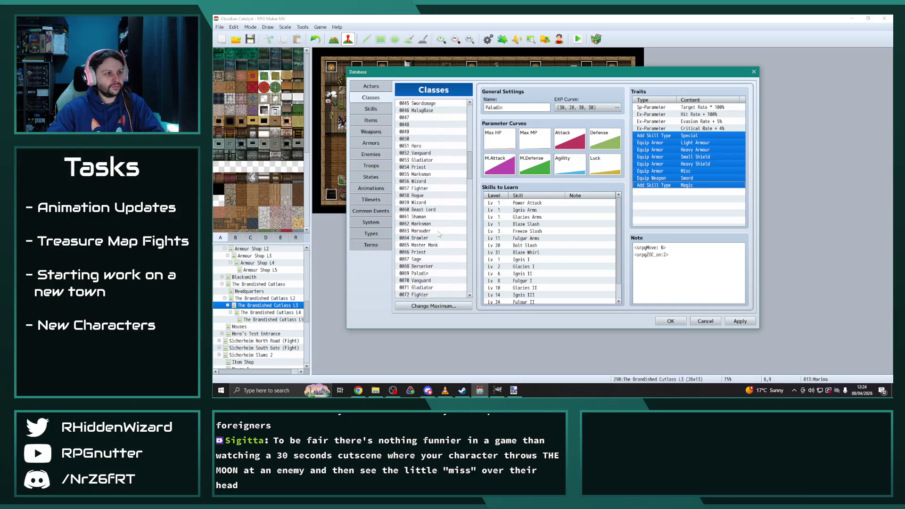
left_click(426, 132)
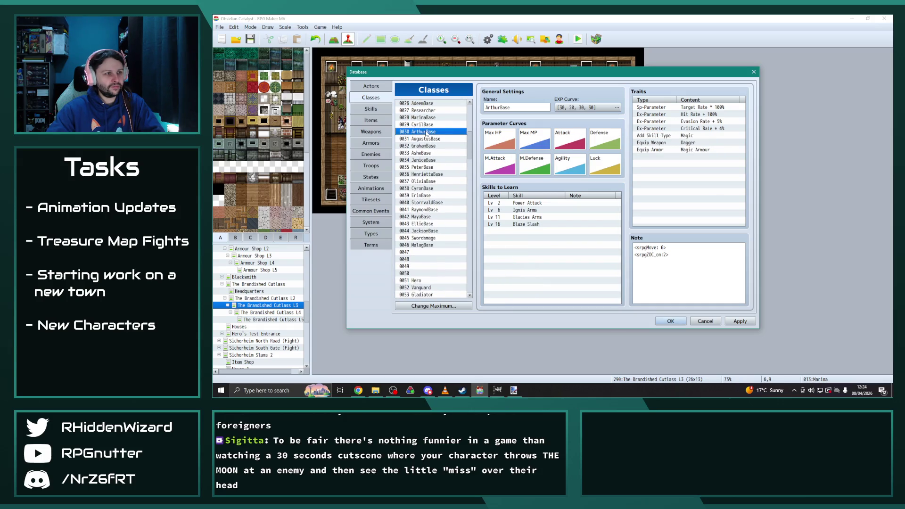
left_click(711, 136)
key("Delete")
key("Delete")
key("Delete")
key("ctrl+v")
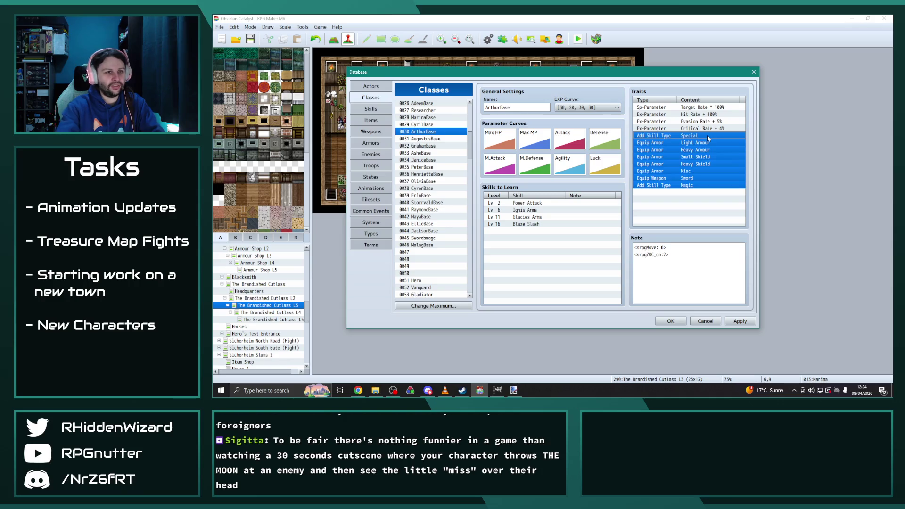
Step: Give AugustusBase the Priest's traits: Magic, Special, Staff, Mace, Tome, Misc, Magic and Mage armour
scroll(438, 235, "down", 11)
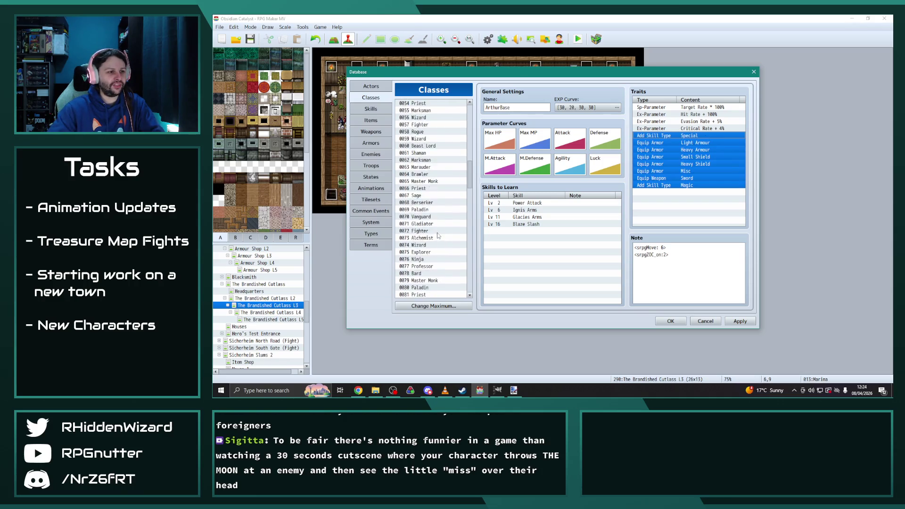
scroll(434, 238, "down", 1)
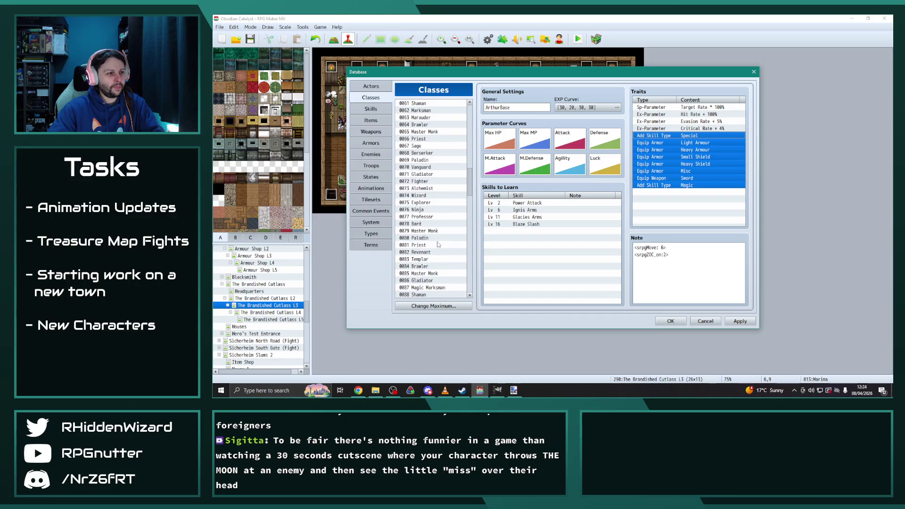
left_click(431, 245)
left_click(693, 136)
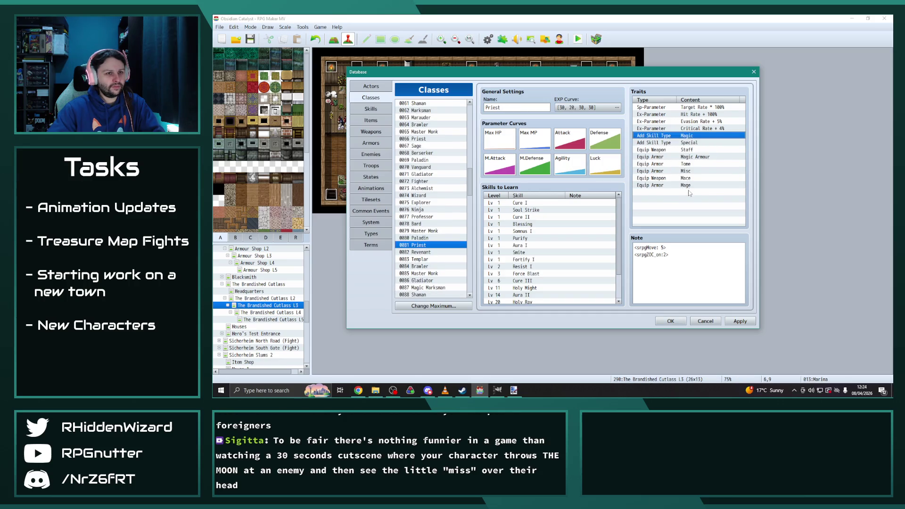
left_click(689, 185, "shift")
scroll(424, 129, "up", 11)
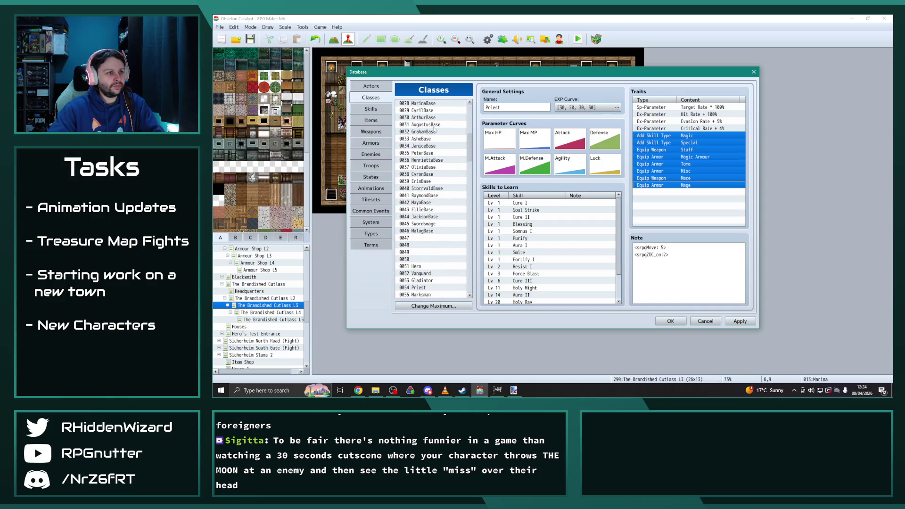
scroll(435, 142, "up", 3)
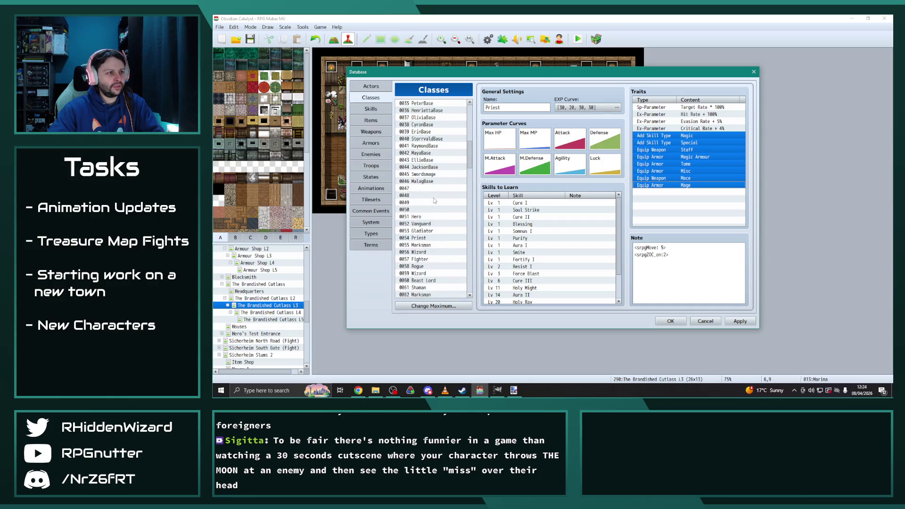
left_click(432, 161)
left_click(693, 136)
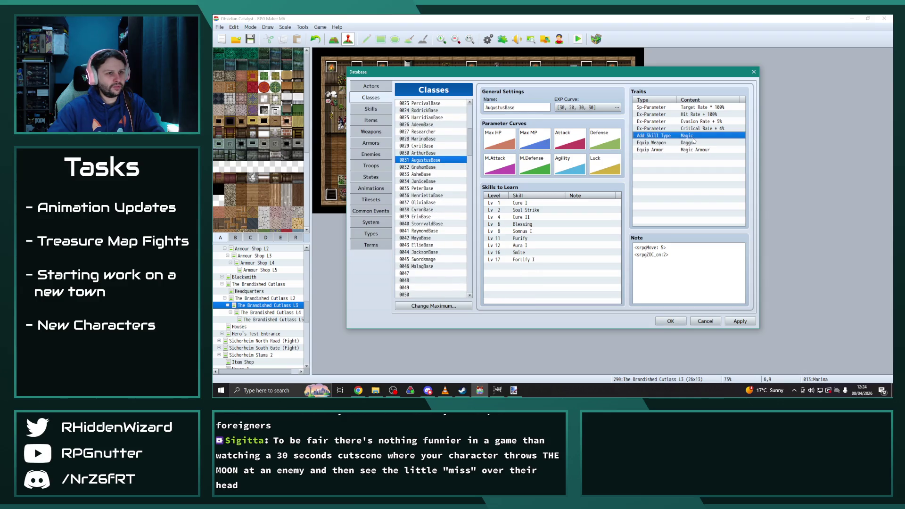
key("ctrl+v")
scroll(439, 243, "down", 9)
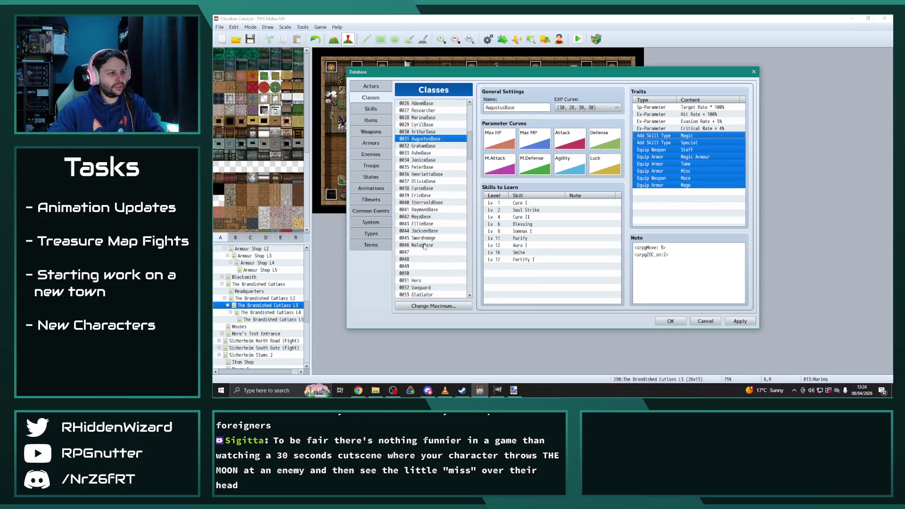
scroll(434, 232, "down", 1)
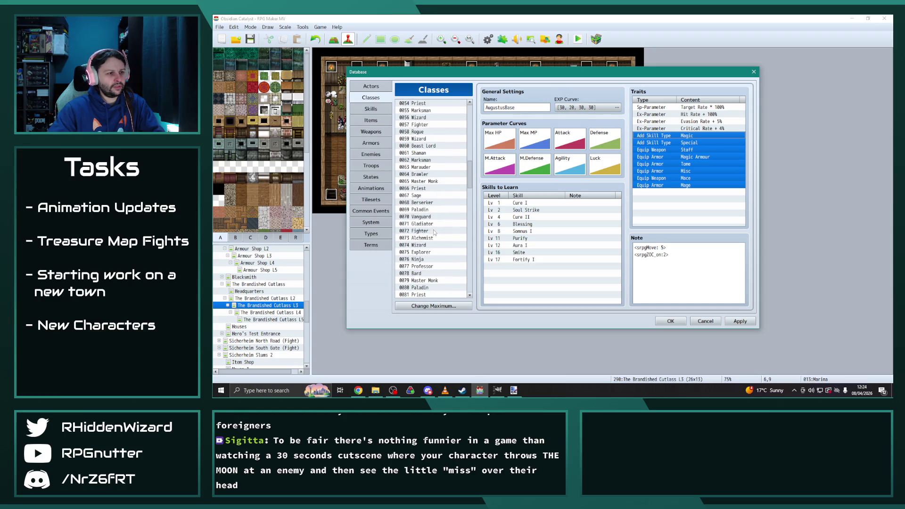
scroll(433, 257, "down", 2)
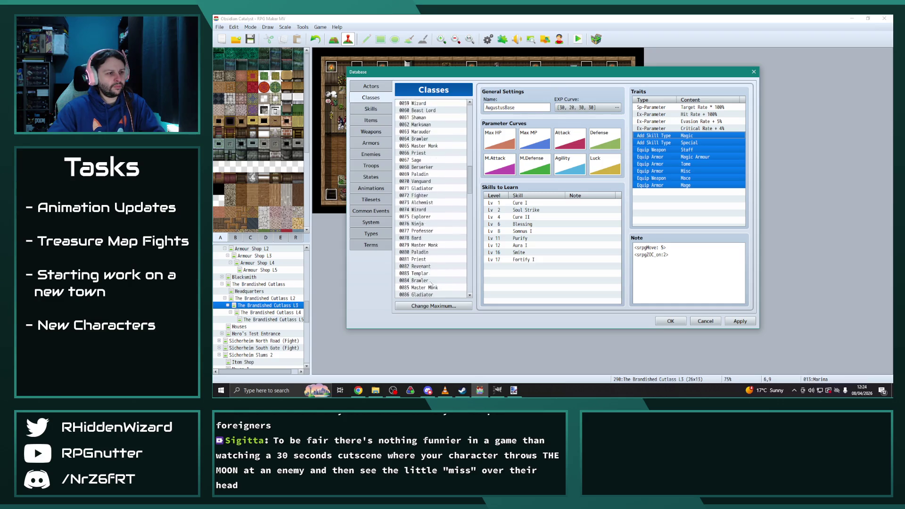
left_click(431, 260)
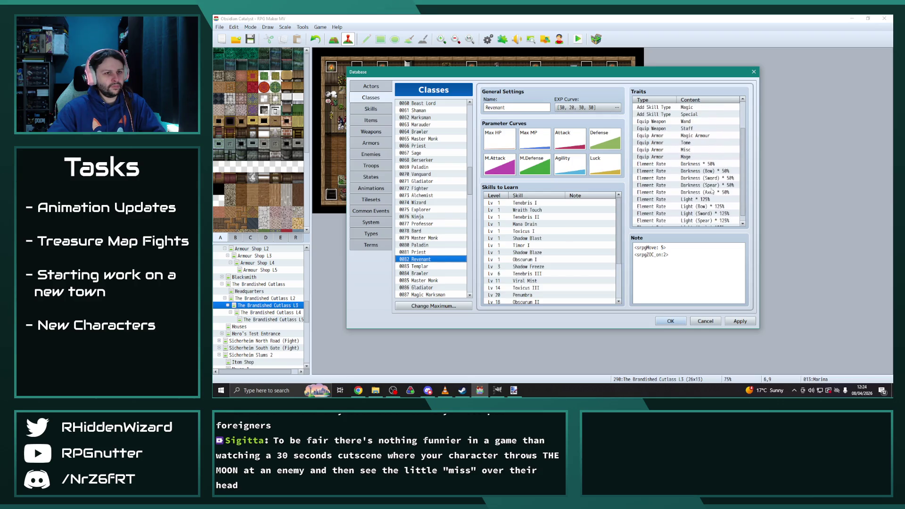
Step: Select the Revenant's traits from Add Skill Type down to Light (Axe)
scroll(700, 179, "down", 2)
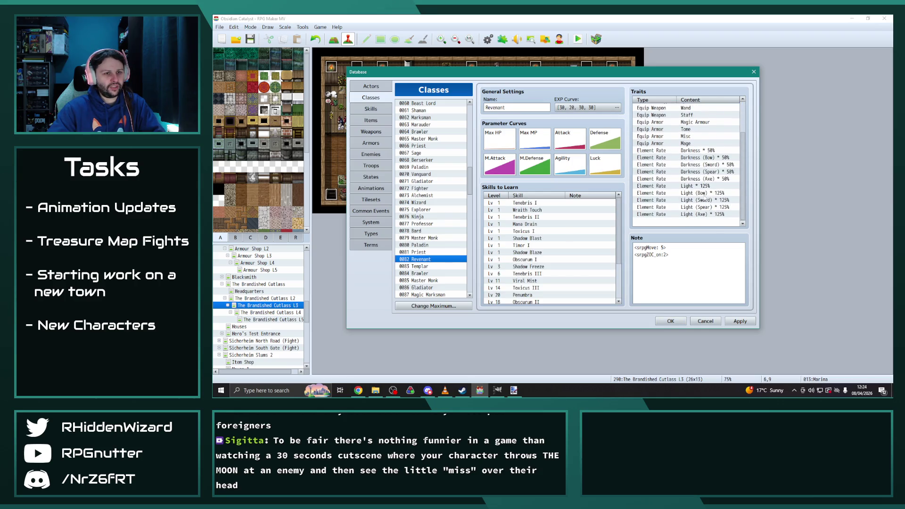
left_click(718, 217, "shift")
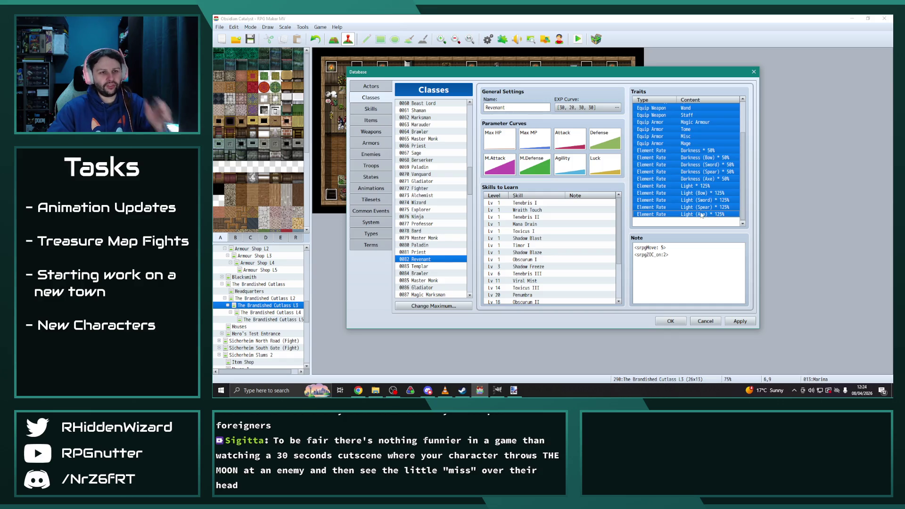
scroll(702, 215, "up", 2)
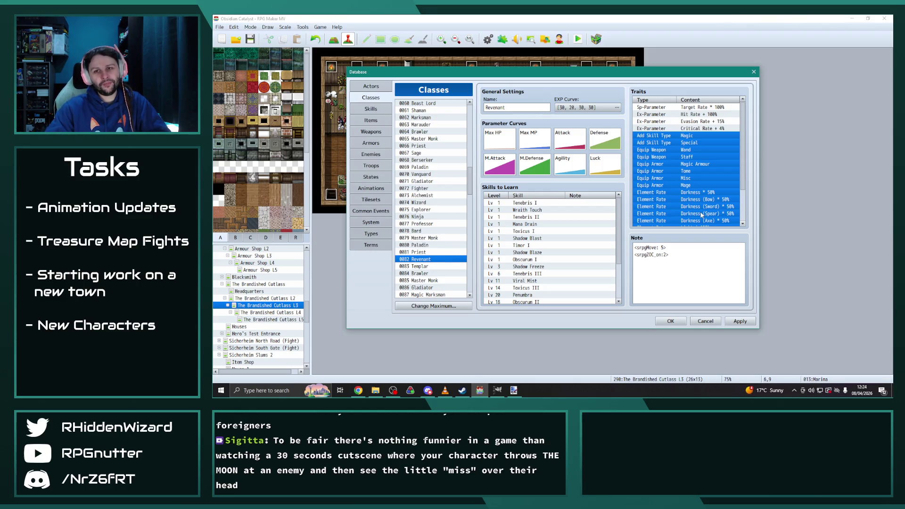
scroll(428, 204, "up", 6)
scroll(428, 204, "up", 5)
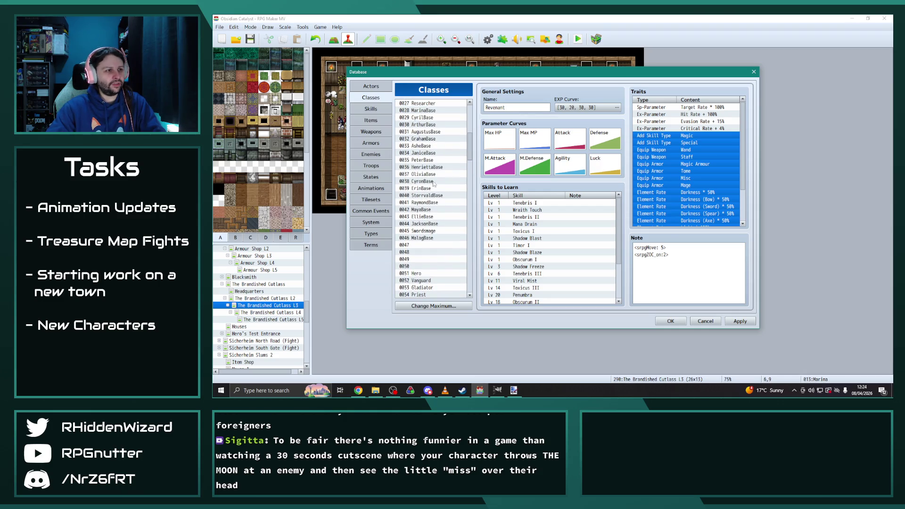
Step: Compare the traits of GrahamBase, JaniceBase, PeterBase, HenriettaBase and OliviaBase
left_click(428, 139)
scroll(696, 201, "down", 2)
scroll(696, 200, "up", 2)
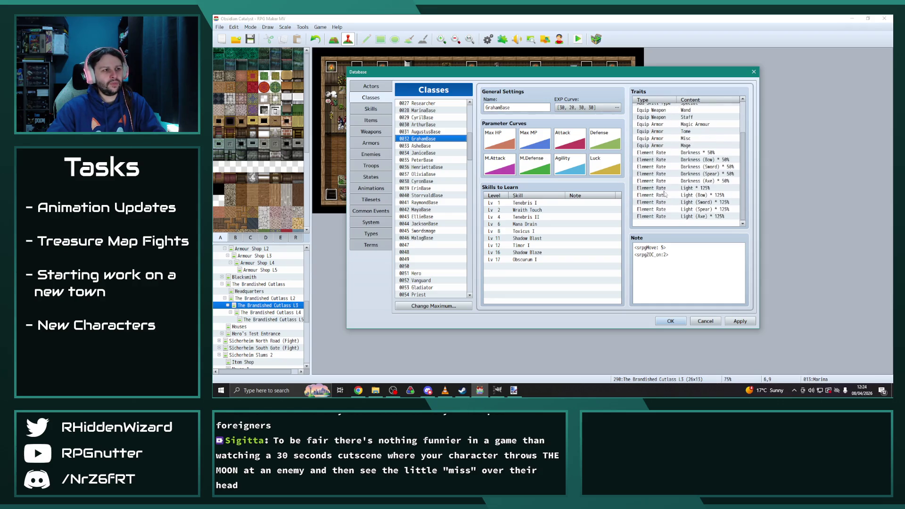
left_click(425, 153)
left_click(431, 159)
left_click(430, 168)
left_click(430, 174)
left_click(430, 169)
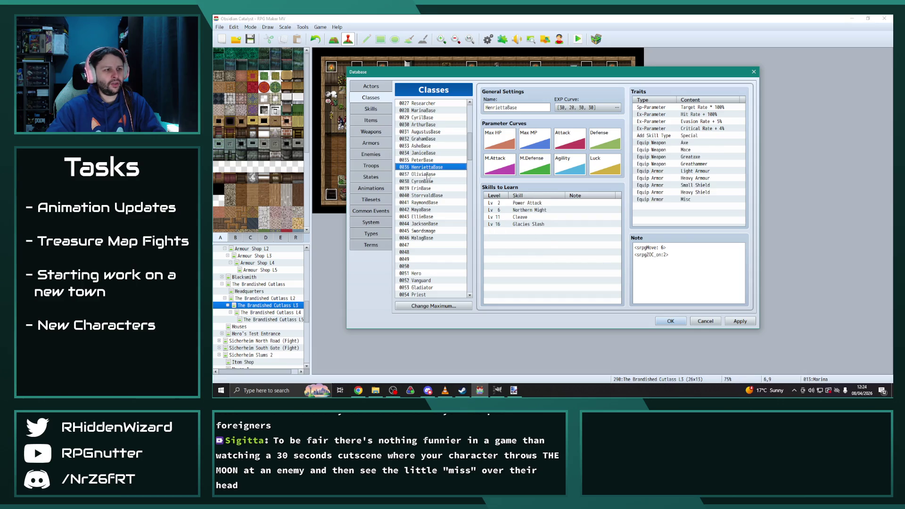
left_click(426, 181)
Step: Check StorrvaldBase, RaymondBase, MayaBase, EllieBase and GrahamBase, ending on AsheBase
left_click(424, 195)
left_click(425, 203)
left_click(426, 210)
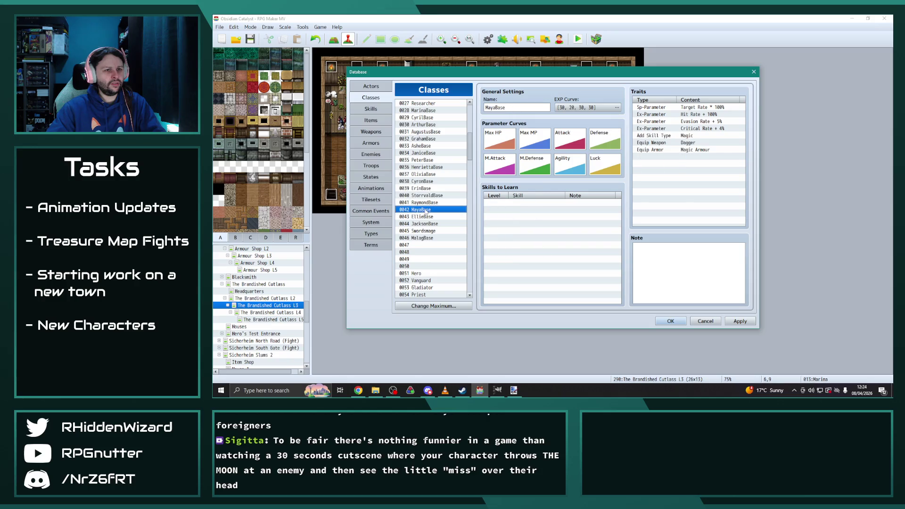
left_click(426, 203)
left_click(426, 210)
left_click(425, 217)
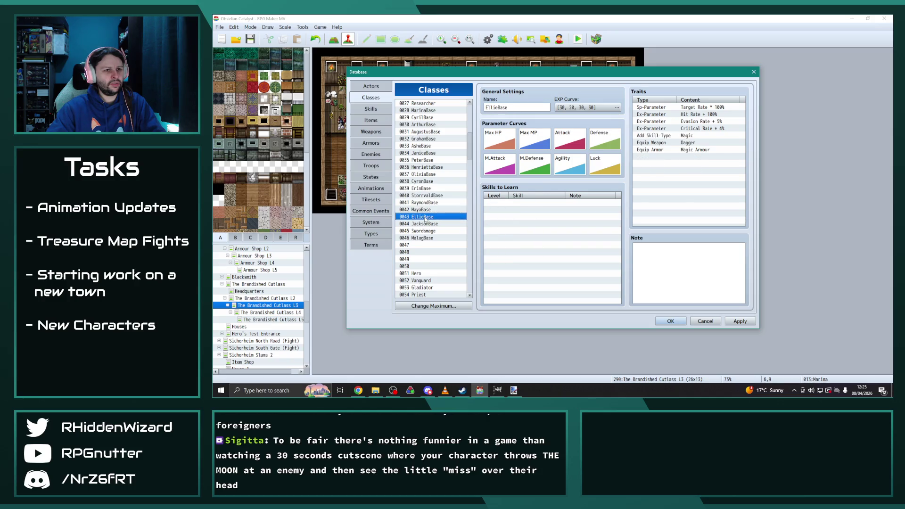
left_click(425, 138)
left_click(424, 146)
scroll(431, 224, "down", 3)
scroll(429, 223, "down", 6)
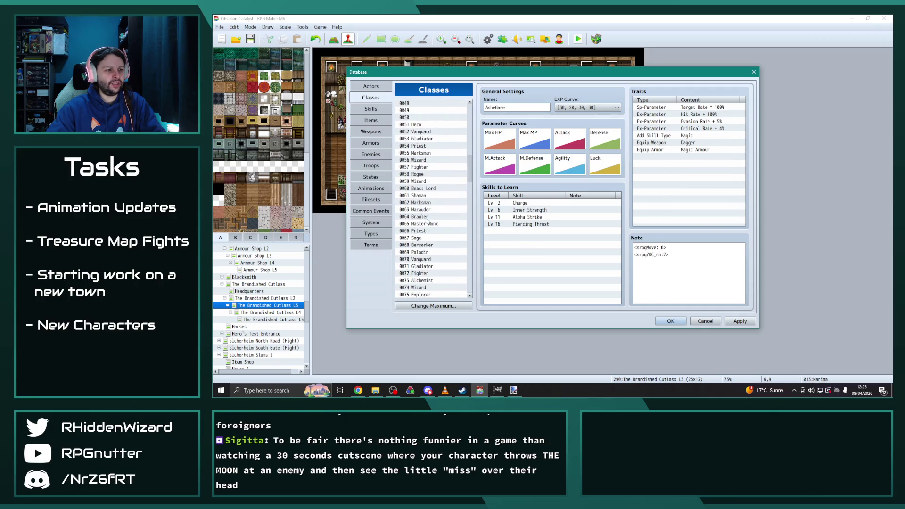
Step: Paste the Templar's traits, Add Skill Type through Seal Equip, into AsheBase
scroll(429, 223, "down", 2)
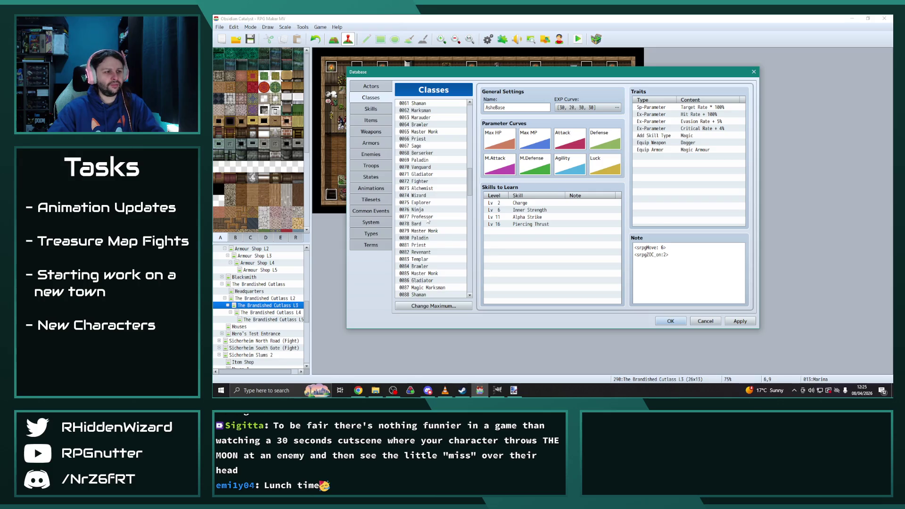
scroll(429, 256, "down", 2)
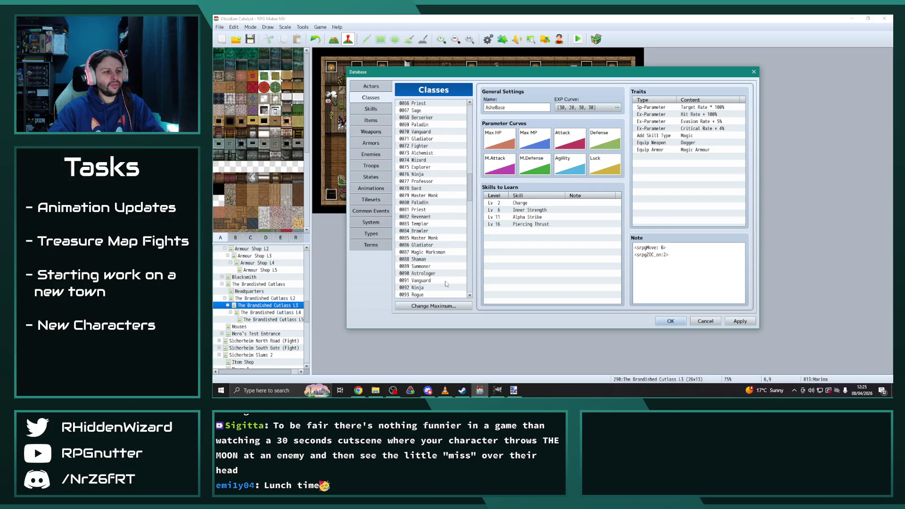
left_click(434, 224)
left_click(672, 136)
left_click(687, 172, "shift")
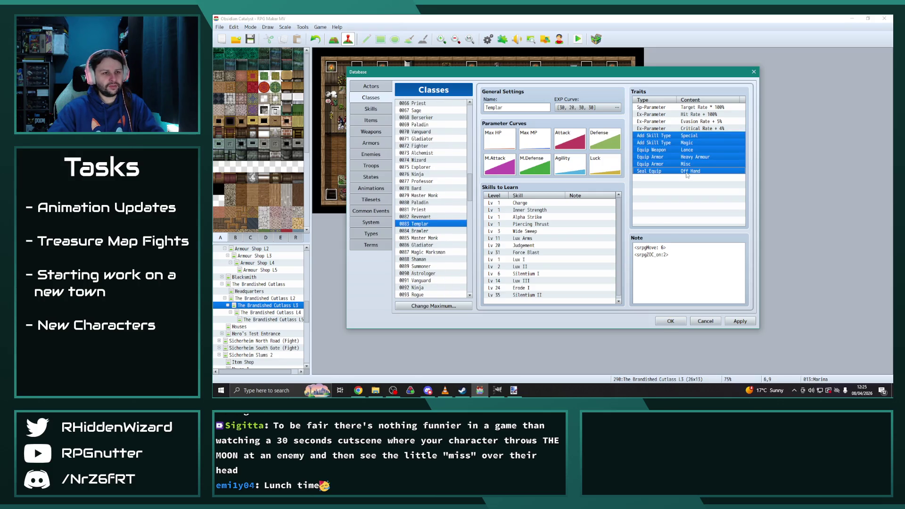
scroll(431, 219, "up", 10)
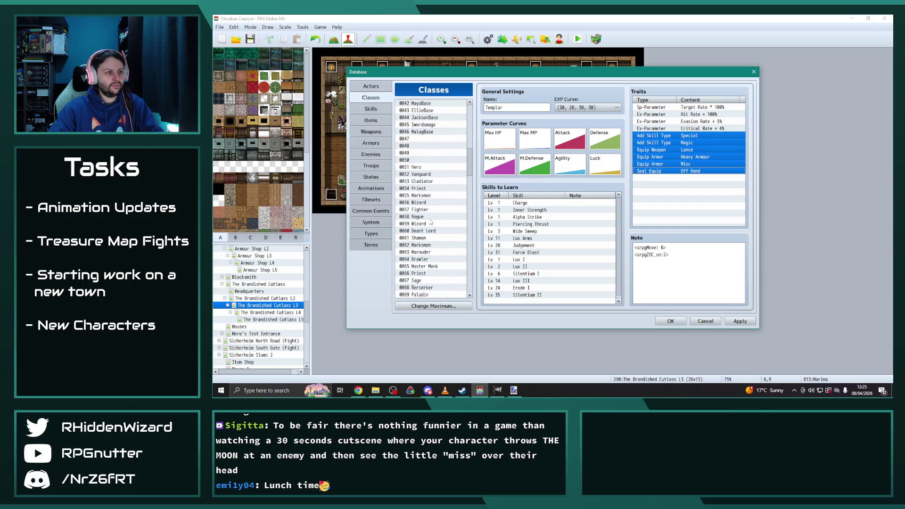
scroll(431, 219, "up", 2)
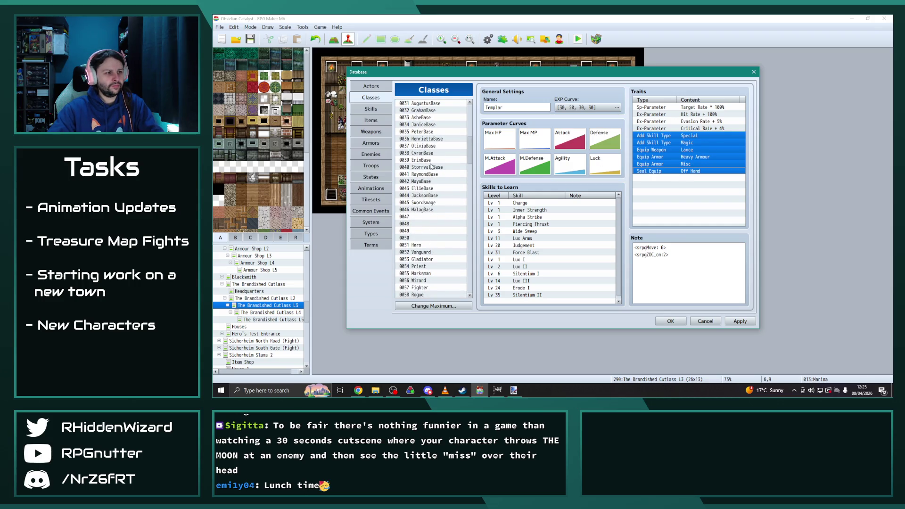
left_click(427, 118)
left_click(686, 137)
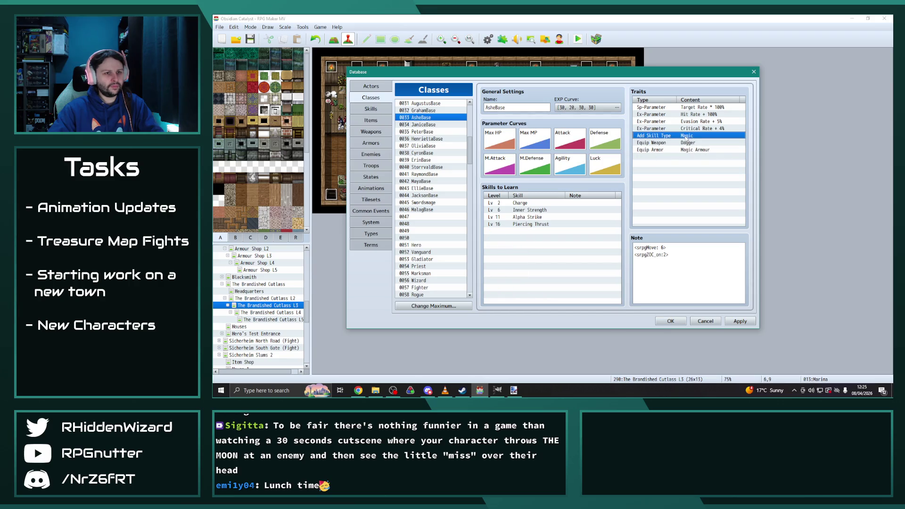
key("ctrl+v")
Step: Replace JaniceBase's Magic Armour trait with the Brawler's skill and equipment traits
scroll(430, 213, "down", 8)
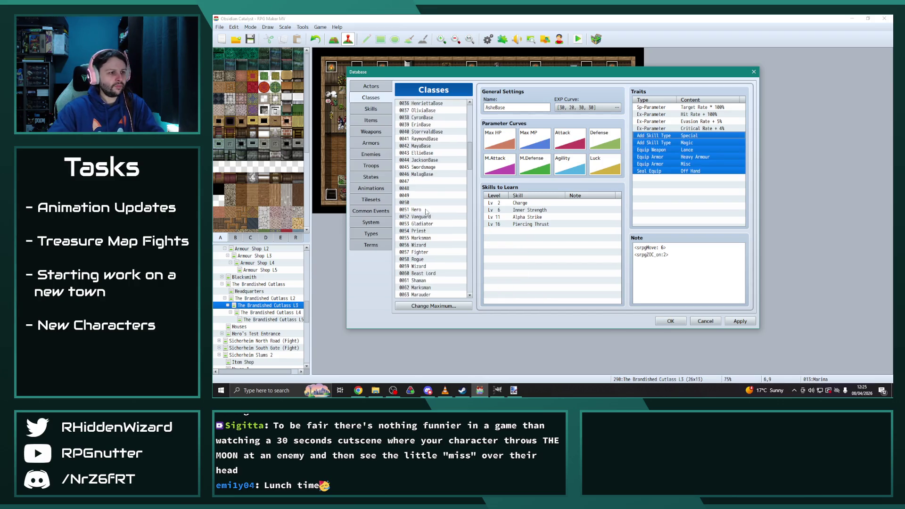
scroll(430, 213, "down", 1)
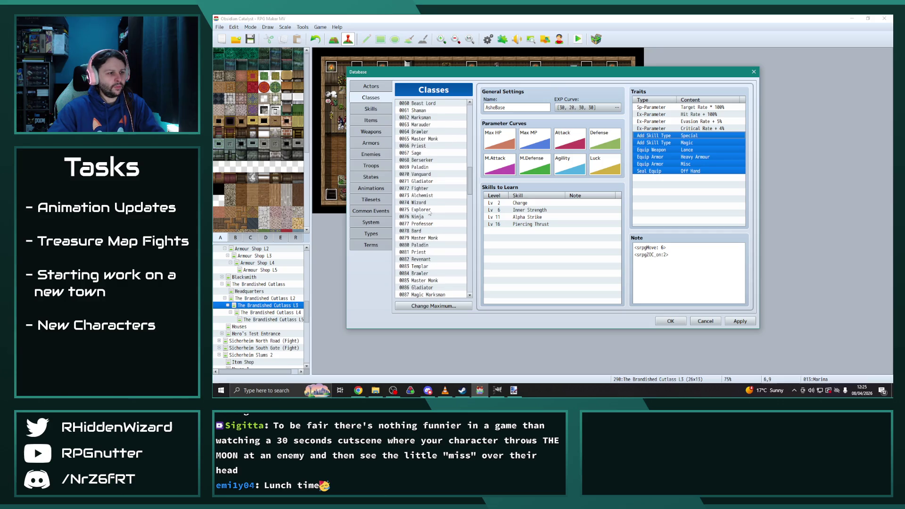
left_click(427, 273)
left_click(700, 136)
left_click(701, 170, "shift")
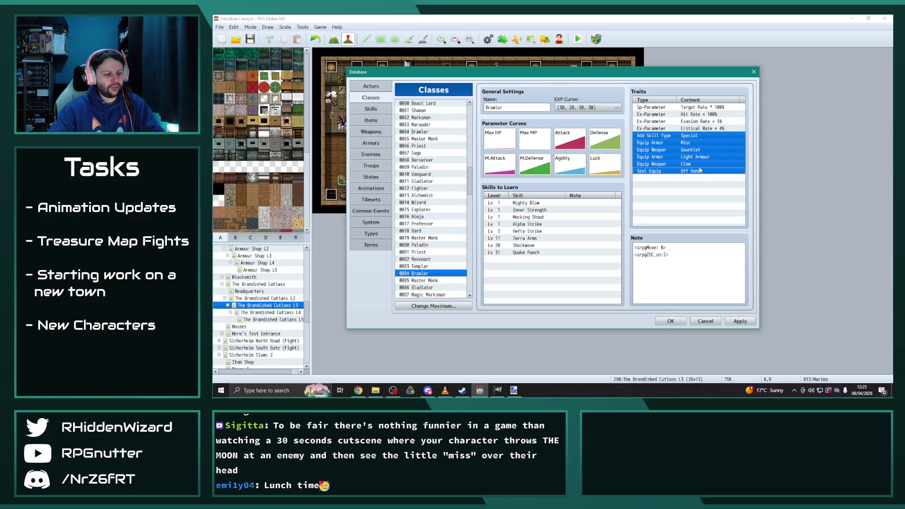
scroll(437, 229, "up", 10)
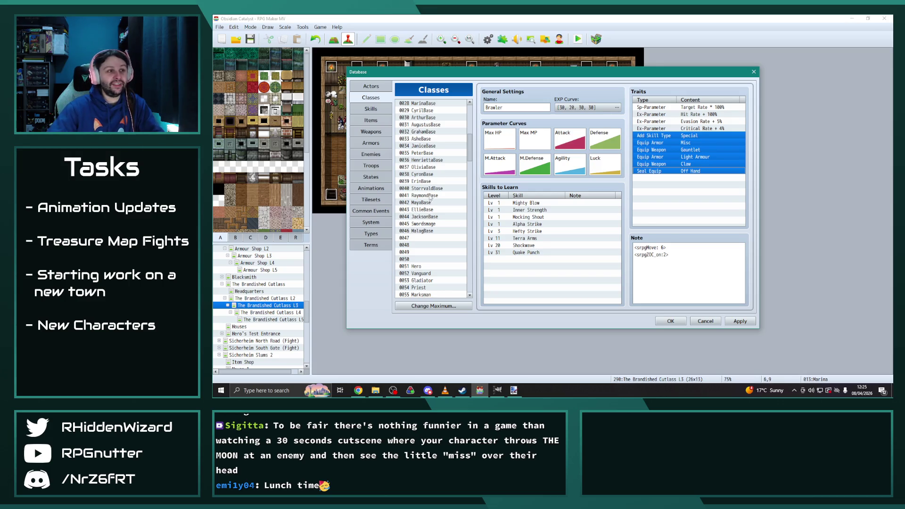
left_click(428, 145)
left_click(697, 138)
key("Delete")
key("ctrl+v")
Step: Paste all of Master Monk's skill and equipment traits into PeterBase
scroll(439, 235, "down", 3)
scroll(439, 235, "down", 7)
scroll(436, 237, "down", 1)
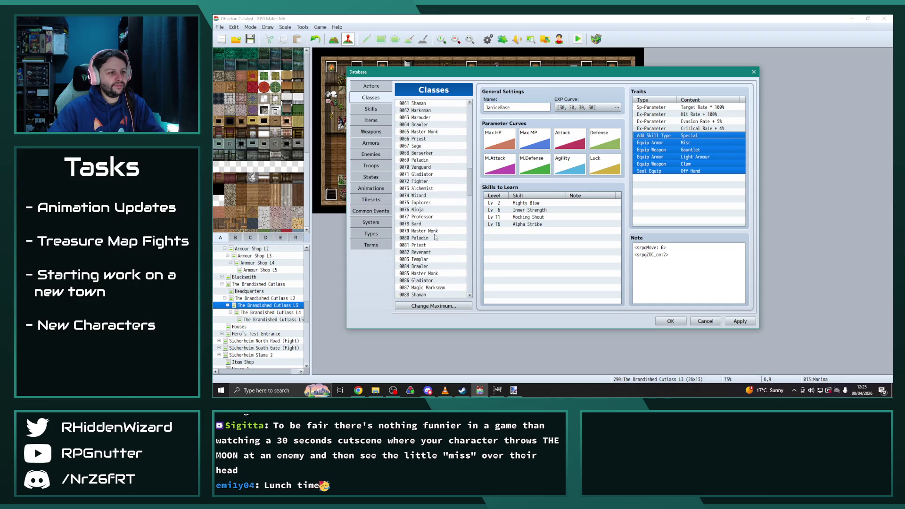
left_click(433, 275)
left_click(693, 135)
left_click(690, 193, "shift")
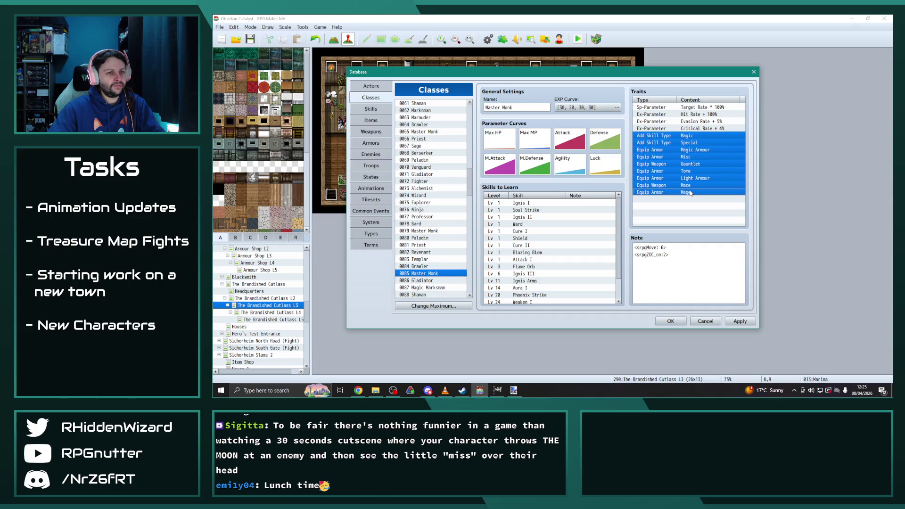
scroll(434, 156, "up", 10)
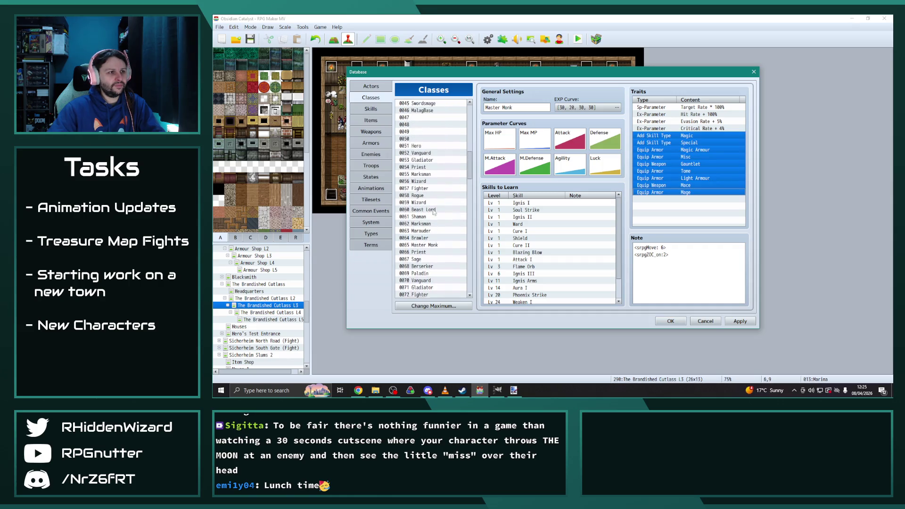
left_click(422, 125)
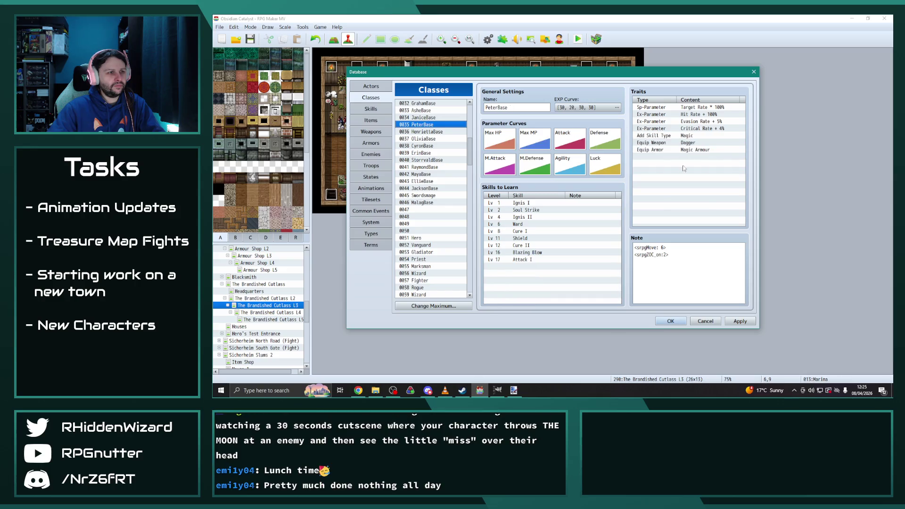
left_click(698, 136)
key("ctrl+v")
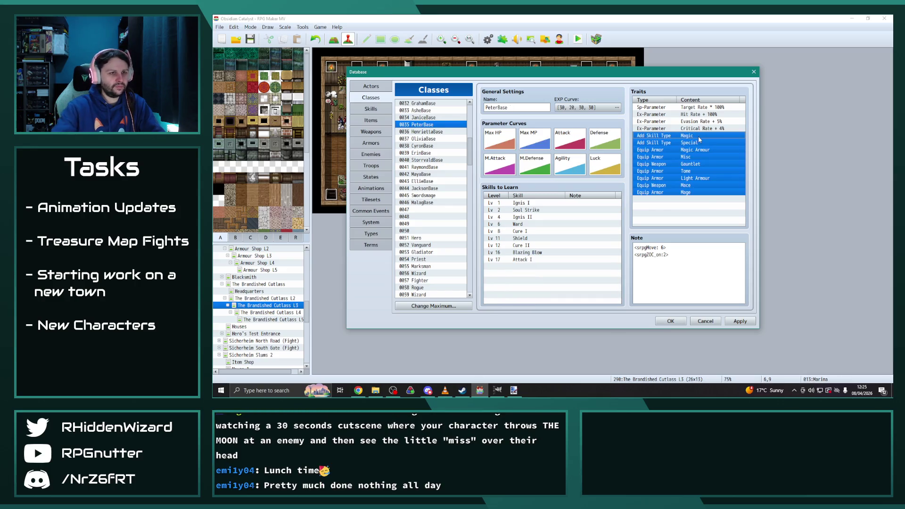
Step: Select the Magic Marksman's traits from Add Skill Type down to Seal Equip
scroll(460, 212, "down", 14)
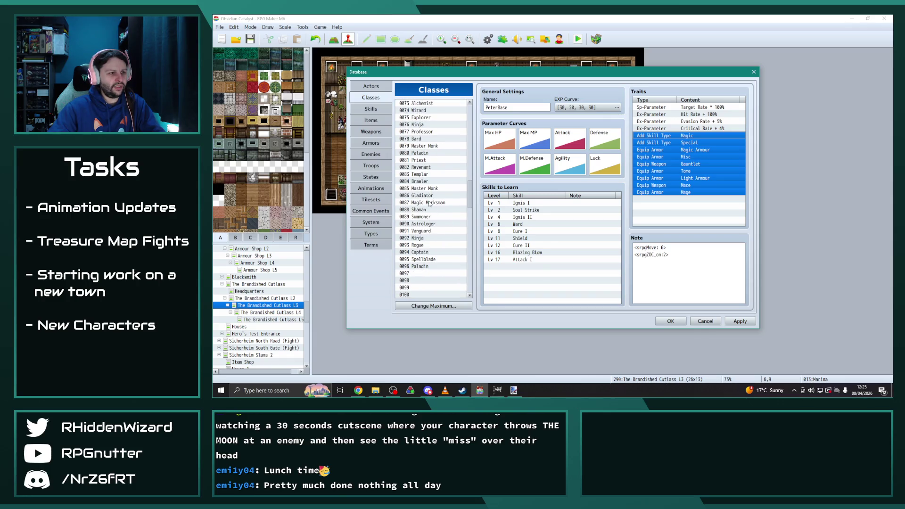
left_click(429, 203)
left_click(698, 143)
left_click_drag(698, 136, 700, 174)
scroll(431, 239, "up", 8)
scroll(430, 238, "up", 5)
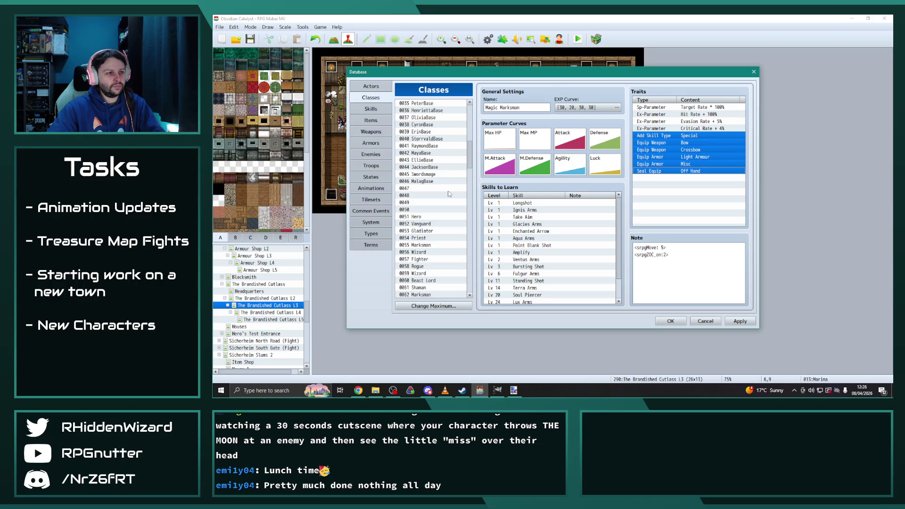
Step: Replace OliviaBase's Magic Armour trait with the Magic Marksman's traits
left_click(424, 118)
left_click(684, 136)
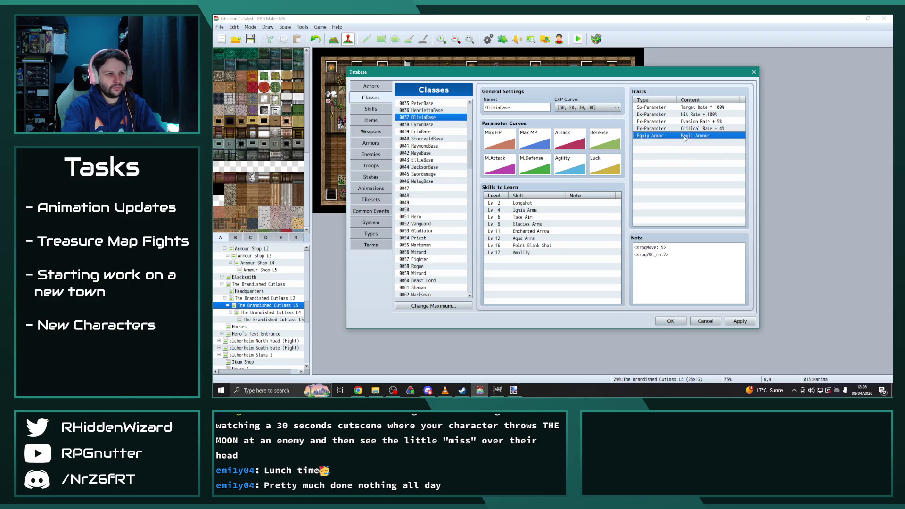
key("ctrl+v")
Step: Paste the Shaman's eight spellcaster traits, Add Skill Type through Mage, into CyronBase
scroll(444, 226, "down", 3)
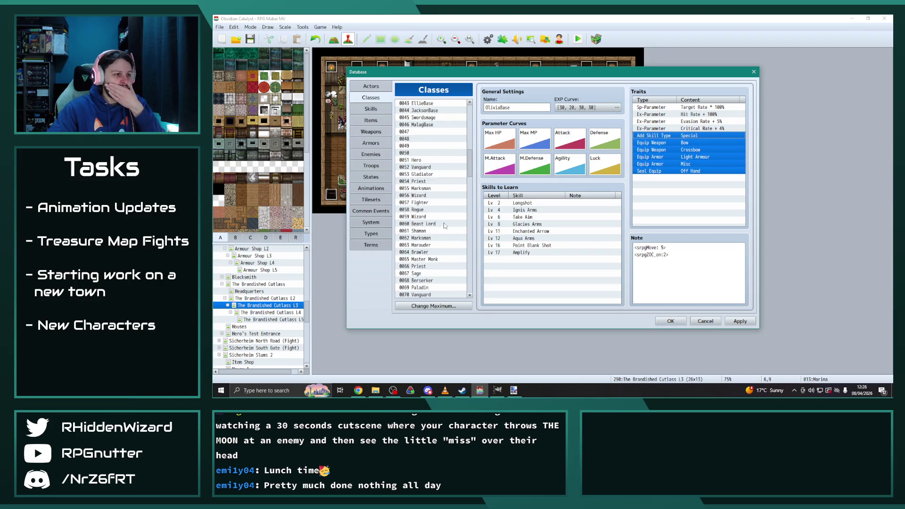
scroll(445, 226, "down", 12)
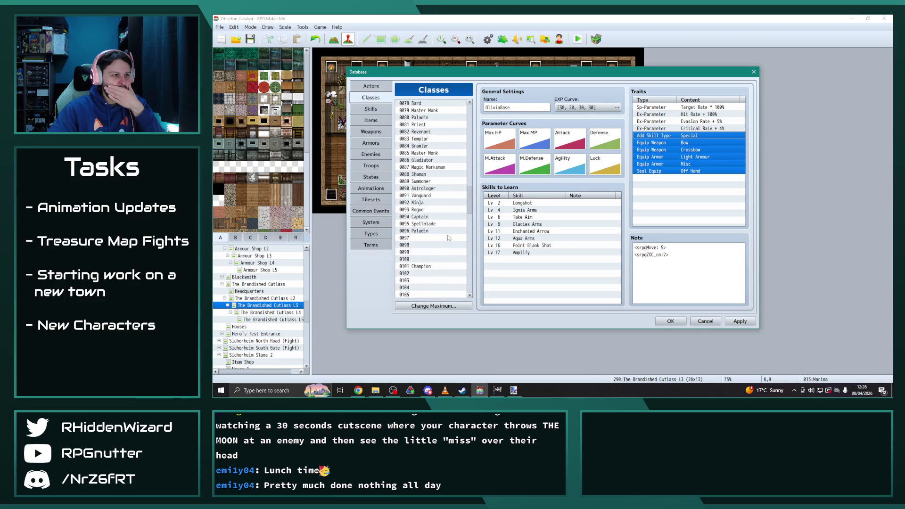
left_click(429, 174)
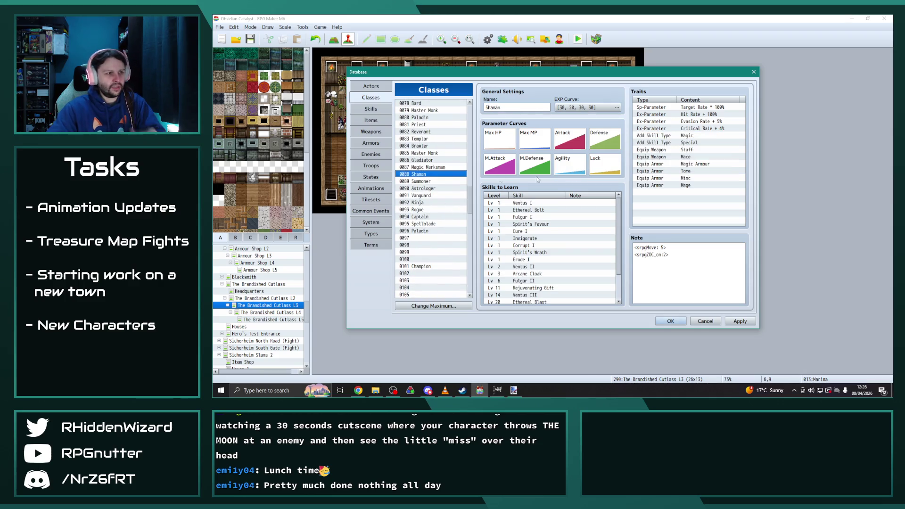
left_click_drag(690, 137, 695, 186)
scroll(439, 235, "up", 13)
scroll(439, 236, "up", 2)
left_click(424, 125)
left_click(695, 136)
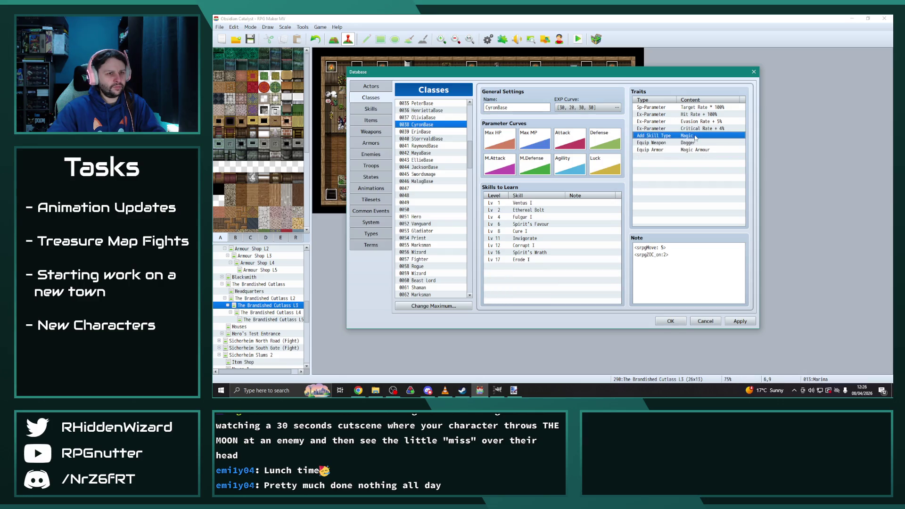
key("ctrl+v")
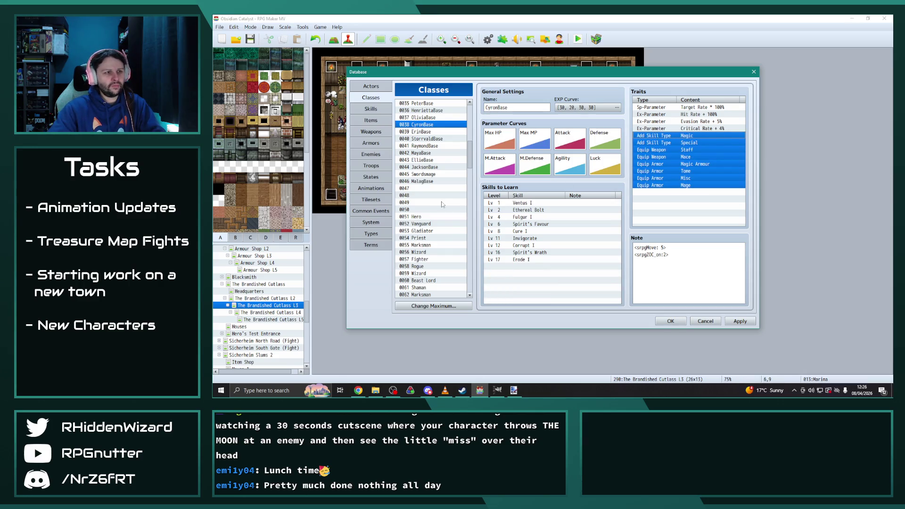
Step: Select all of the Summoner's traits, then select ErinBase's trait rows from Dagger down
scroll(430, 203, "down", 10)
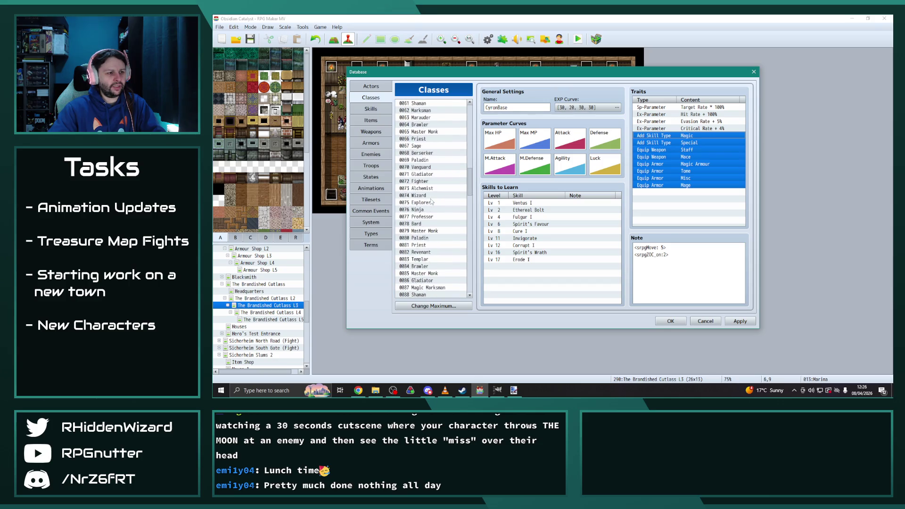
scroll(431, 203, "down", 2)
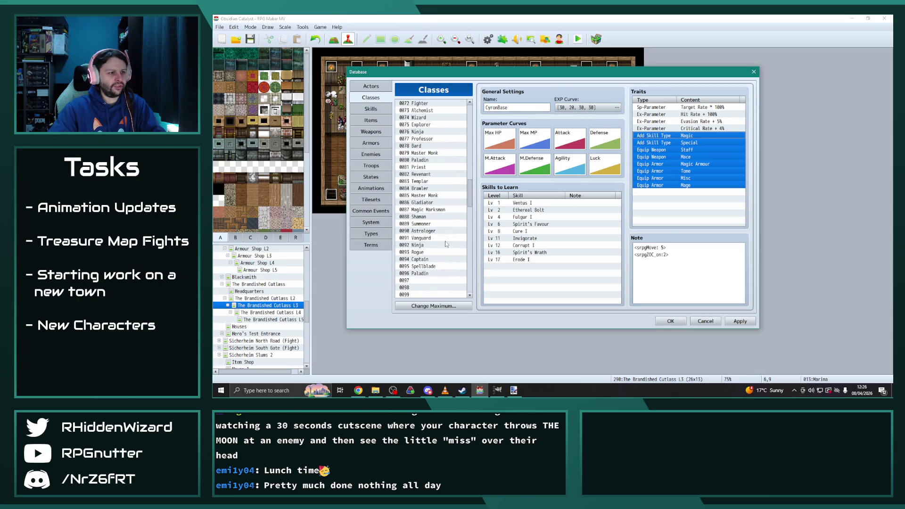
left_click(427, 224)
left_click(662, 137)
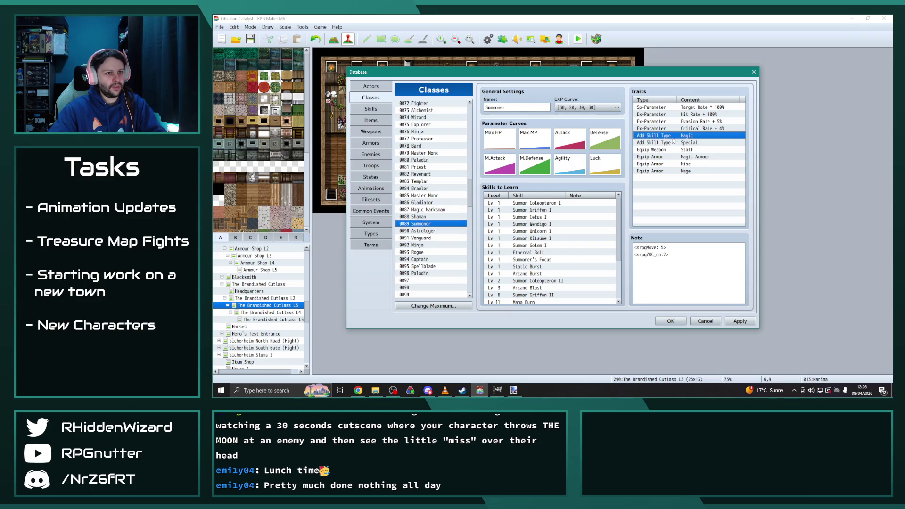
left_click(686, 172, "shift")
scroll(435, 263, "up", 12)
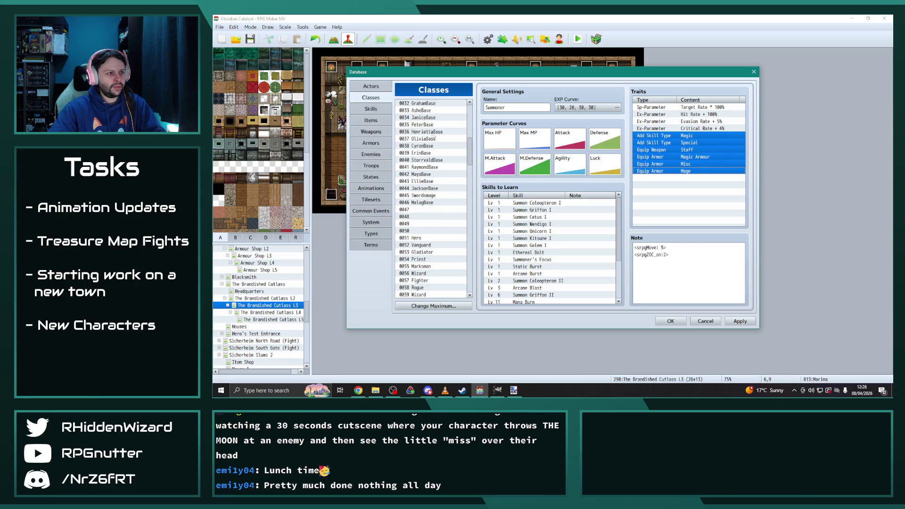
left_click(427, 153)
left_click(708, 136)
left_click_drag(707, 139, 708, 173)
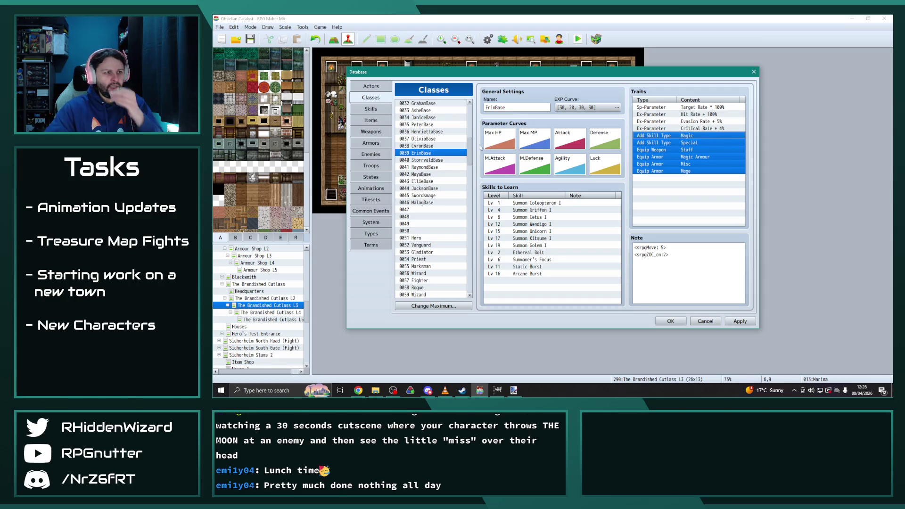
left_click(442, 147)
left_click(442, 153)
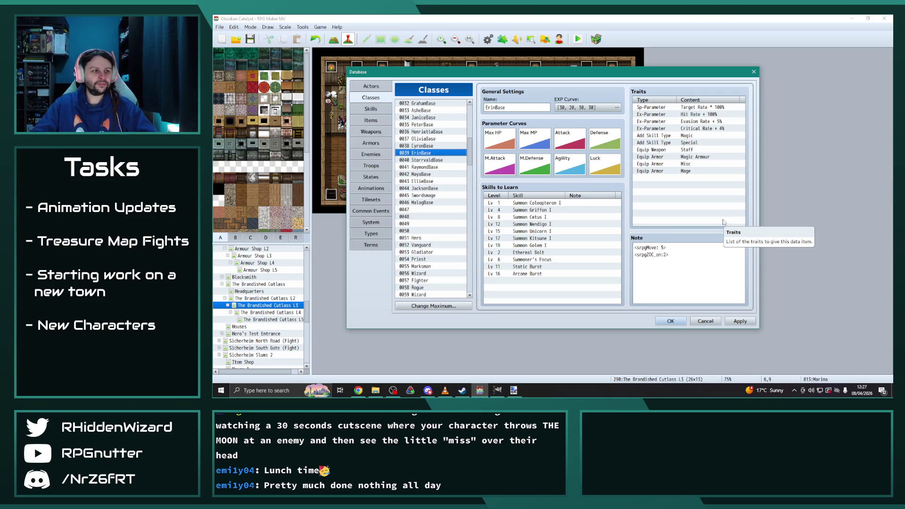
Step: Select all of the Astrologer class's caster traits for copying
scroll(438, 194, "down", 14)
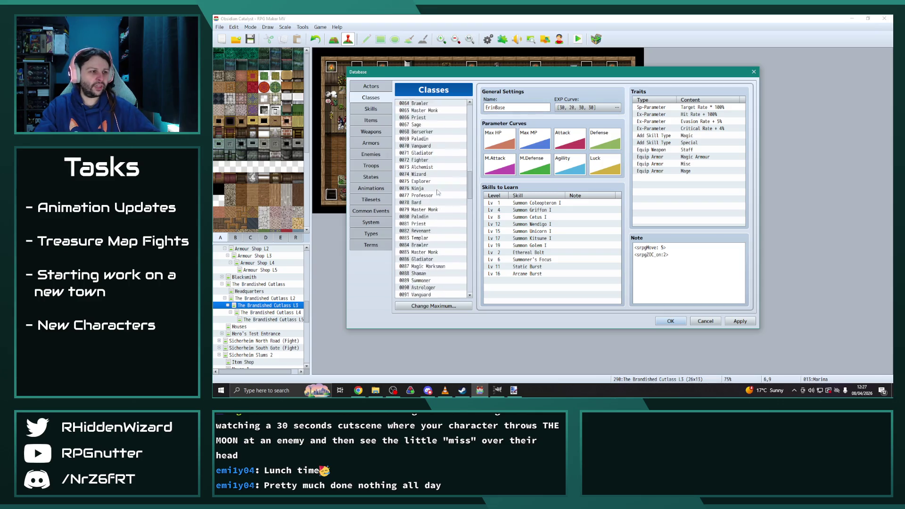
scroll(438, 194, "down", 1)
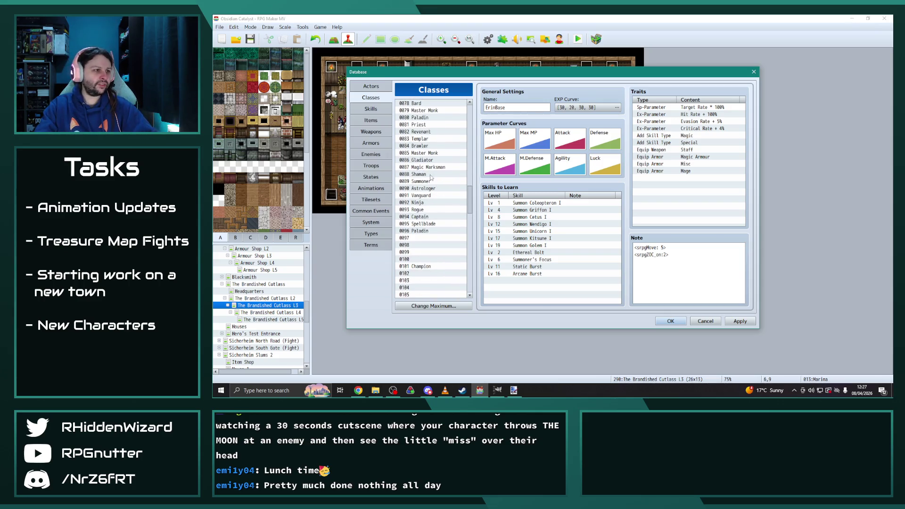
left_click(431, 176)
left_click(429, 181)
left_click(427, 189)
left_click(425, 196)
left_click(425, 189)
left_click(695, 137)
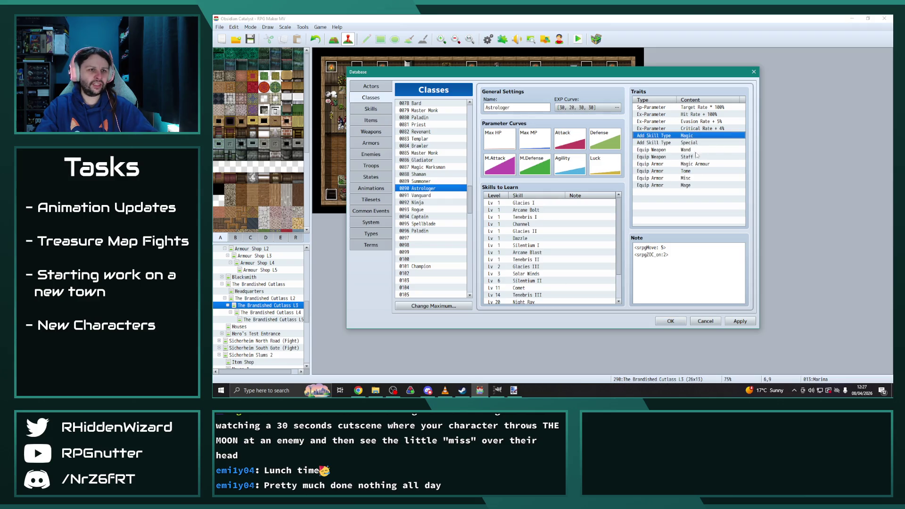
left_click(687, 185, "shift")
scroll(584, 269, "down", 2)
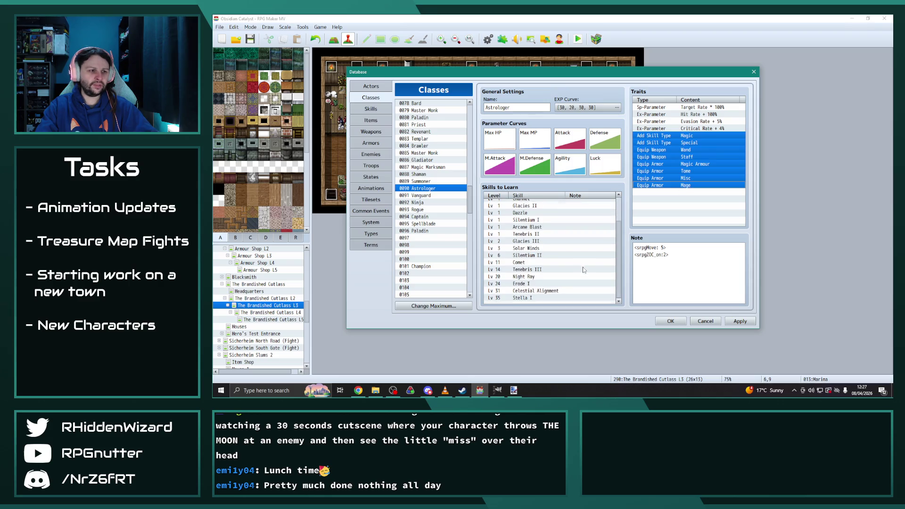
scroll(452, 229, "up", 10)
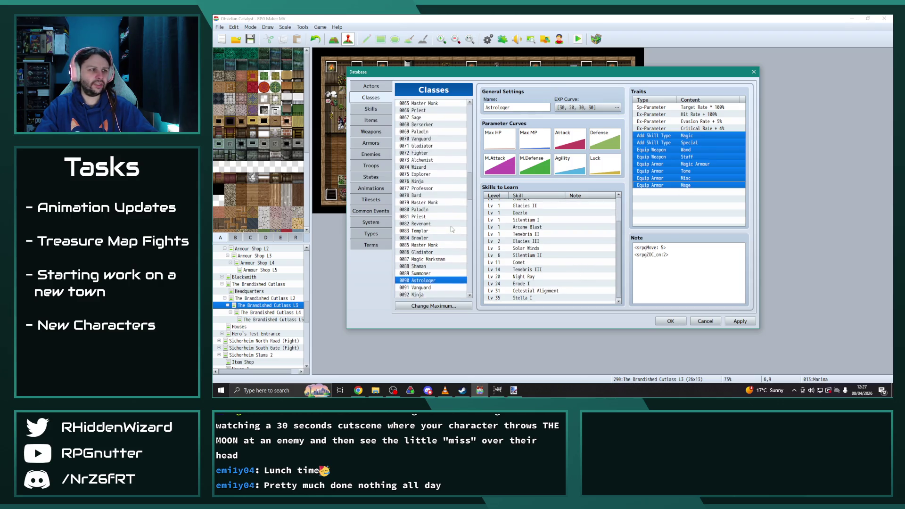
scroll(446, 203, "up", 4)
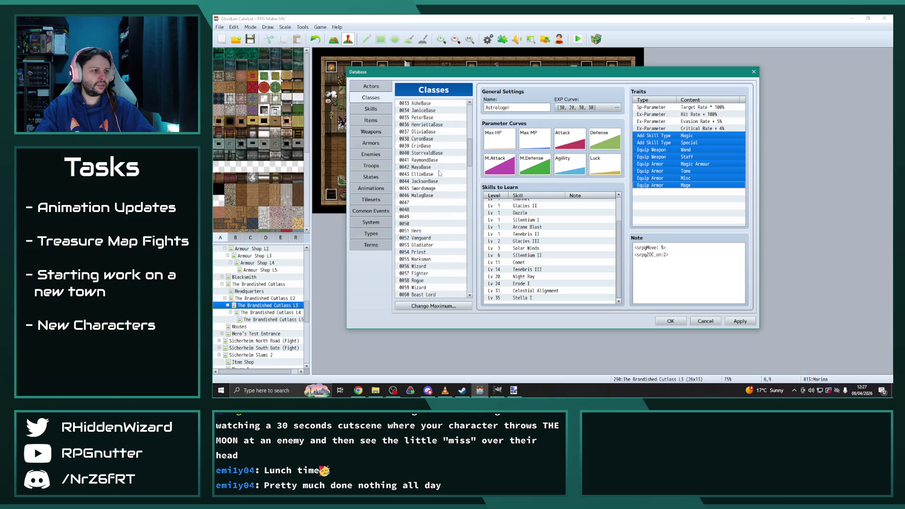
Step: Paste the Astrologer's wand, staff, tome and mage traits into StorrvaldBase
left_click(434, 153)
left_click(689, 136)
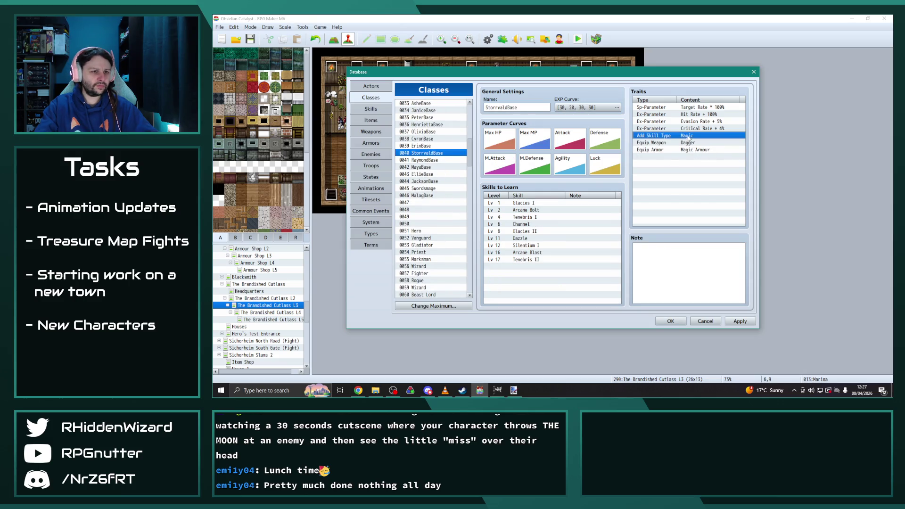
key("ctrl+v")
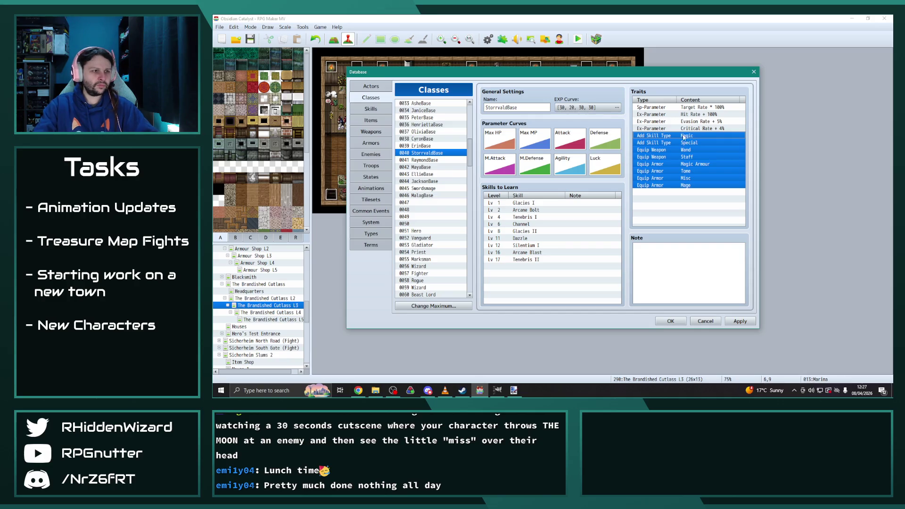
left_click(425, 161)
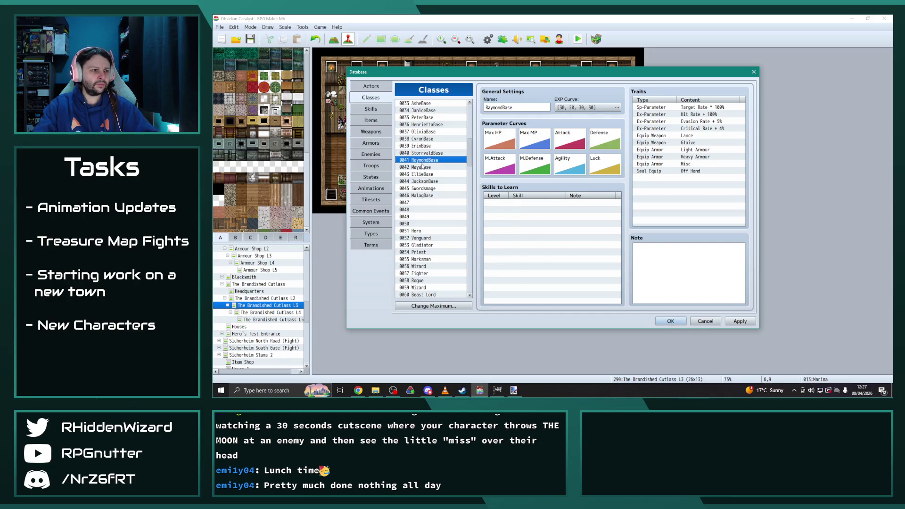
Step: Find the Rogue class and select its five light-armour traits
left_click(422, 166)
scroll(434, 254, "down", 9)
scroll(434, 255, "down", 5)
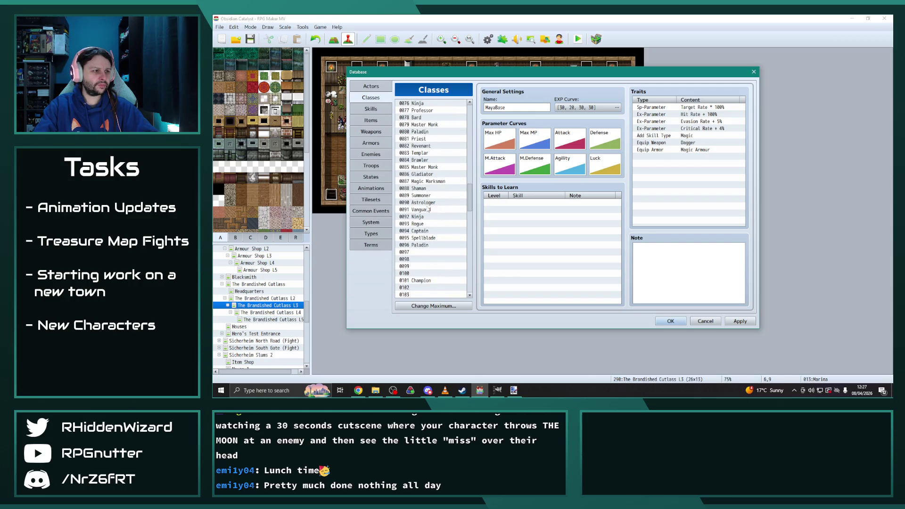
left_click(427, 209)
left_click(418, 217)
left_click(420, 225)
left_click(422, 231)
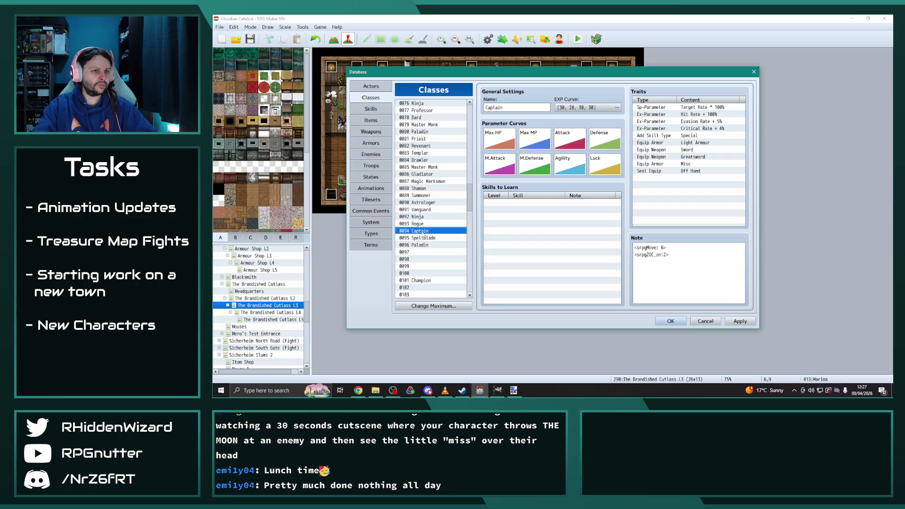
left_click(426, 238)
left_click(426, 246)
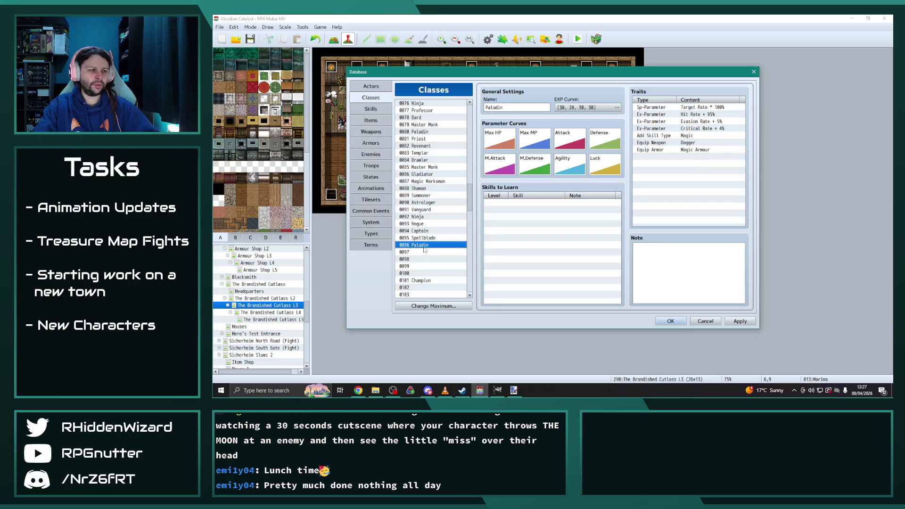
left_click(421, 225)
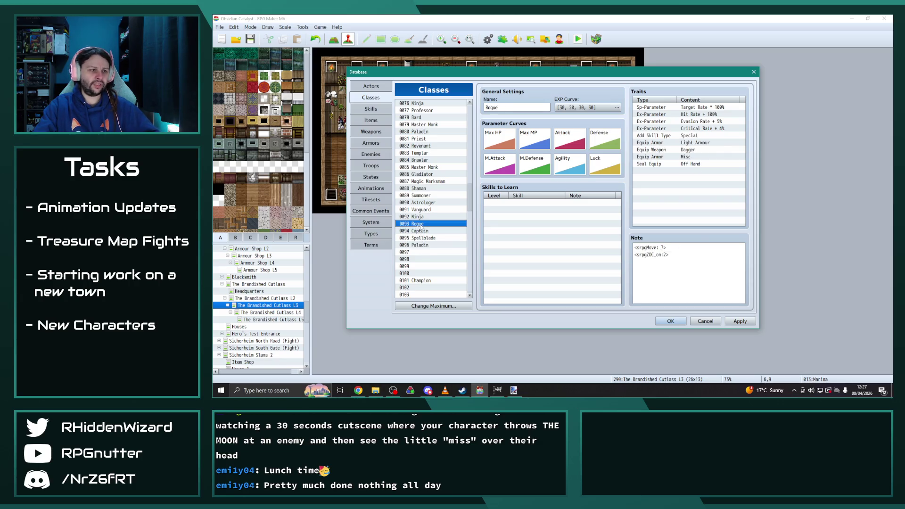
left_click(698, 136)
left_click(689, 165, "shift")
Step: Bring up the EllieBase class (#43) to receive the Rogue traits
scroll(438, 245, "up", 12)
scroll(438, 244, "up", 2)
left_click(427, 153)
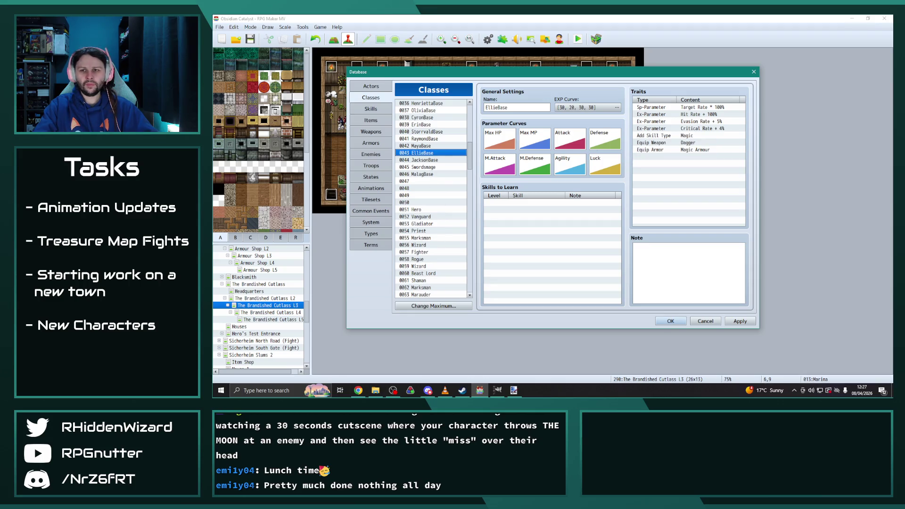
Step: Replace EllieBase's traits with the copied Rogue light-armour traits
left_click(690, 136)
key("Delete")
key("Delete")
key("Delete")
key("ctrl+v")
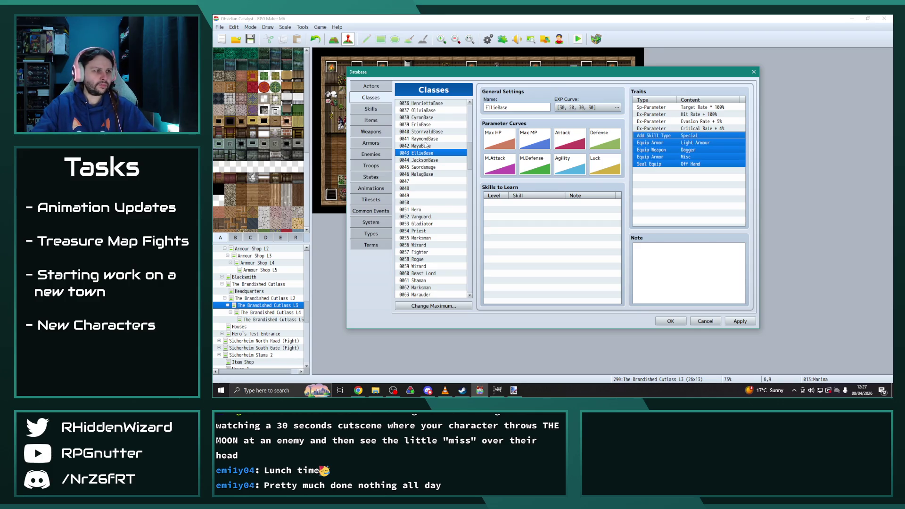
Step: Delete MayaBase's old skill and equipment traits and select the Ninja class's traits
left_click(427, 146)
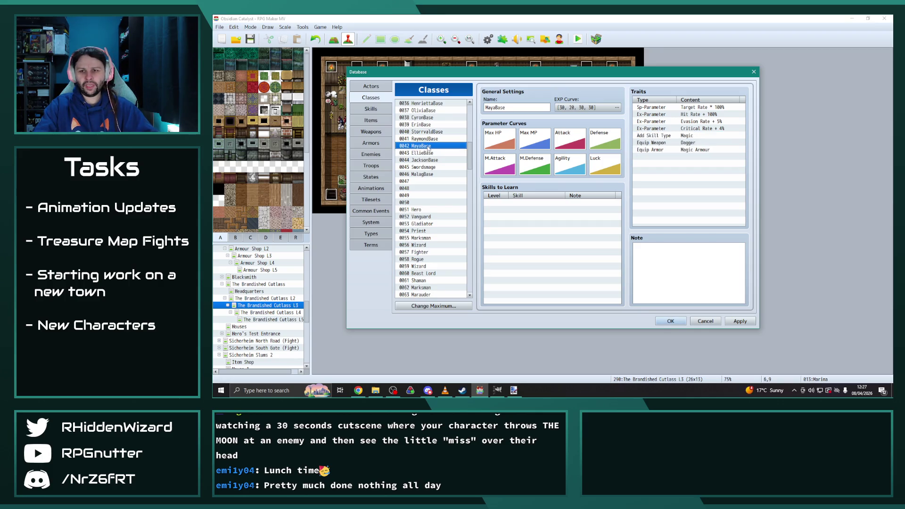
left_click(690, 136)
key("Delete")
key("Delete")
key("Delete")
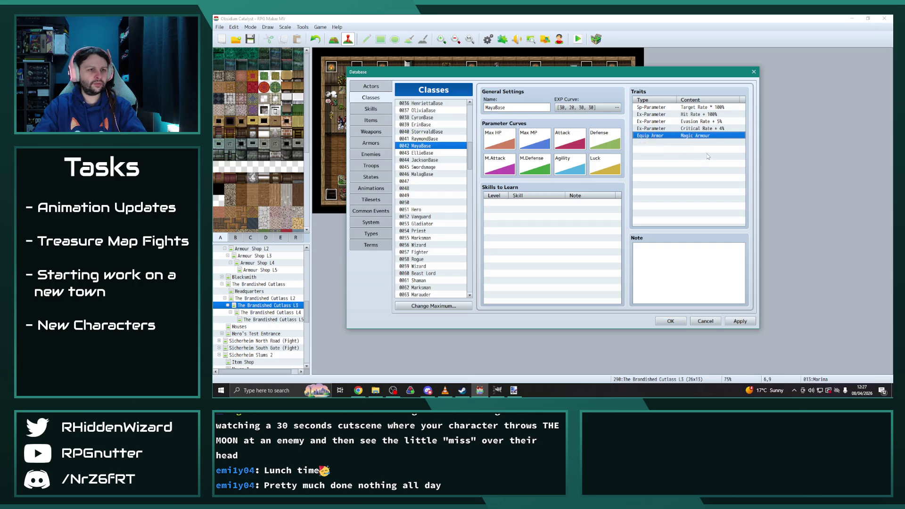
scroll(442, 258, "down", 10)
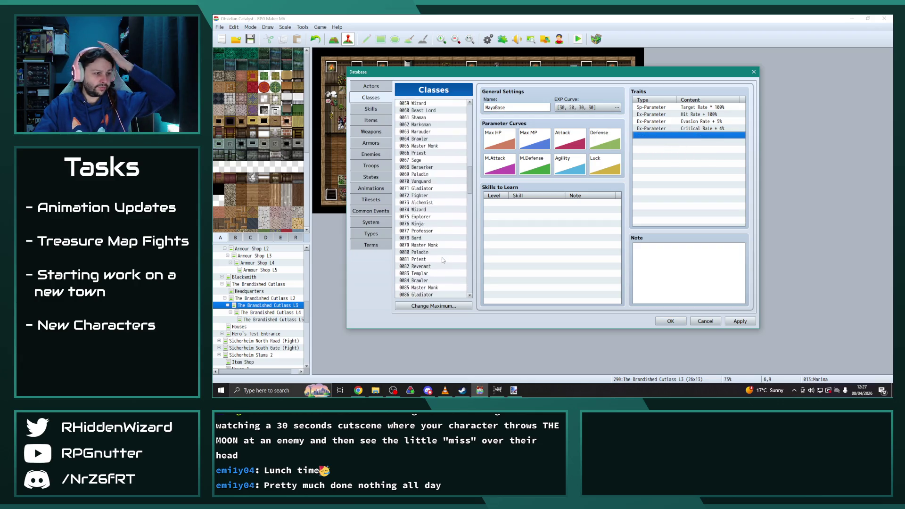
left_click(424, 252)
left_click(691, 135)
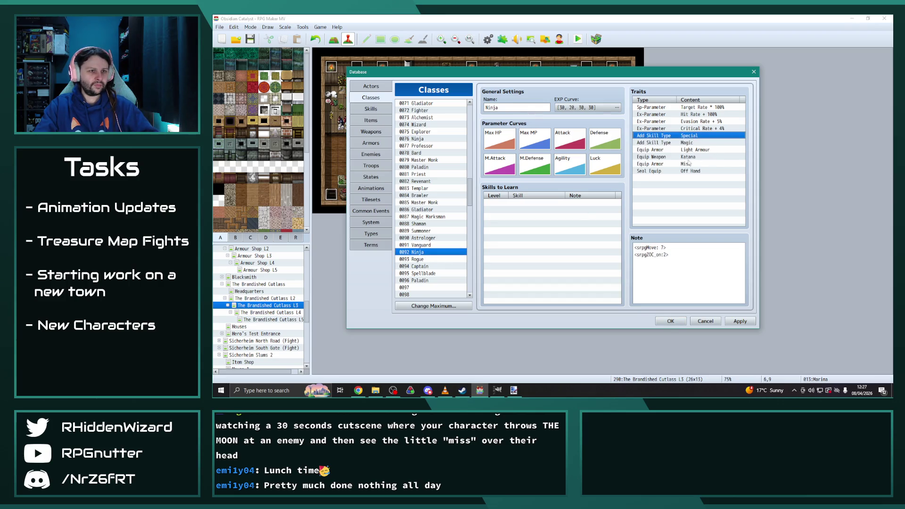
left_click(690, 171, "shift")
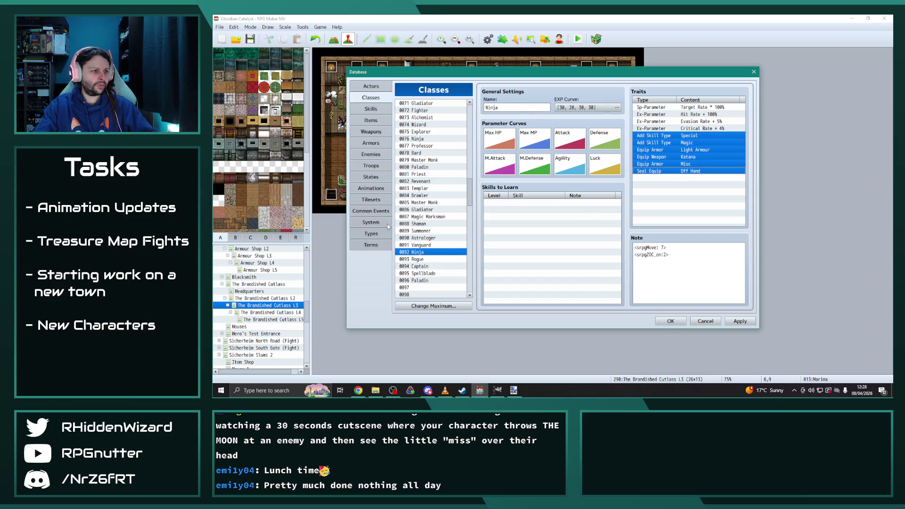
Step: Confirm MayaBase holds Ninja's traits: Special, Magic, Light Armour, Katana, Misc, sealed Off Hand
scroll(444, 153, "up", 11)
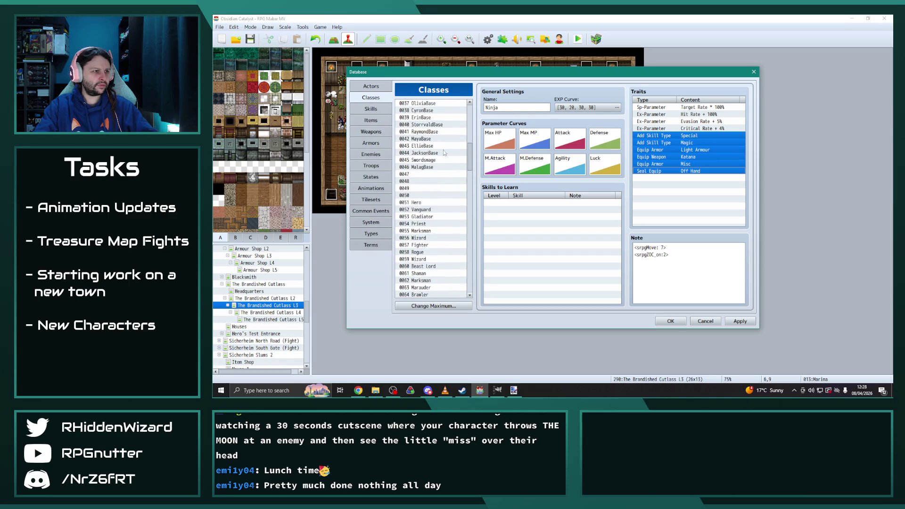
left_click(422, 139)
left_click_drag(674, 136, 683, 172)
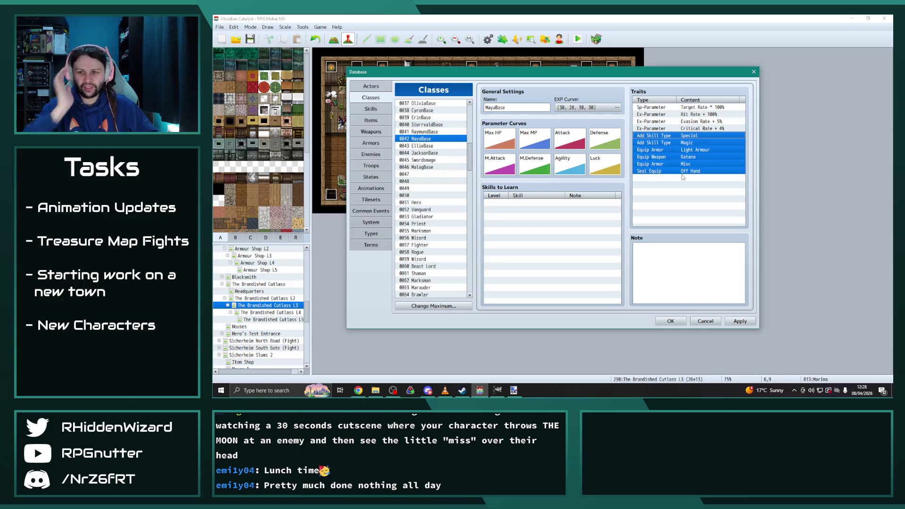
left_click(434, 161)
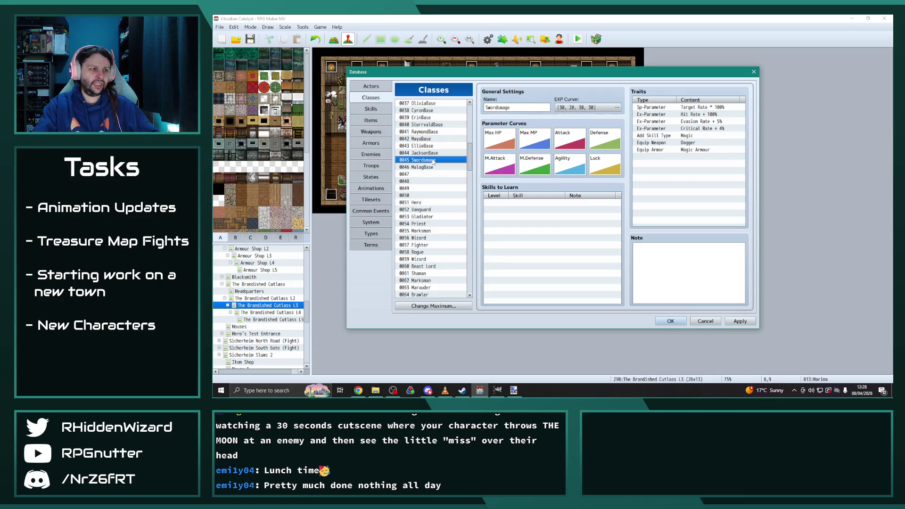
left_click(432, 154)
left_click_drag(469, 161, 465, 292)
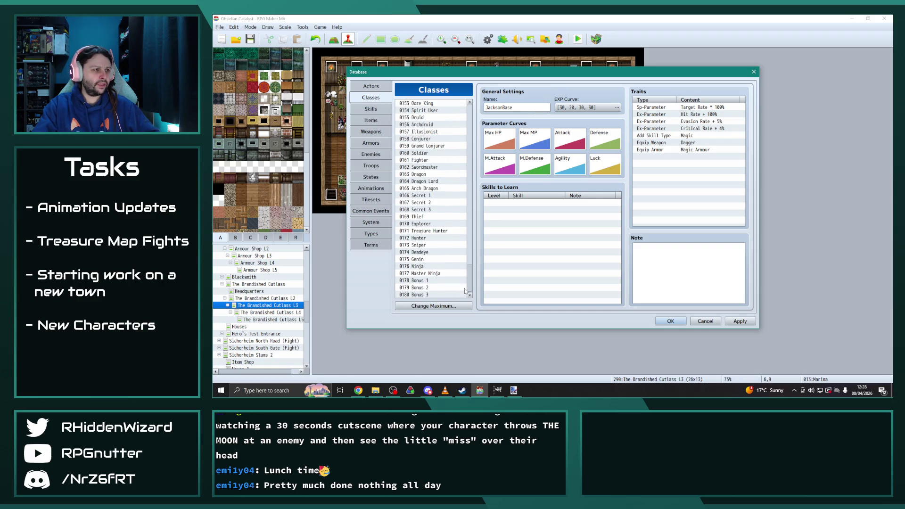
left_click(427, 139)
left_click(428, 146)
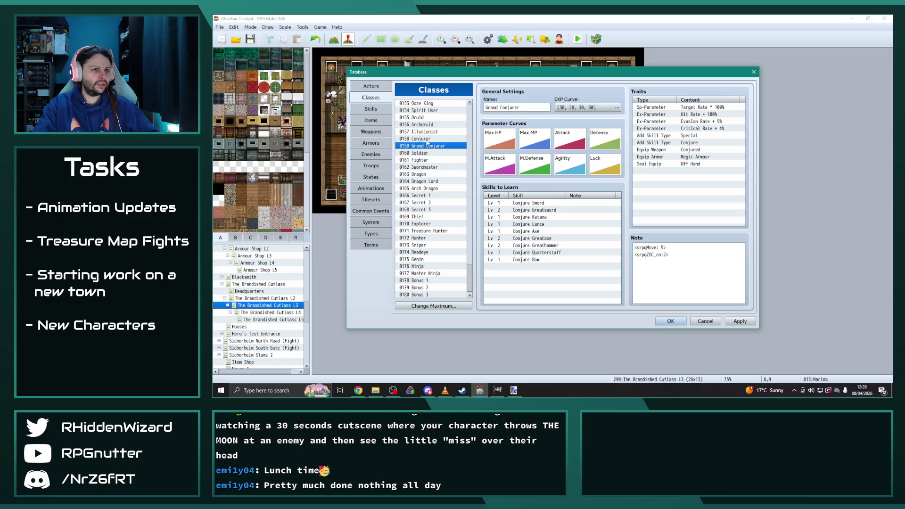
left_click(428, 133)
left_click(427, 146)
left_click(425, 139)
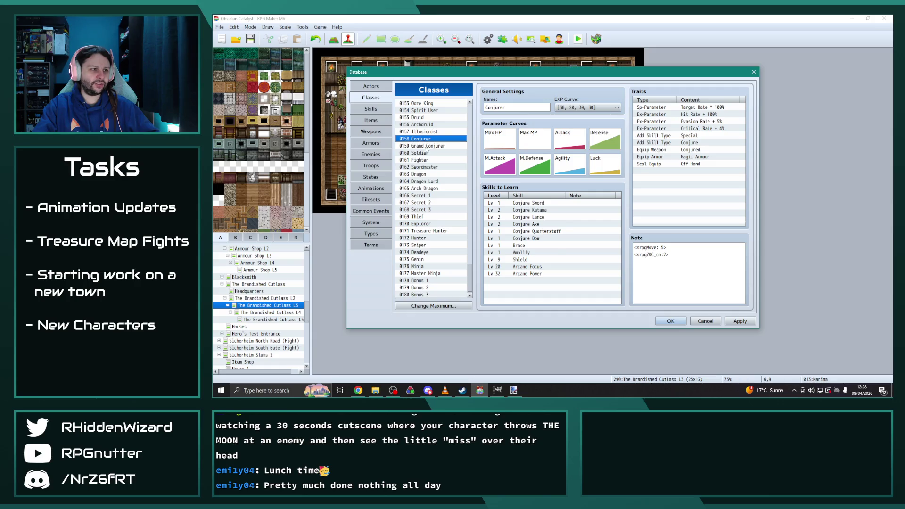
left_click(425, 147)
left_click(426, 133)
left_click(425, 147)
left_click(425, 140)
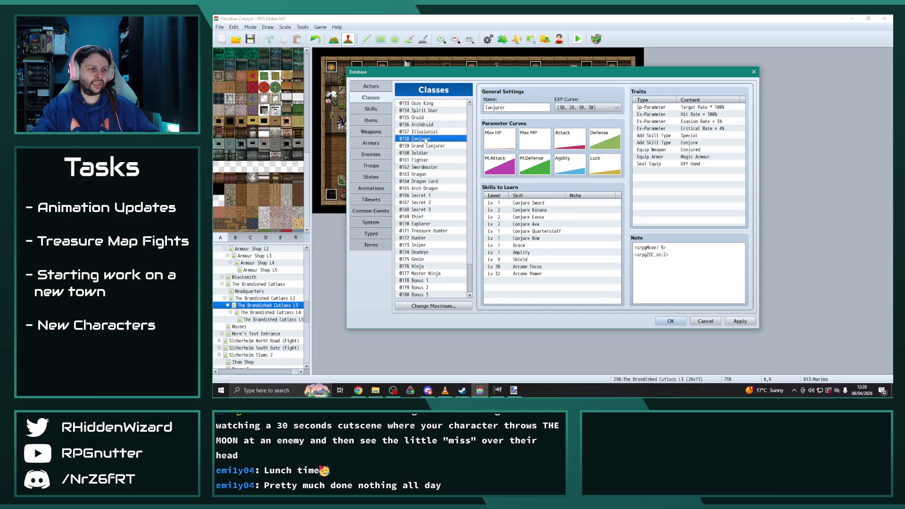
scroll(428, 125, "up", 1)
left_click(422, 110)
left_click(423, 118)
left_click(422, 105)
left_click(422, 111)
left_click(425, 117)
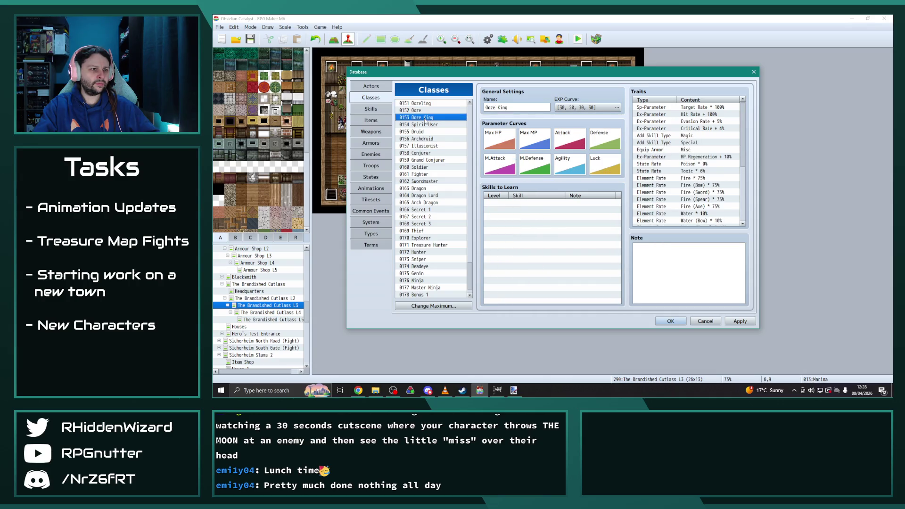
left_click(423, 111)
left_click(426, 125)
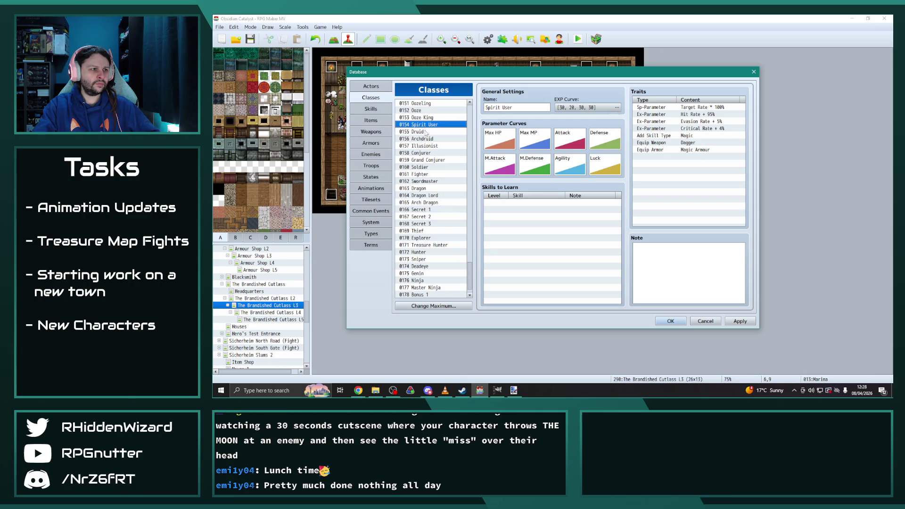
left_click(426, 132)
left_click(425, 125)
left_click(426, 132)
left_click(426, 126)
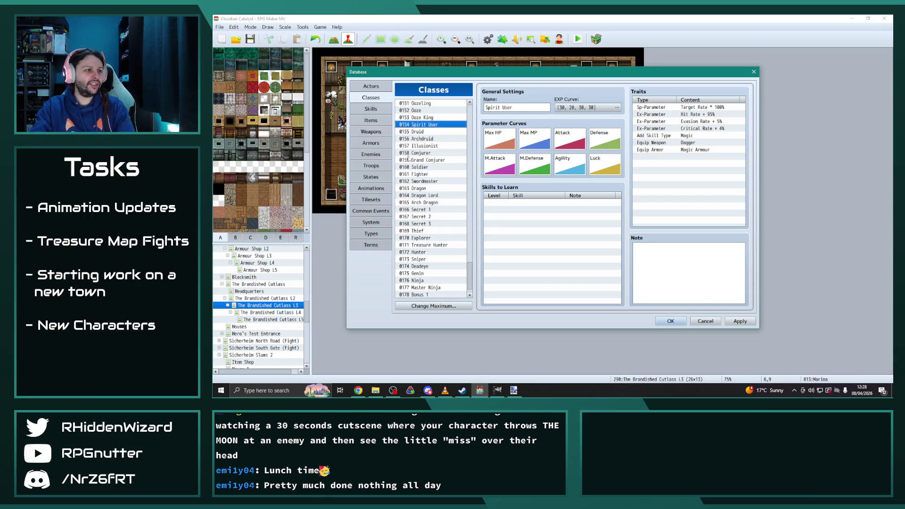
left_click(431, 181)
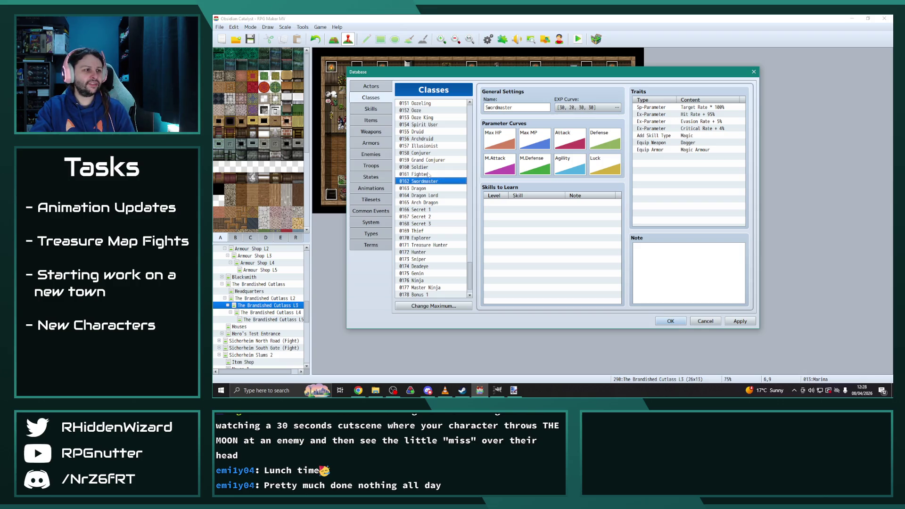
left_click(429, 175)
left_click(424, 169)
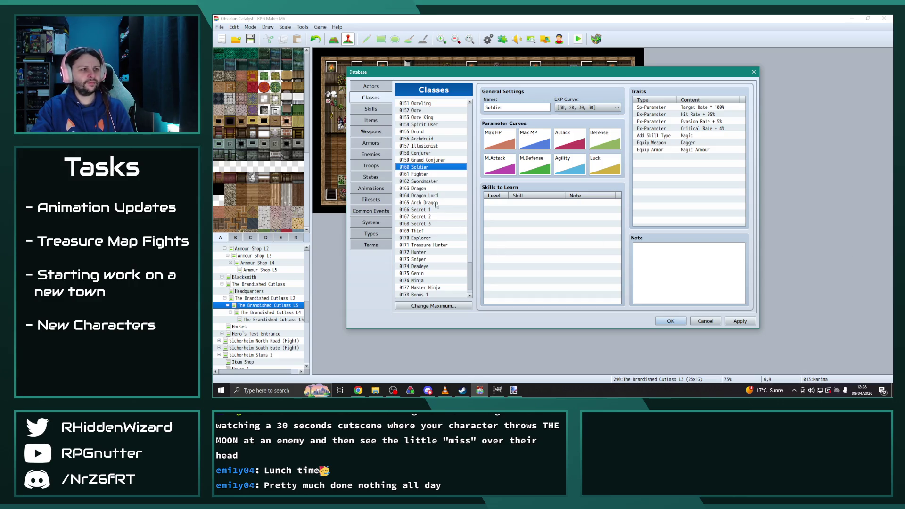
left_click(429, 189)
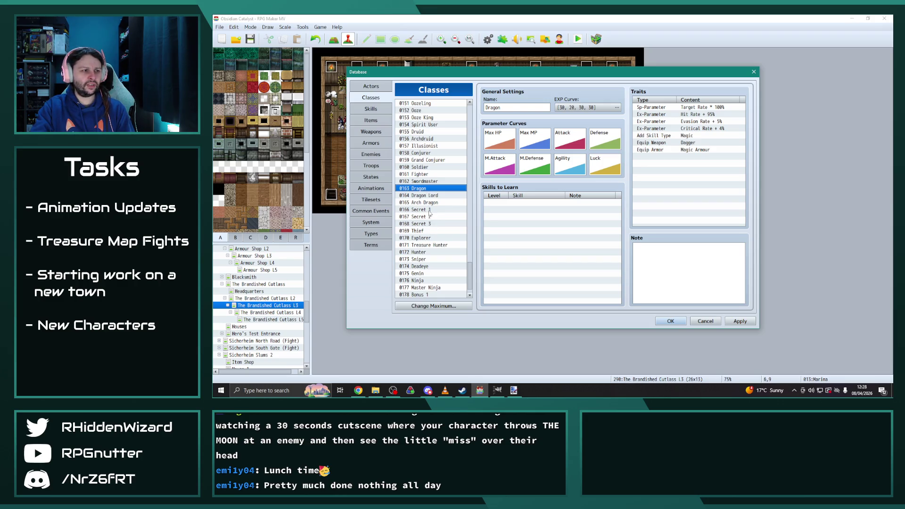
left_click_drag(430, 214, 432, 223)
scroll(432, 226, "down", 1)
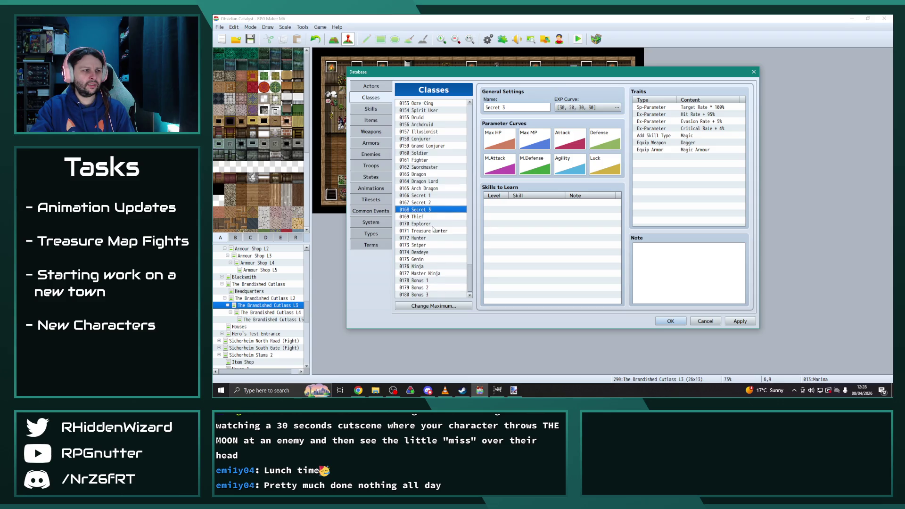
mouse_move(469, 260)
left_mouse_down()
mouse_move(491, 168)
mouse_move(487, 280)
left_mouse_up()
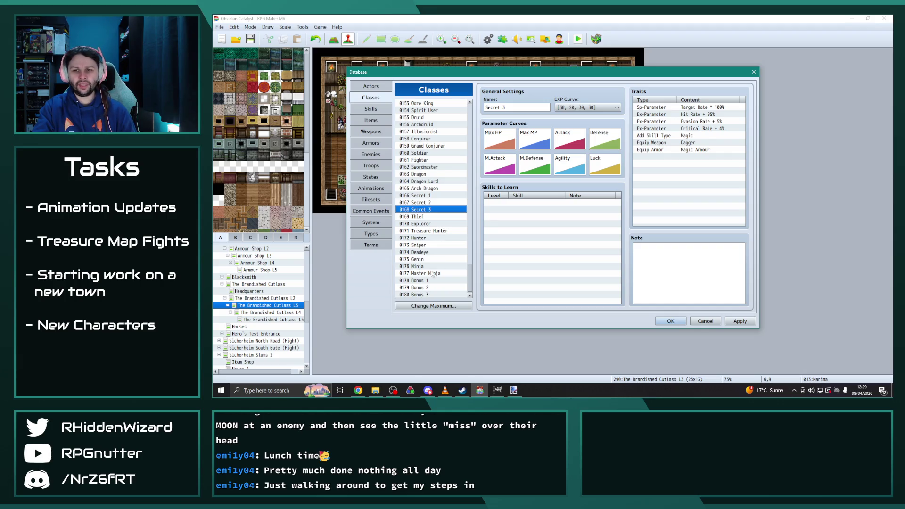
left_click(424, 239)
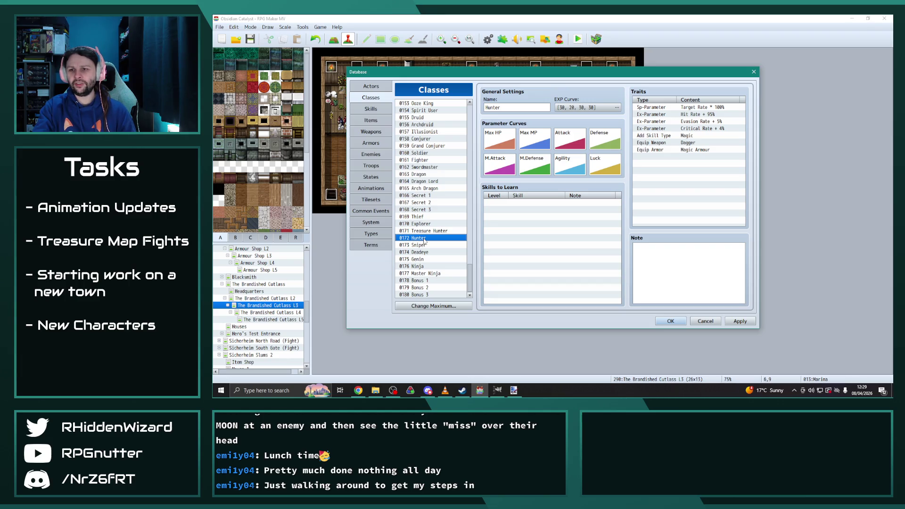
Step: Select the Hunter class, apply the database changes and close the Database
left_click(424, 247)
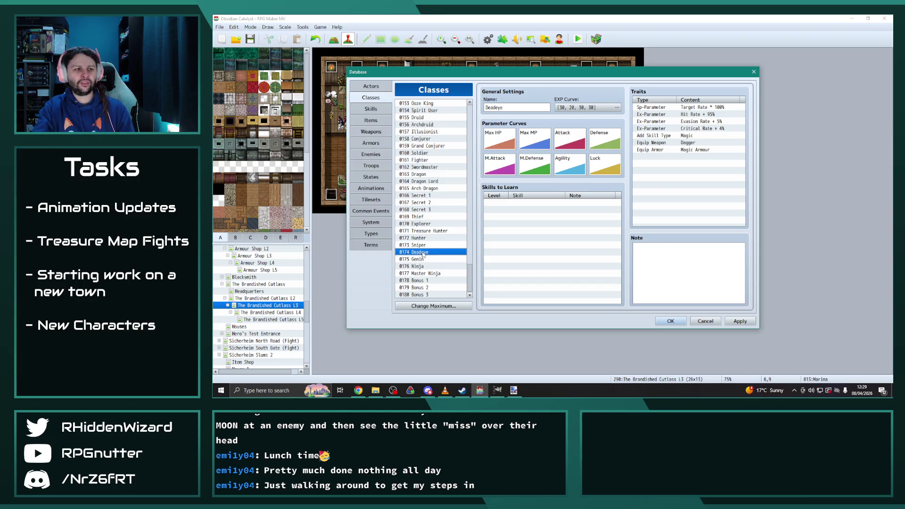
left_click(423, 239)
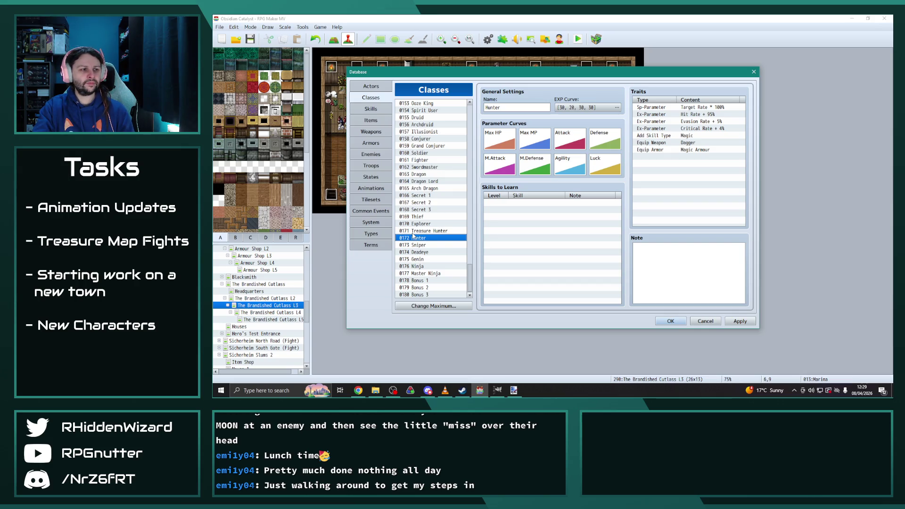
left_click(740, 321)
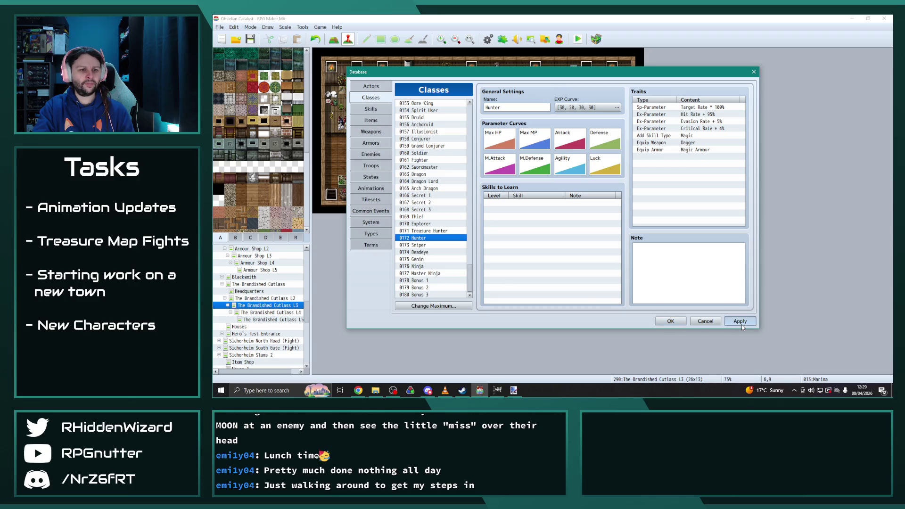
left_click(672, 323)
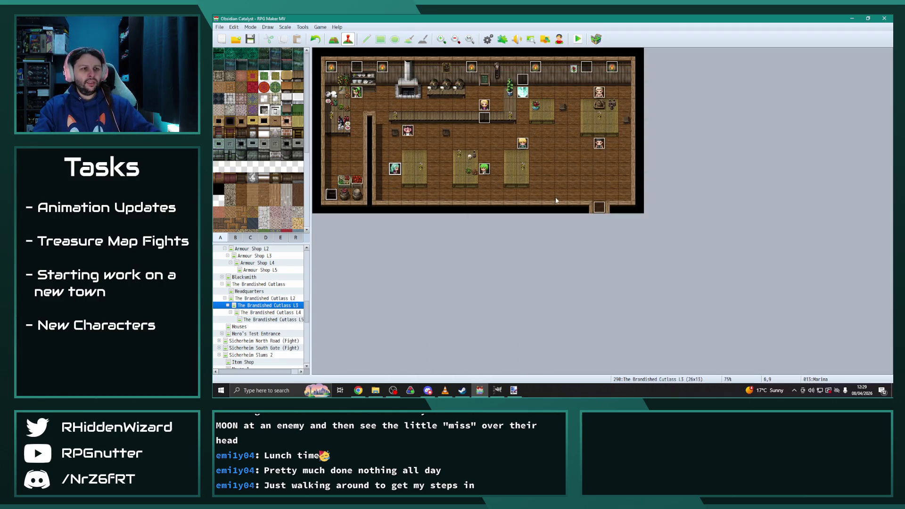
Step: Change Marina's page 1 body armour from Ninja Garb to Mithril Chain
double_click(395, 171)
scroll(576, 211, "down", 10)
double_click(566, 211)
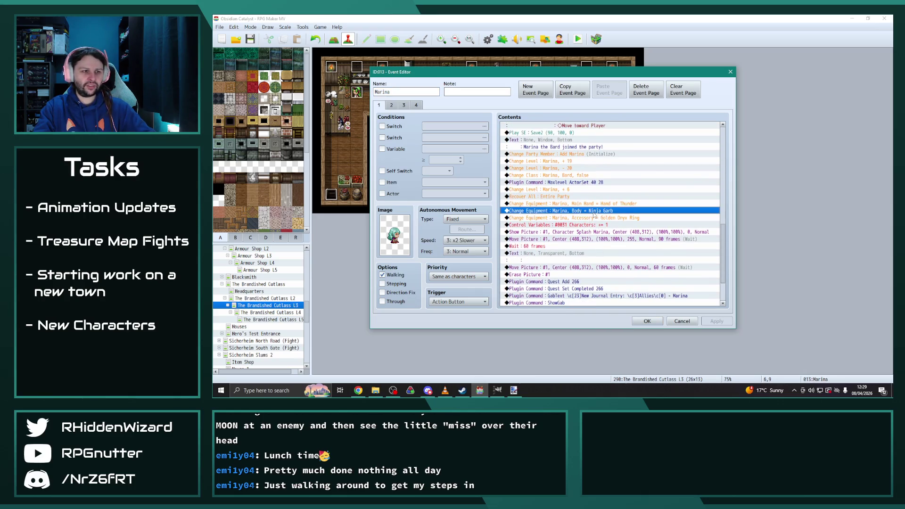
left_click(612, 230)
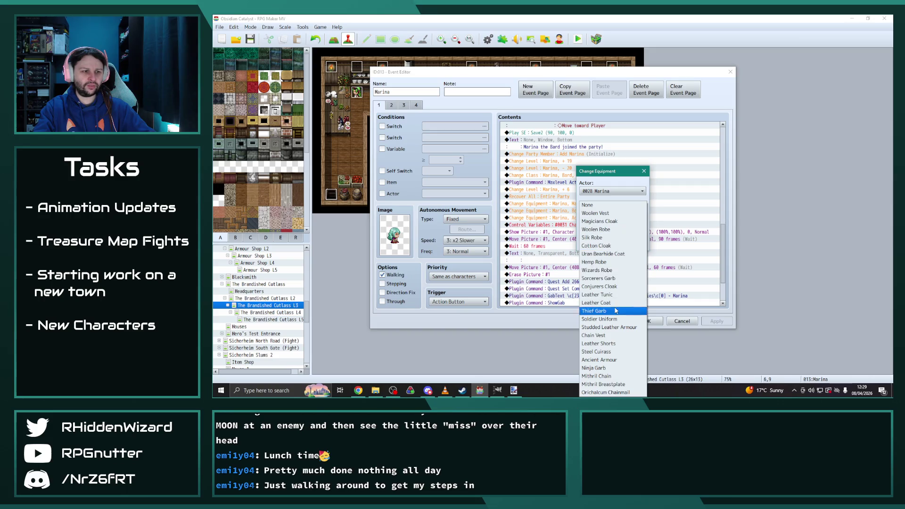
left_click(607, 378)
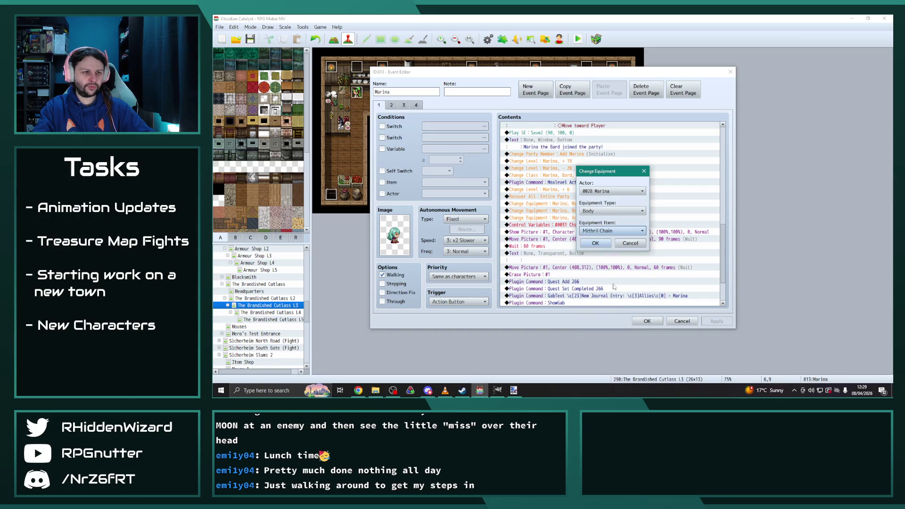
left_click(600, 246)
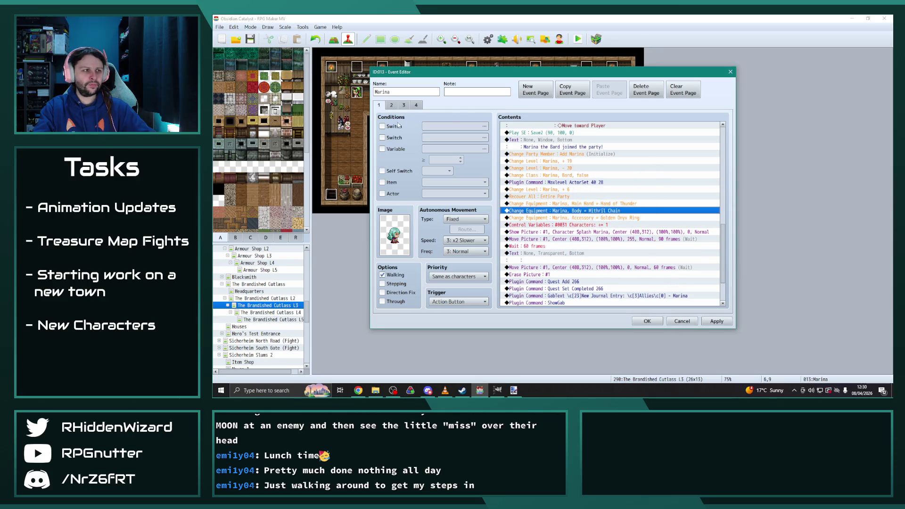
Step: Switch page 2's body armour to Mithril Chain as well
left_click(391, 106)
scroll(613, 236, "down", 5)
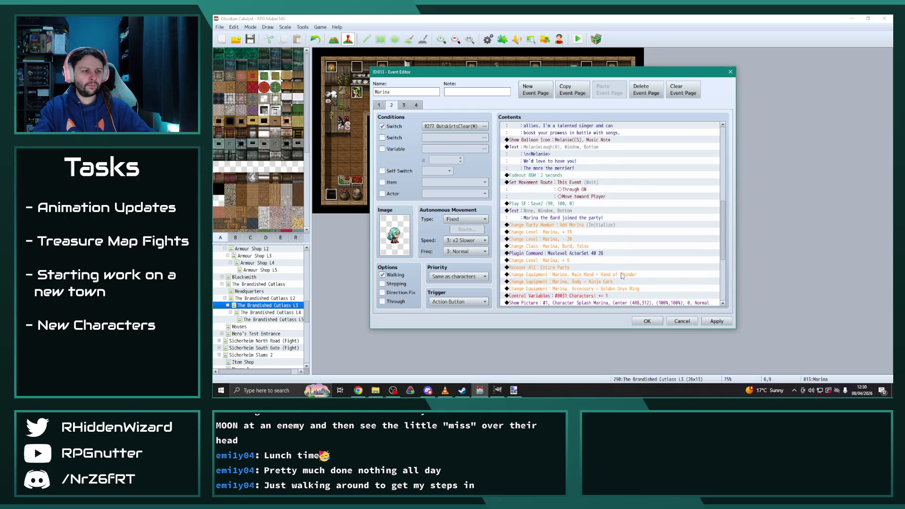
scroll(603, 189, "down", 5)
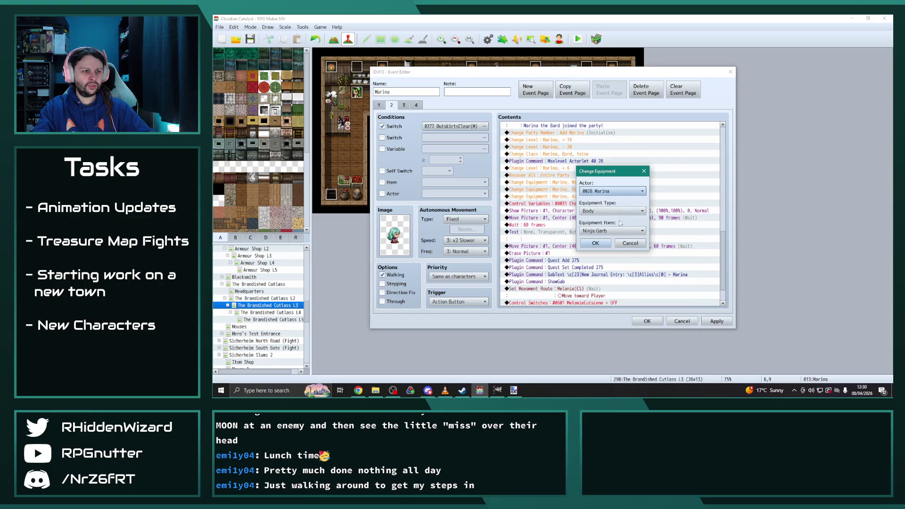
left_click(613, 231)
left_click(609, 381)
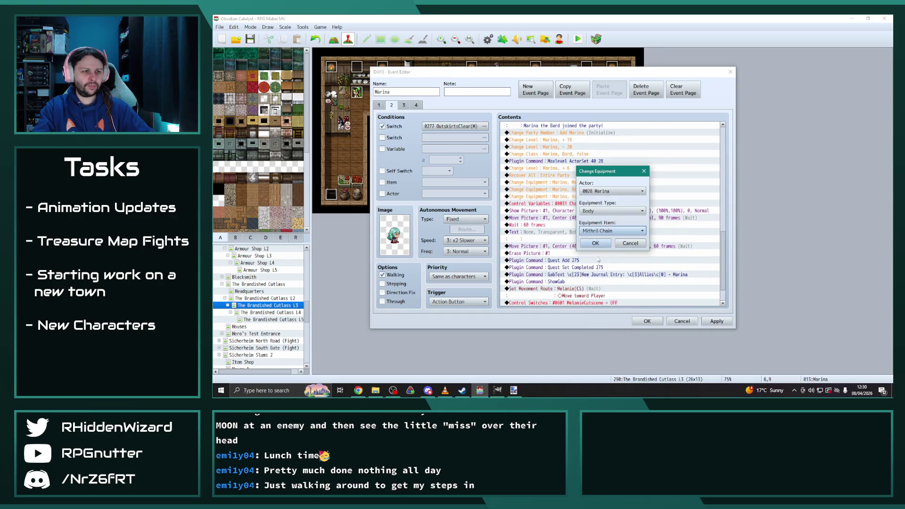
left_click(596, 244)
Step: Set page 3's body armour from Ninja Garb to Mithril Chain
left_click(404, 106)
scroll(615, 264, "down", 6)
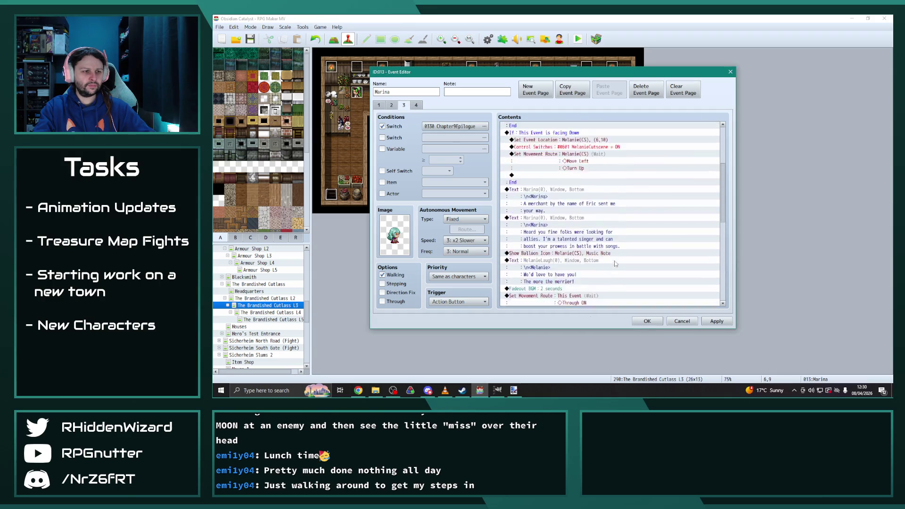
double_click(606, 246)
left_click(613, 234)
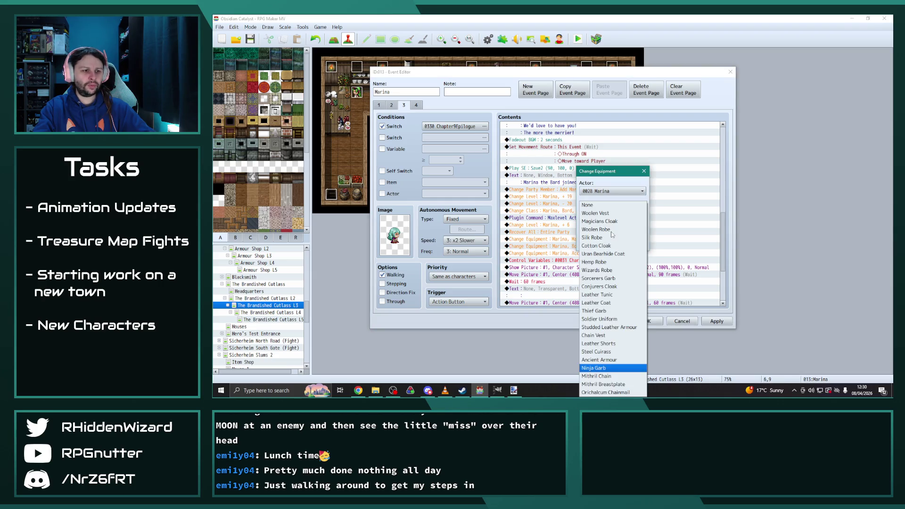
left_click(597, 376)
left_click(596, 245)
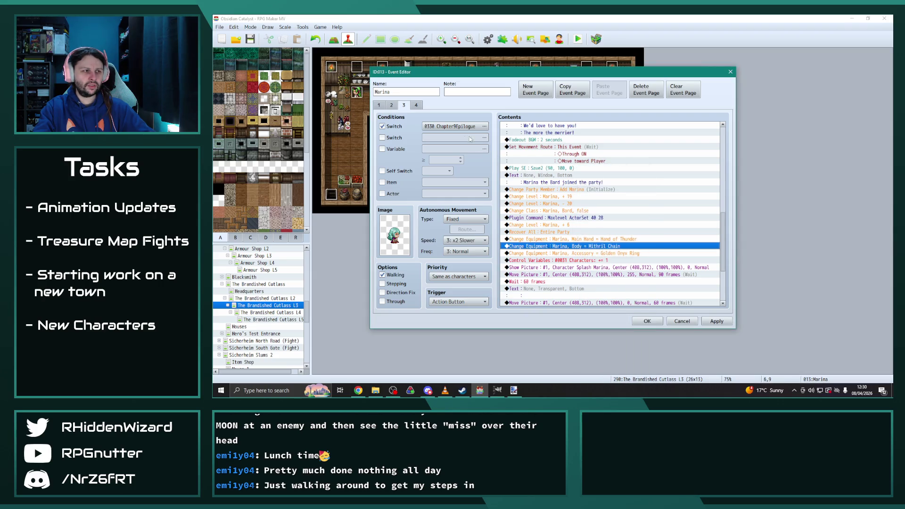
Step: Check page 4, save Marina's event, and open Riangar's event
left_click(416, 106)
left_click(648, 321)
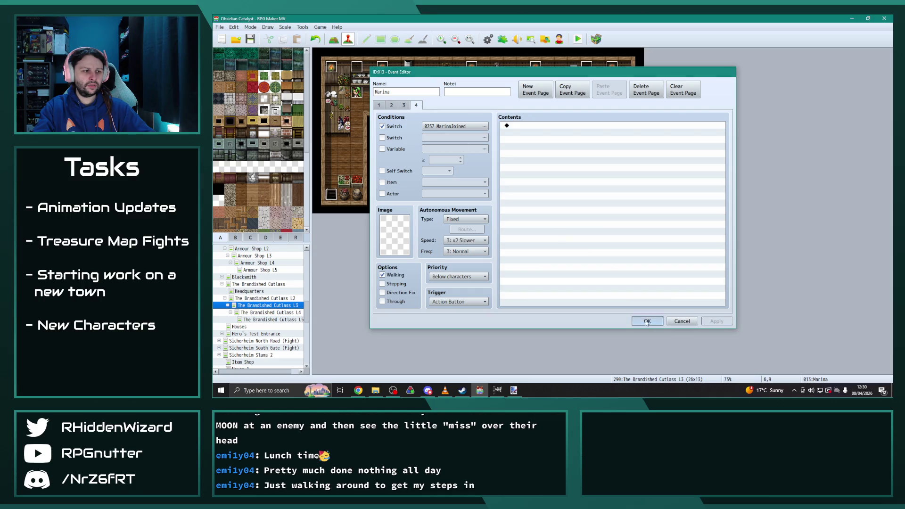
double_click(520, 146)
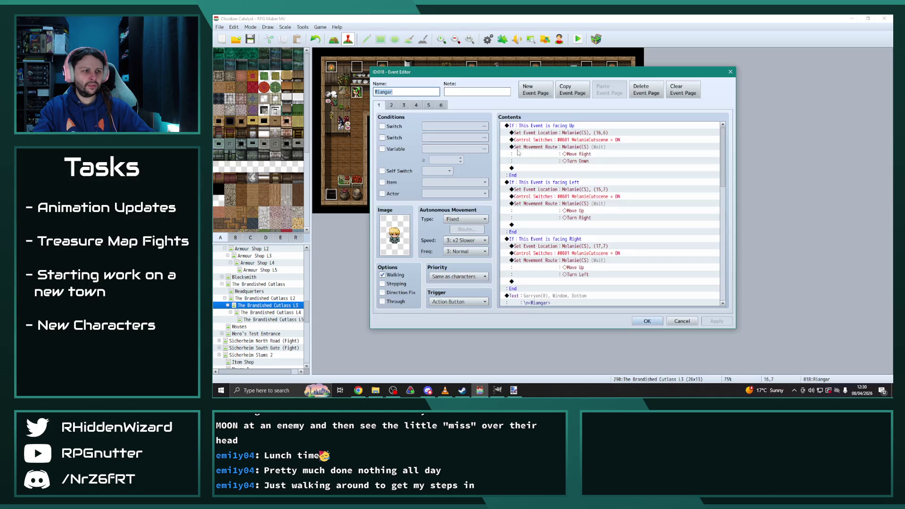
Step: Keep Steel Cuirass as the body armour in Riangar's Change Equipment command
scroll(643, 284, "down", 5)
scroll(643, 287, "down", 4)
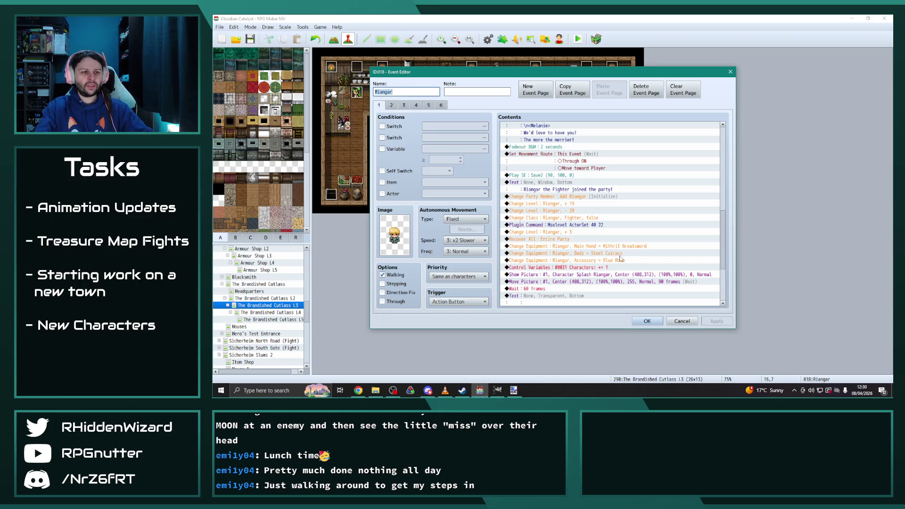
double_click(625, 254)
left_click(609, 232)
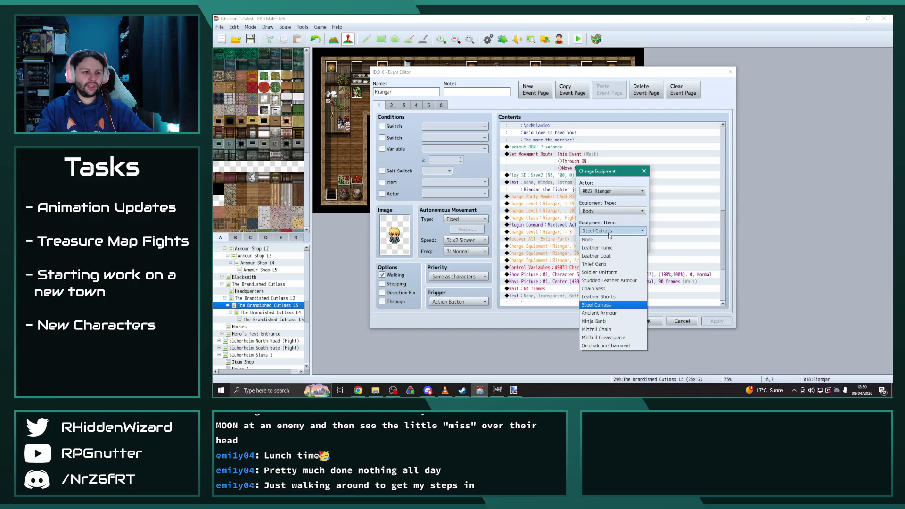
left_click(596, 305)
left_click(599, 242)
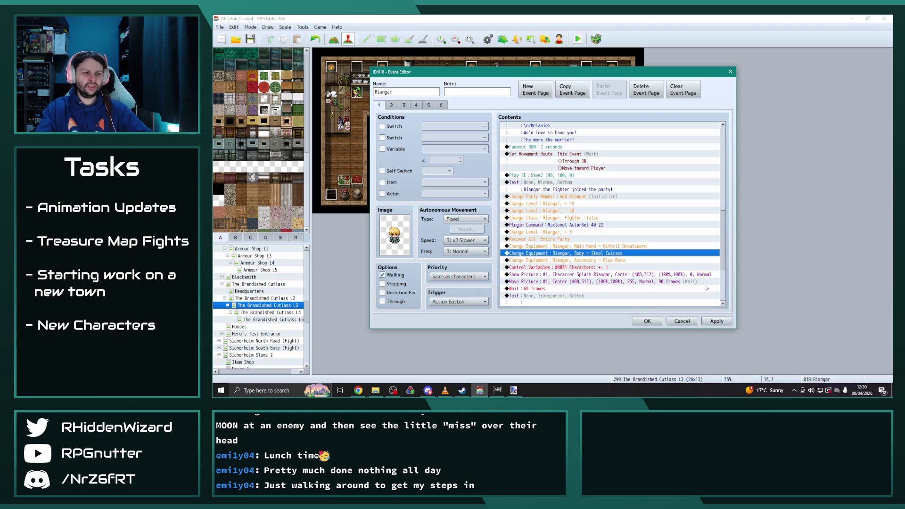
Step: Apply and close Riangar's event, then go to the Armour Shop L2 map
left_click(728, 322)
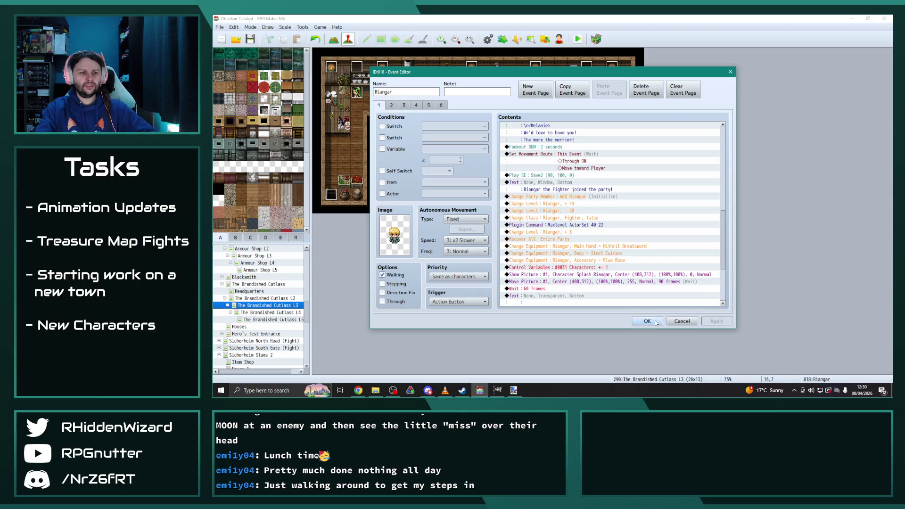
left_click(646, 321)
scroll(269, 311, "up", 2)
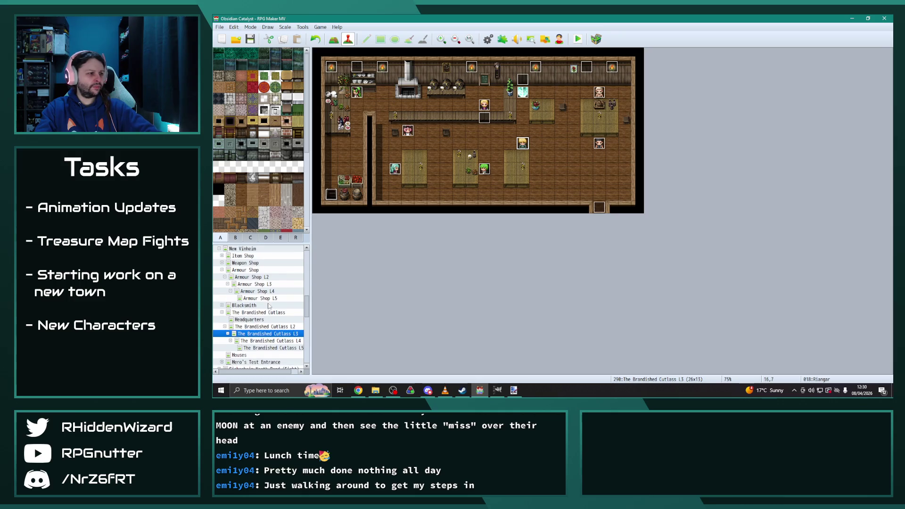
left_click(257, 278)
Step: Check the Armour Shop L2 shopkeeper, then open Marina's event on The Brandished Cutlass L4
double_click(420, 143)
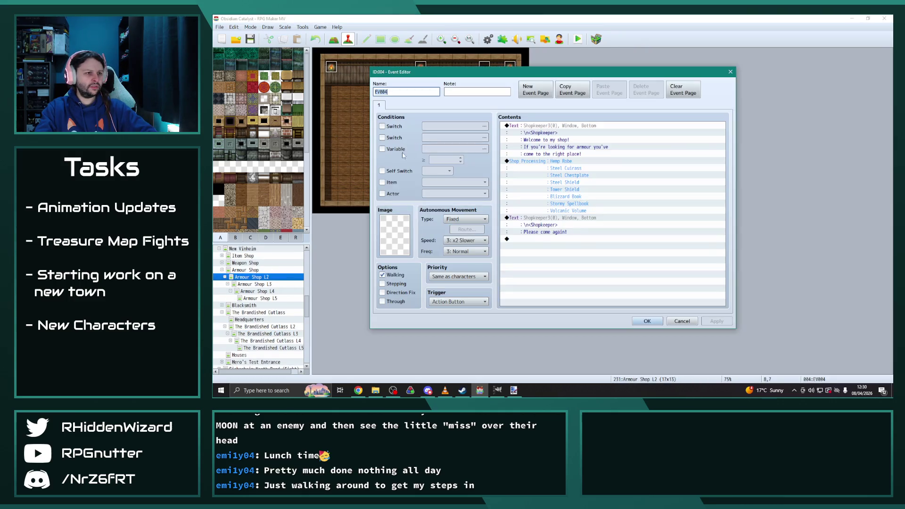
left_click(647, 321)
scroll(278, 306, "down", 2)
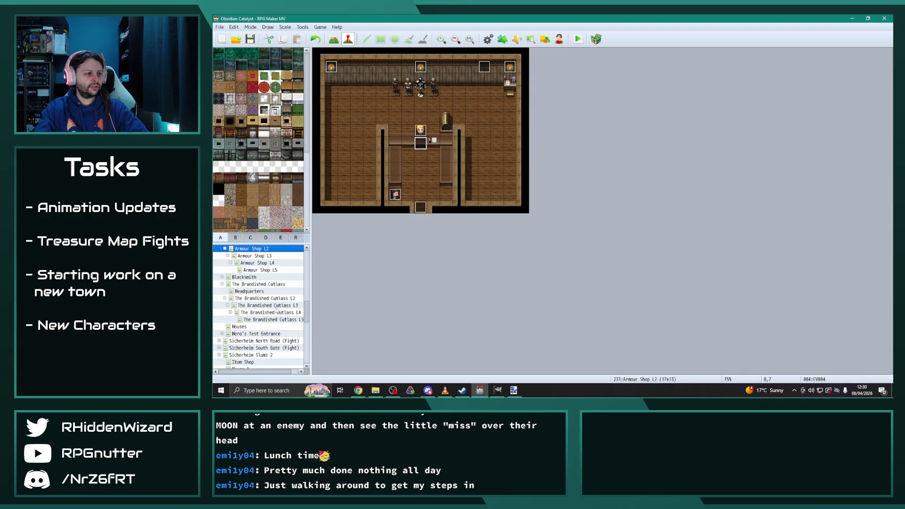
left_click(278, 306)
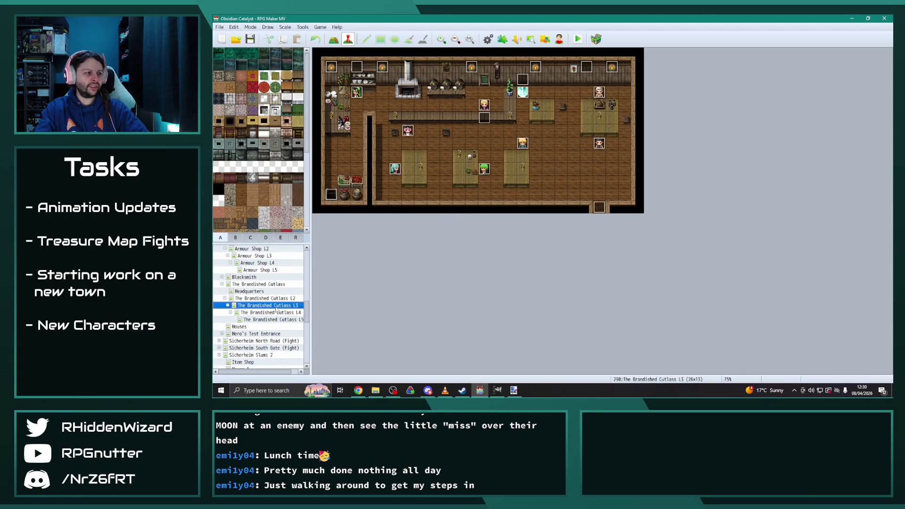
left_click(279, 313)
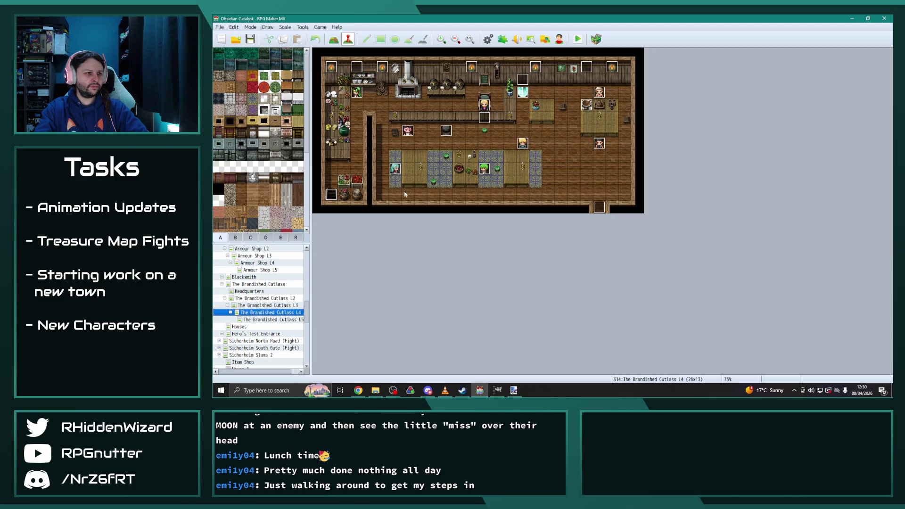
double_click(397, 168)
Step: Set Marina's page 1 body armour to Mithril Chain and play the Hurry! 1.ogg track
scroll(588, 226, "down", 5)
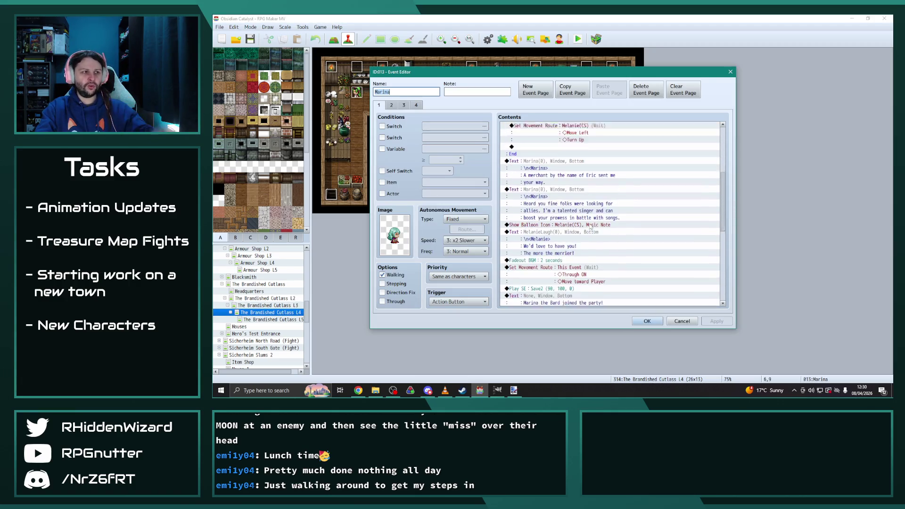
scroll(588, 227, "down", 4)
double_click(587, 225)
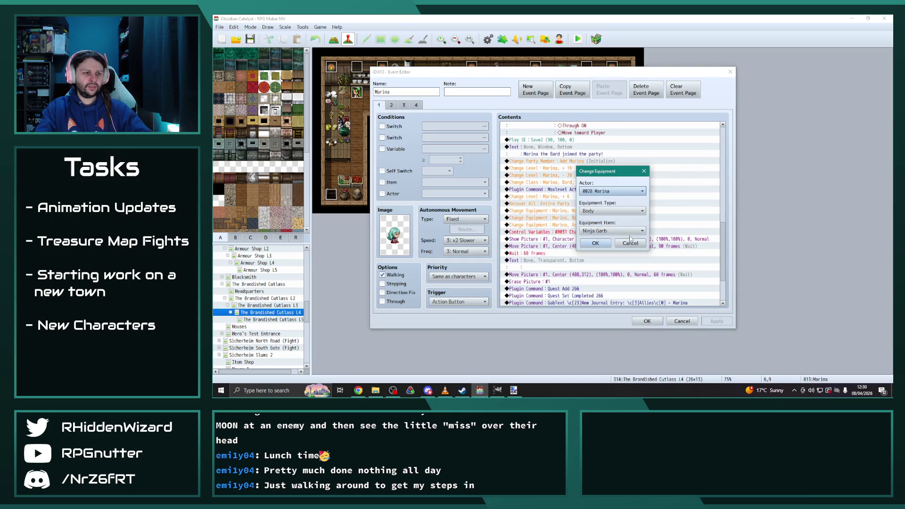
left_click(618, 234)
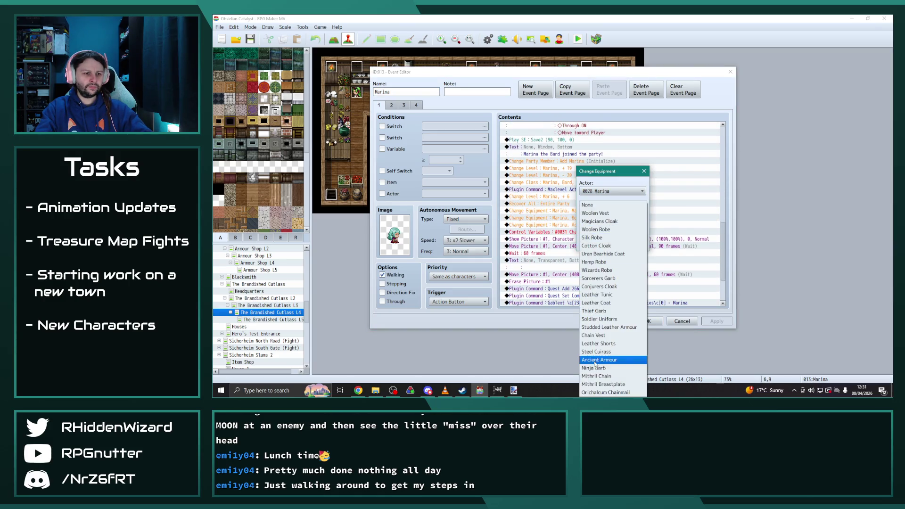
left_click(596, 376)
left_click(596, 244)
left_click(451, 395)
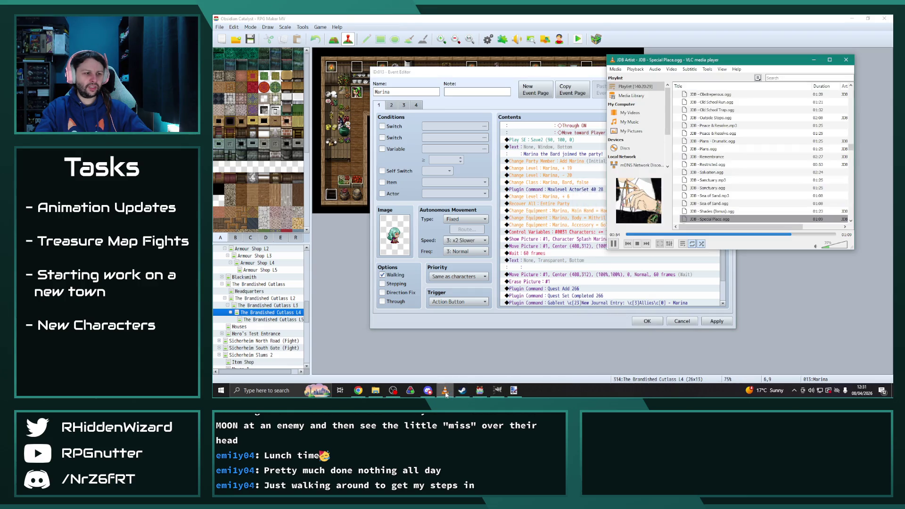
left_click(647, 244)
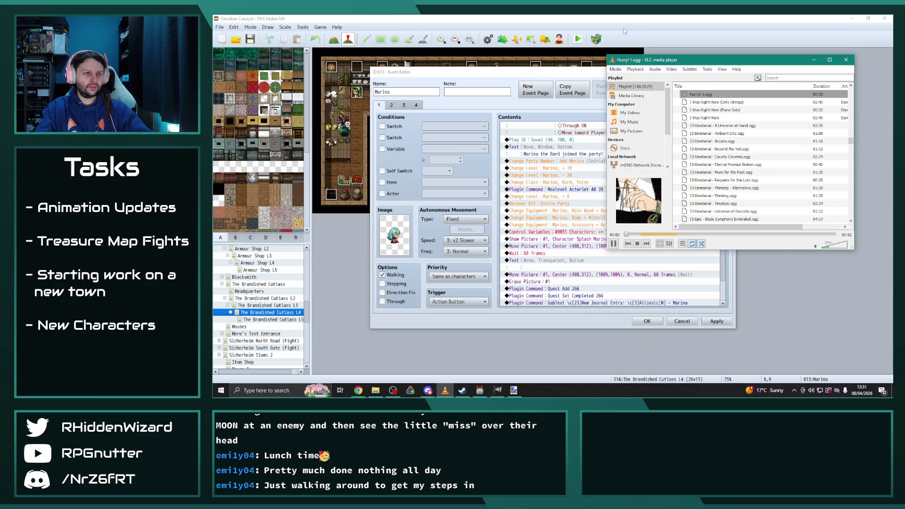
Step: Switch page 2's body armour to Mithril Chain
left_click(392, 104)
scroll(603, 250, "down", 3)
scroll(603, 250, "down", 10)
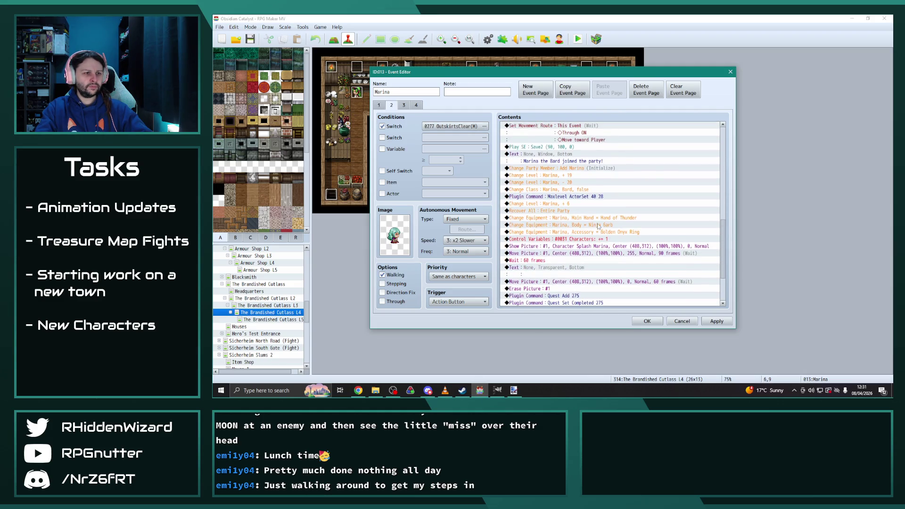
double_click(599, 226)
left_click(613, 227)
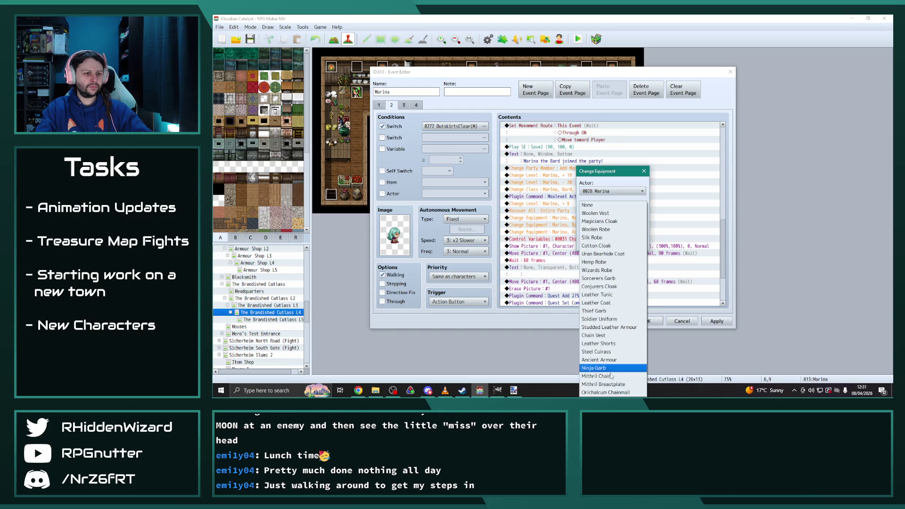
left_click(596, 376)
left_click(596, 244)
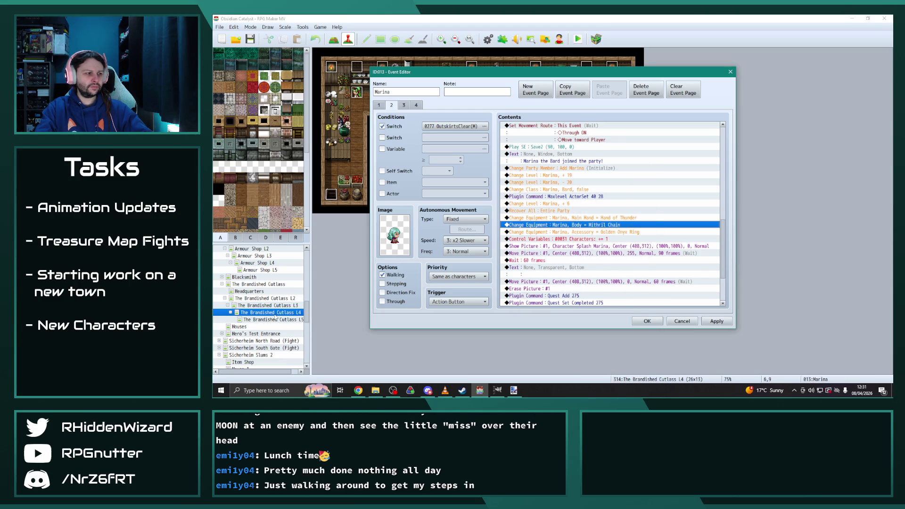
Step: Set page 3's body armour to Mithril Chain, check page 4, and save Marina's event
left_click(404, 106)
scroll(634, 273, "down", 5)
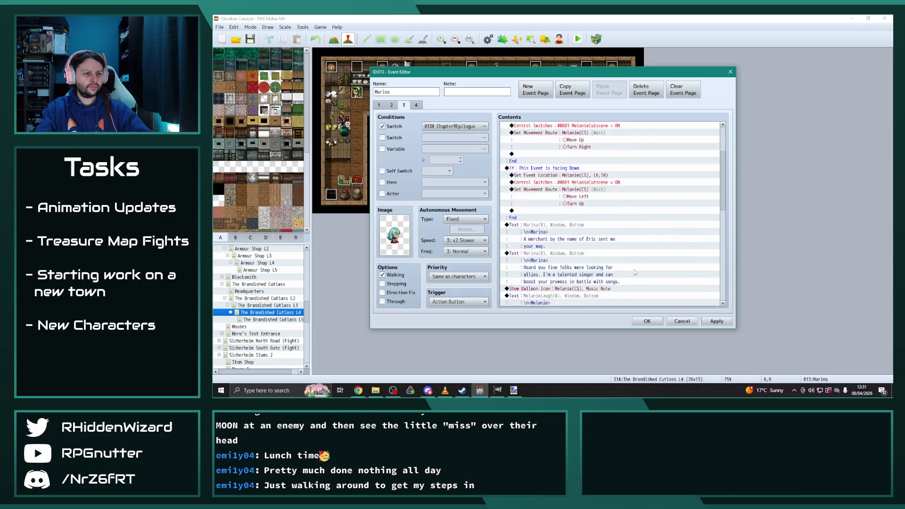
scroll(634, 273, "down", 5)
double_click(606, 253)
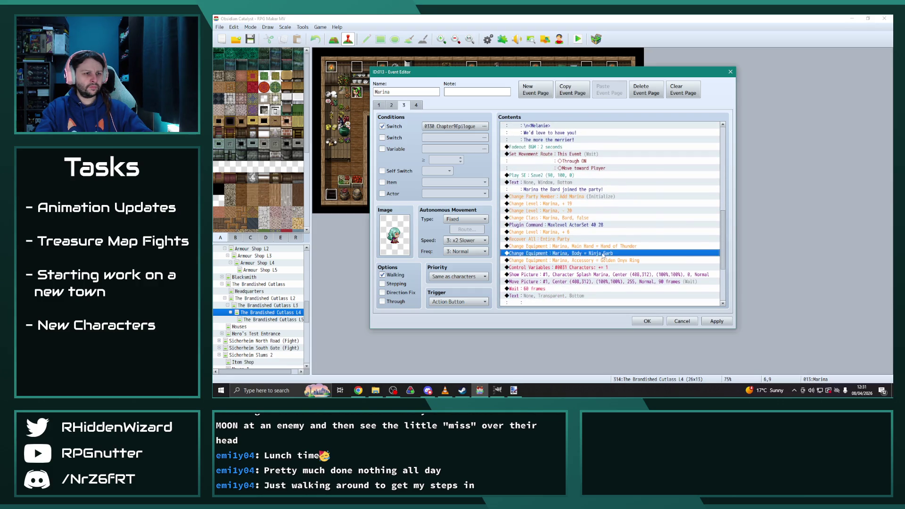
left_click(613, 231)
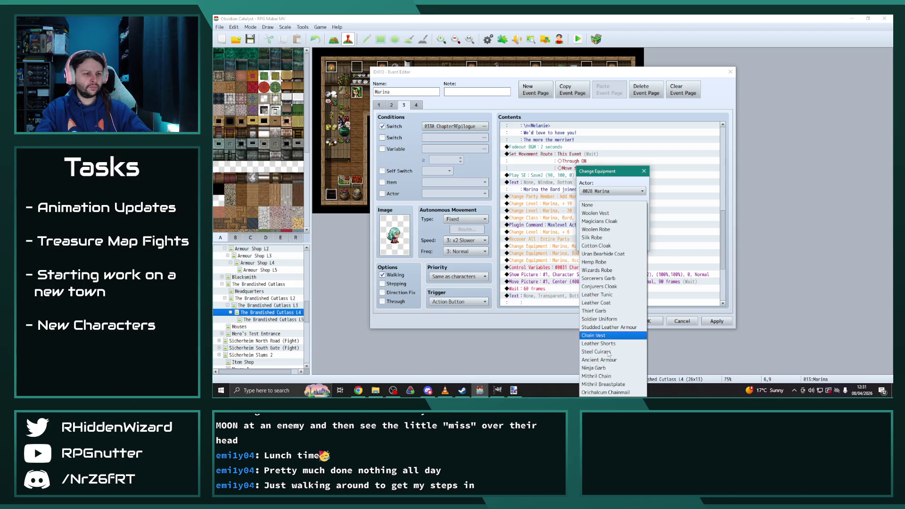
left_click(604, 376)
left_click(595, 242)
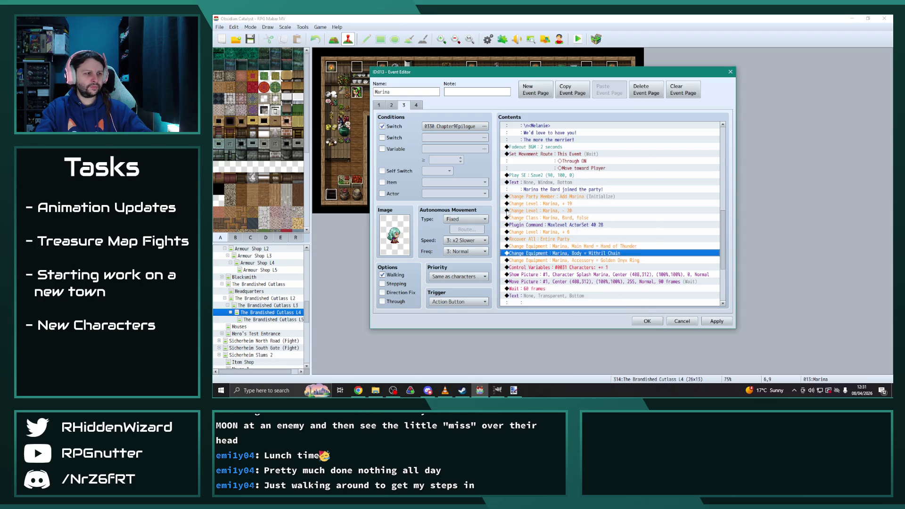
left_click(416, 104)
left_click(648, 322)
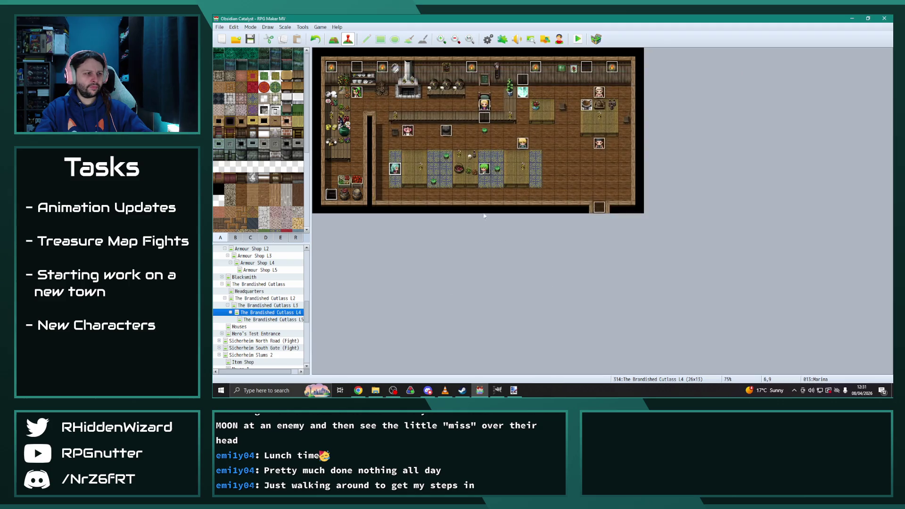
Step: Inspect Ashe's page 2 body armour without changes, then go to The Brandished Cutlass L5 map
double_click(446, 131)
scroll(635, 272, "down", 5)
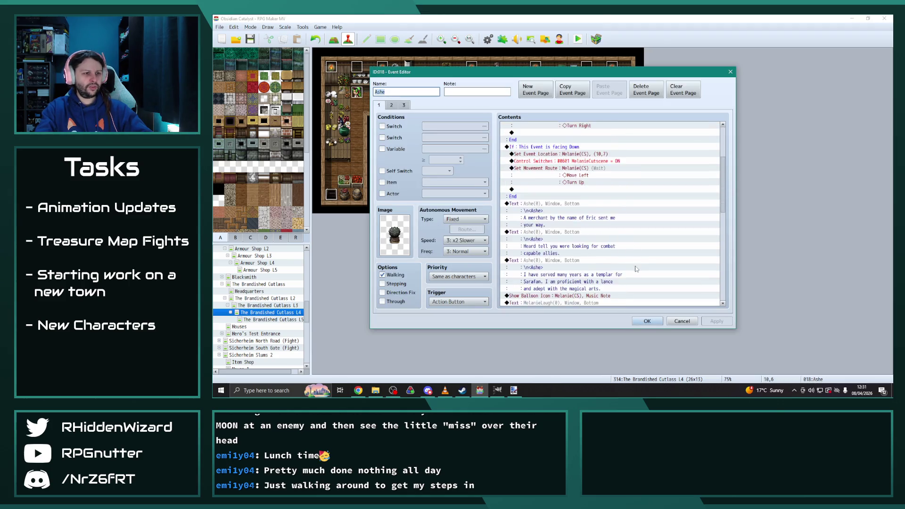
scroll(635, 272, "down", 3)
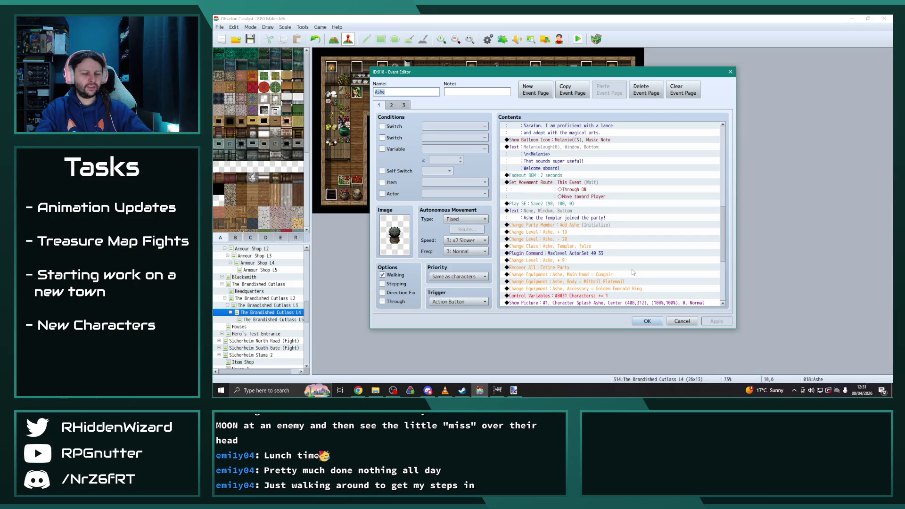
scroll(632, 273, "down", 1)
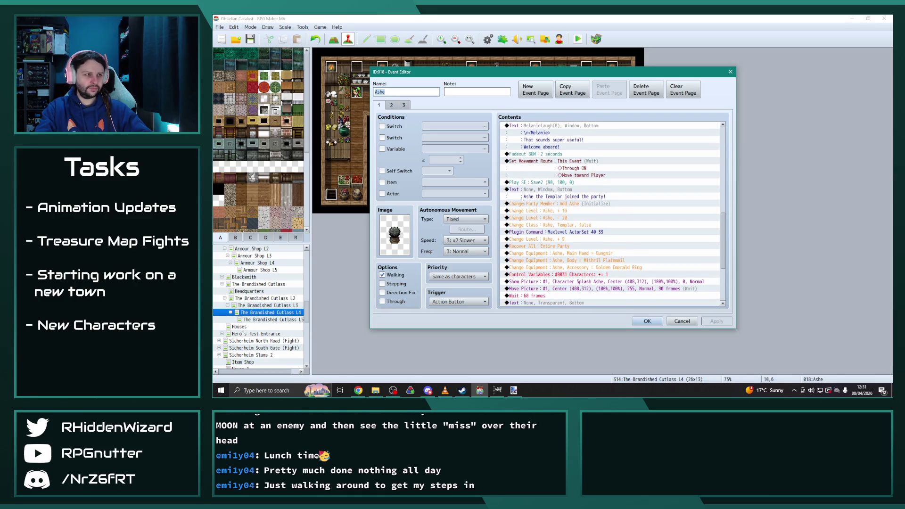
left_click(396, 106)
scroll(636, 268, "down", 5)
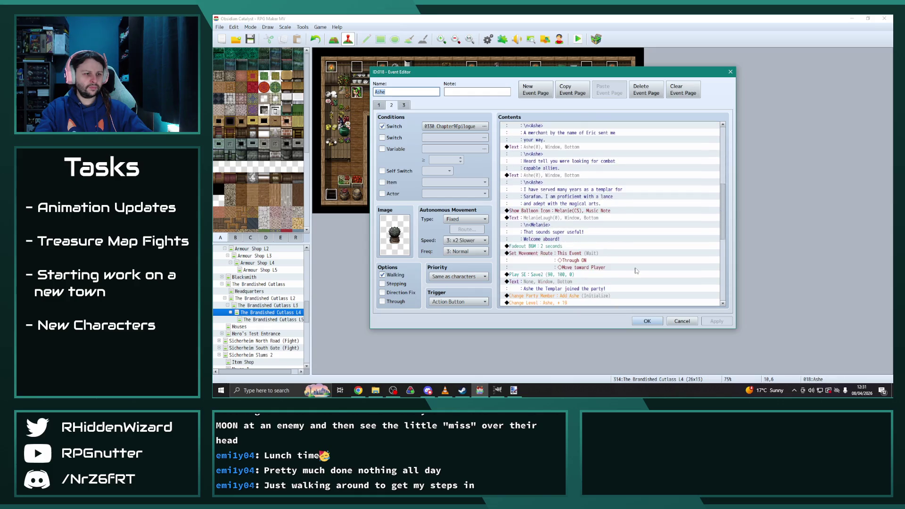
scroll(638, 270, "down", 2)
double_click(613, 254)
left_click(617, 231)
key("Escape")
key("Escape")
key("Escape")
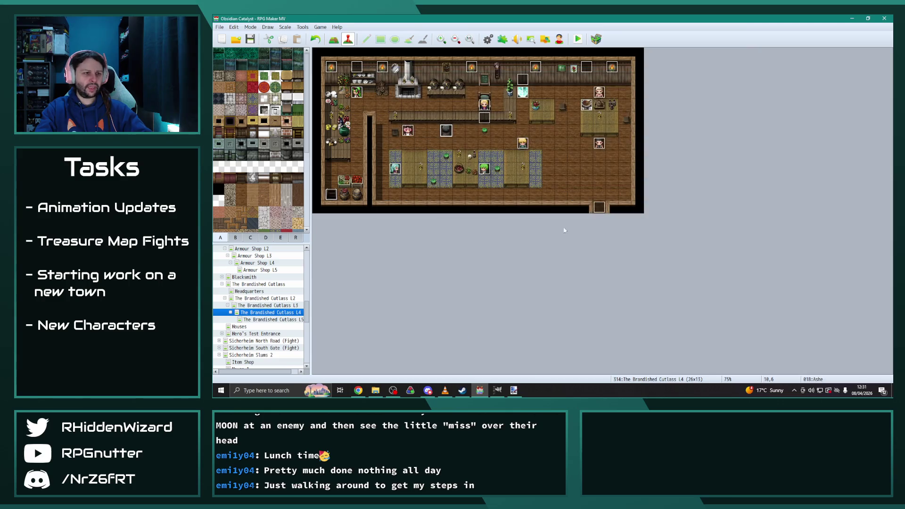
left_click(292, 320)
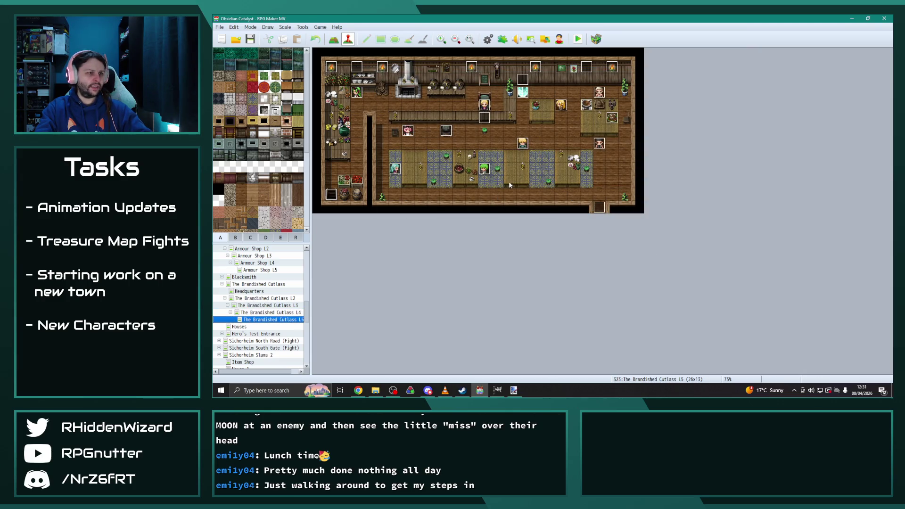
Step: Change Olivia's Change Equipment body armour to Orichalcum Chainmail and save her event
double_click(561, 106)
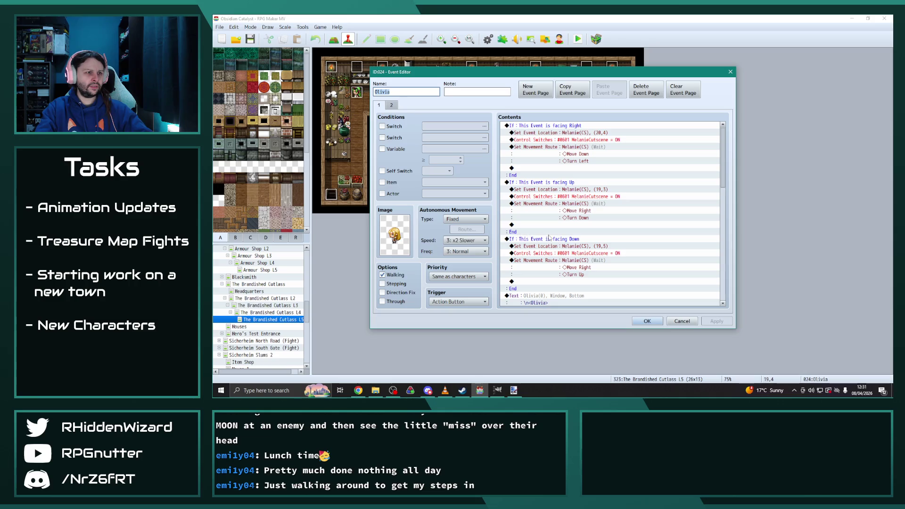
scroll(588, 245, "down", 12)
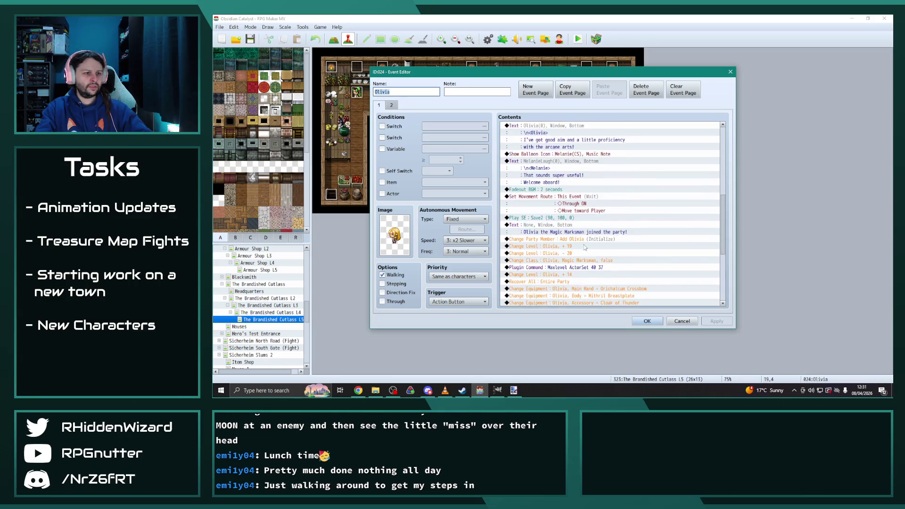
double_click(585, 246)
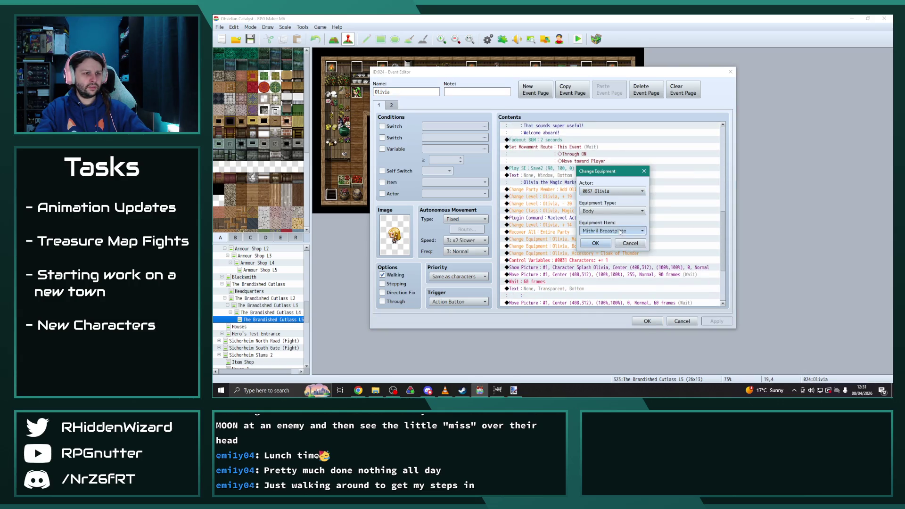
left_click(620, 231)
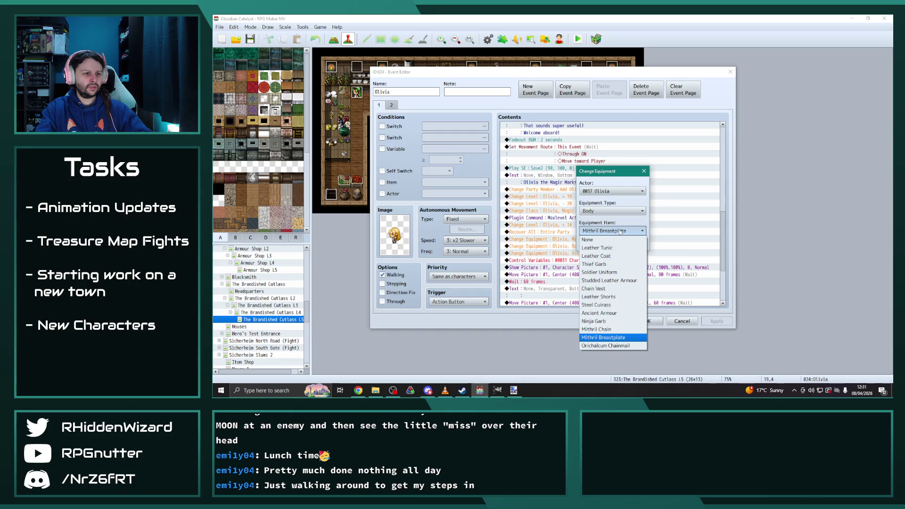
left_click(606, 346)
left_click(599, 244)
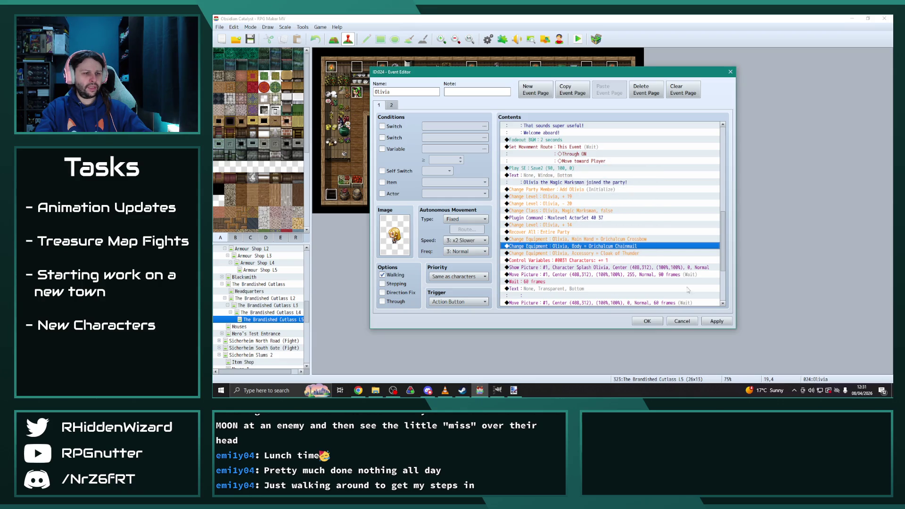
left_click(717, 321)
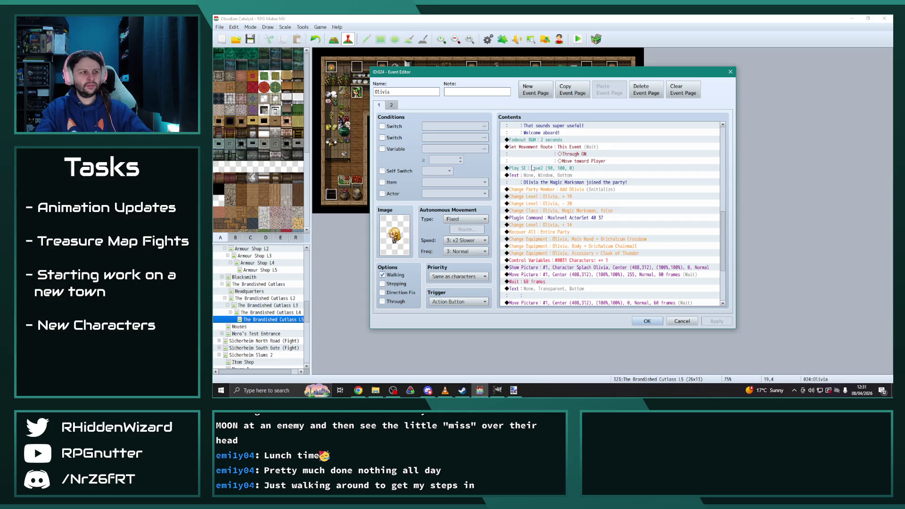
left_click(649, 321)
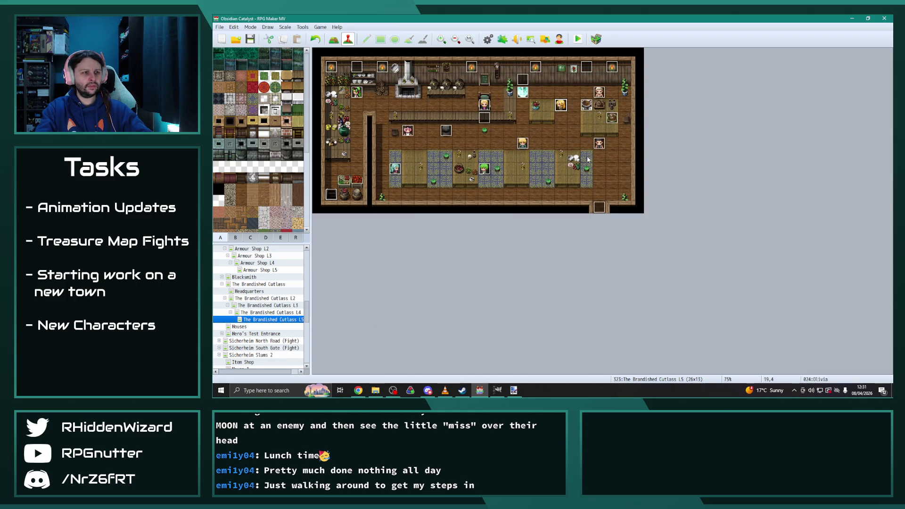
Step: Replace Ninja Garb with Mithril Chain on page 1 of Marina's recruit event
double_click(399, 170)
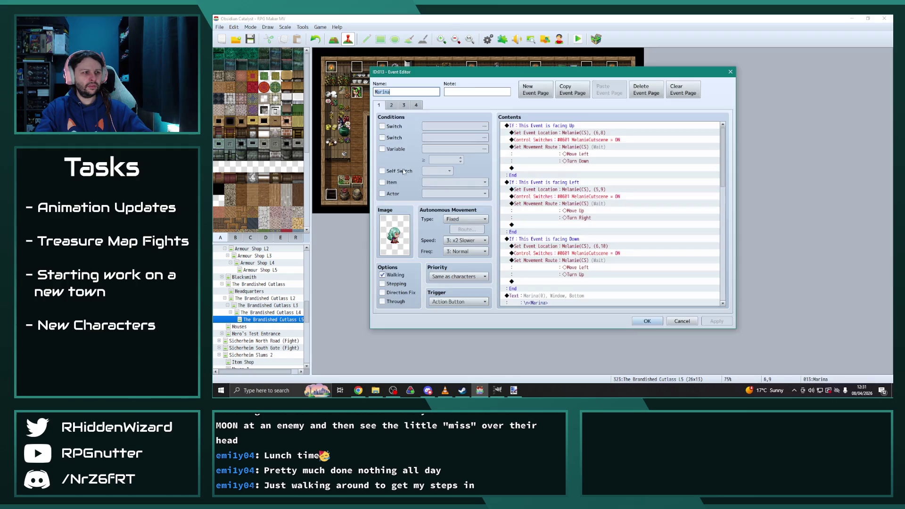
scroll(613, 265, "down", 5)
scroll(612, 265, "down", 4)
double_click(611, 261)
left_click(621, 231)
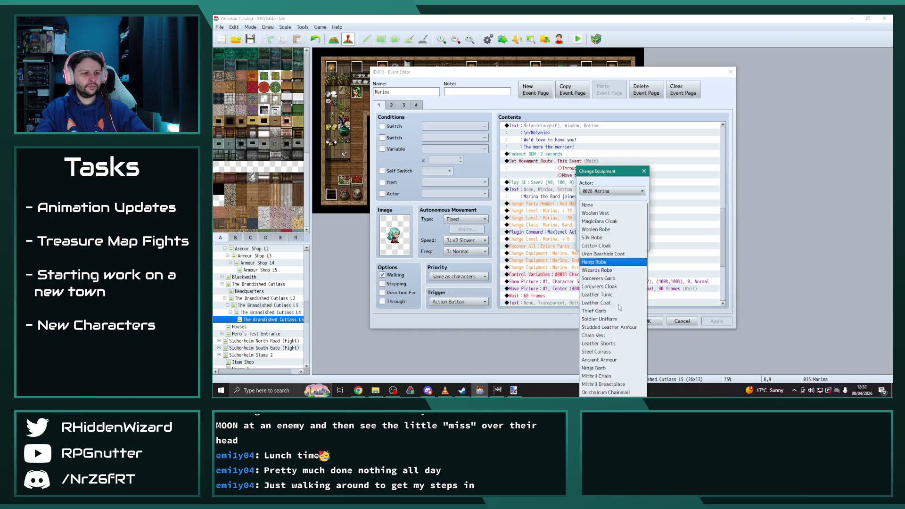
left_click(613, 375)
left_click(596, 243)
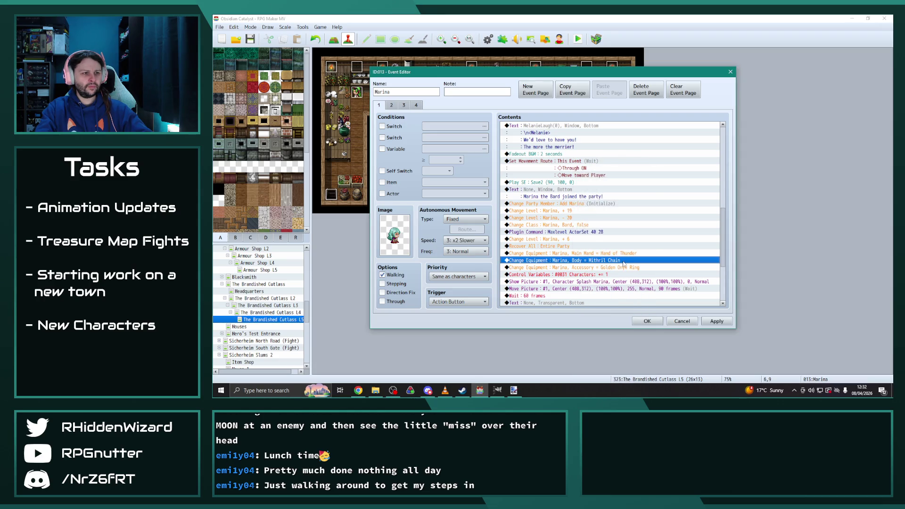
Step: Set the body armour on Marina's page 2 to Mithril Chain
left_click(392, 105)
scroll(607, 258, "down", 5)
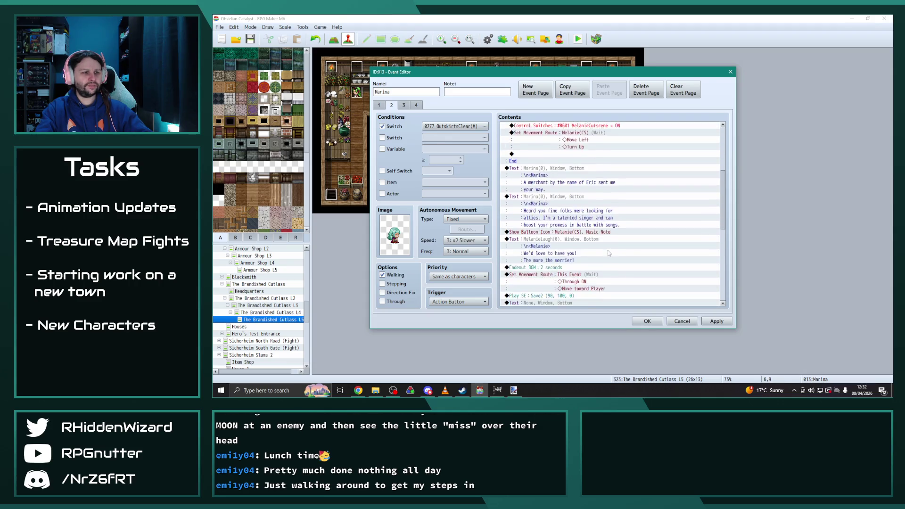
scroll(608, 258, "down", 2)
double_click(599, 253)
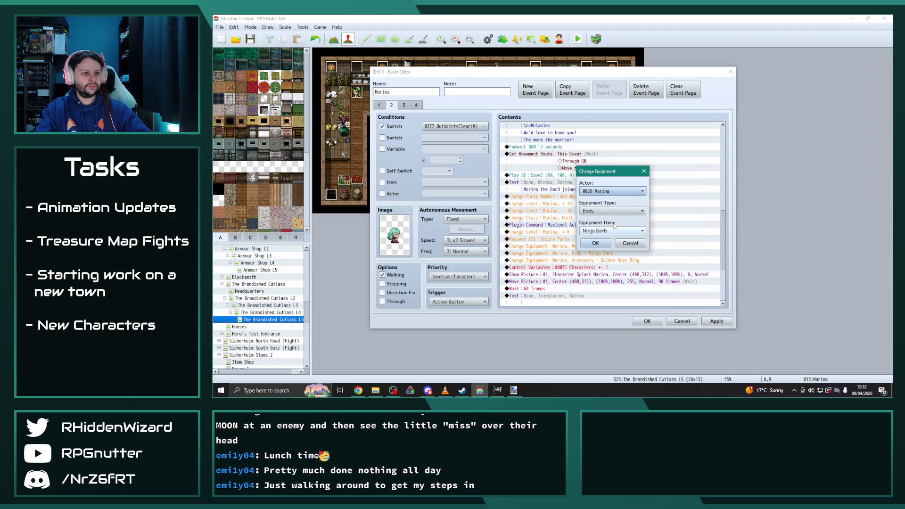
left_click(609, 231)
left_click(597, 375)
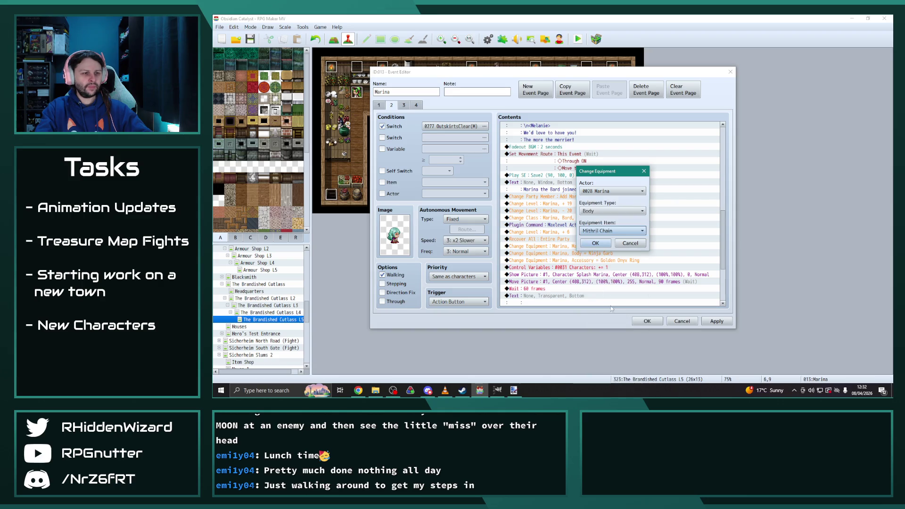
left_click(609, 230)
Step: Set Marina's page 3 body armour to Mithril Chain, then apply and save her event
left_click(404, 106)
scroll(595, 267, "down", 6)
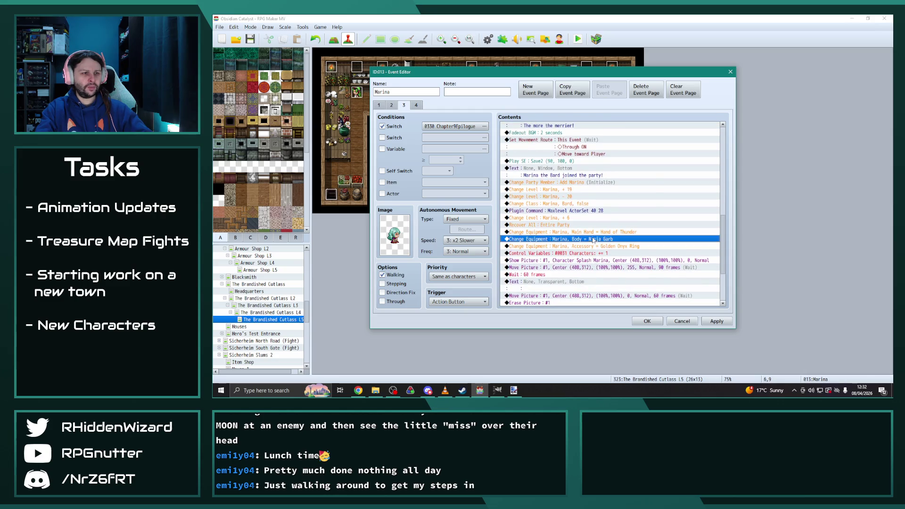
double_click(595, 239)
left_click(609, 231)
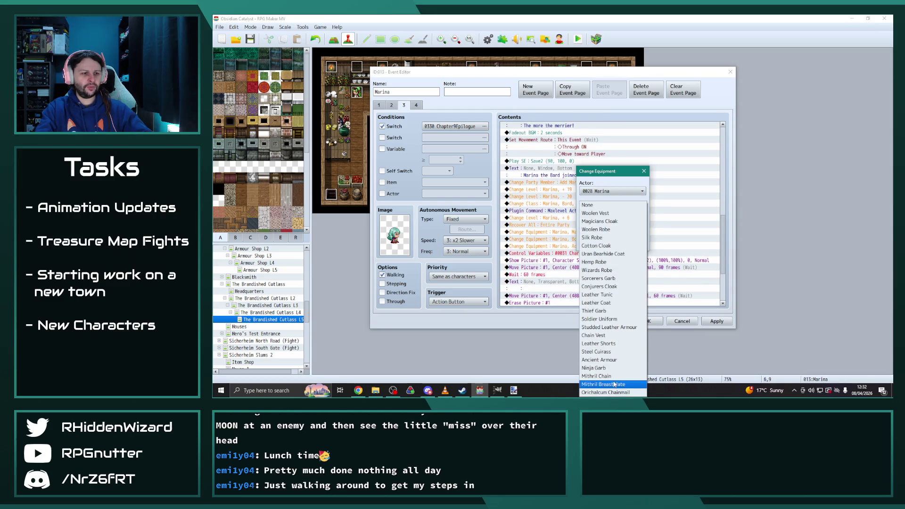
left_click(597, 376)
left_click(608, 230)
left_click(416, 106)
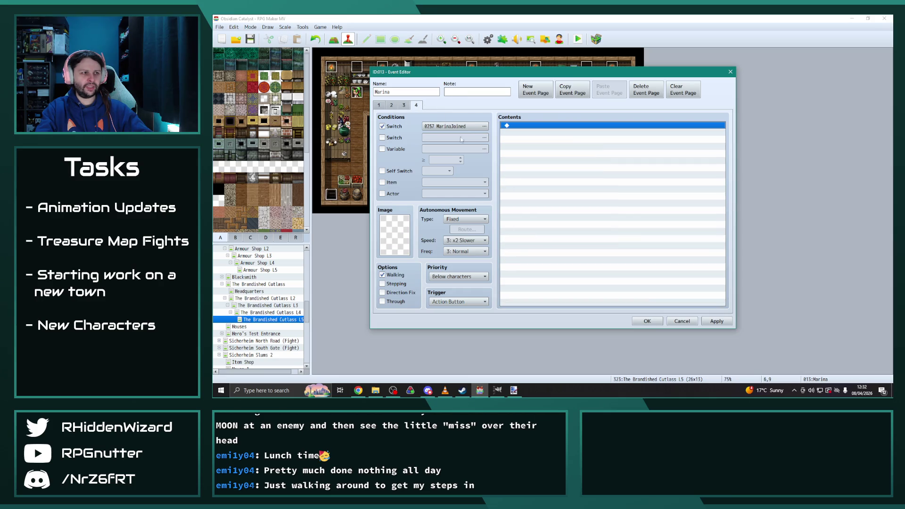
left_click(704, 322)
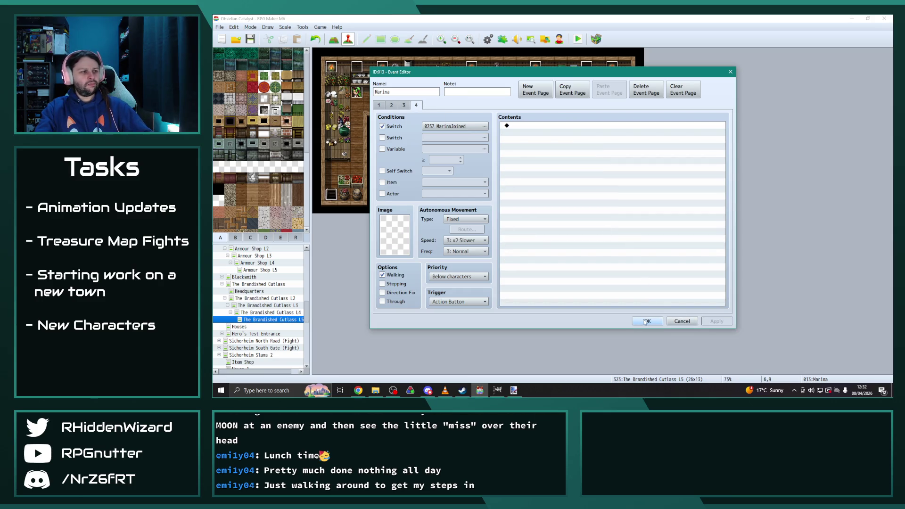
left_click(650, 322)
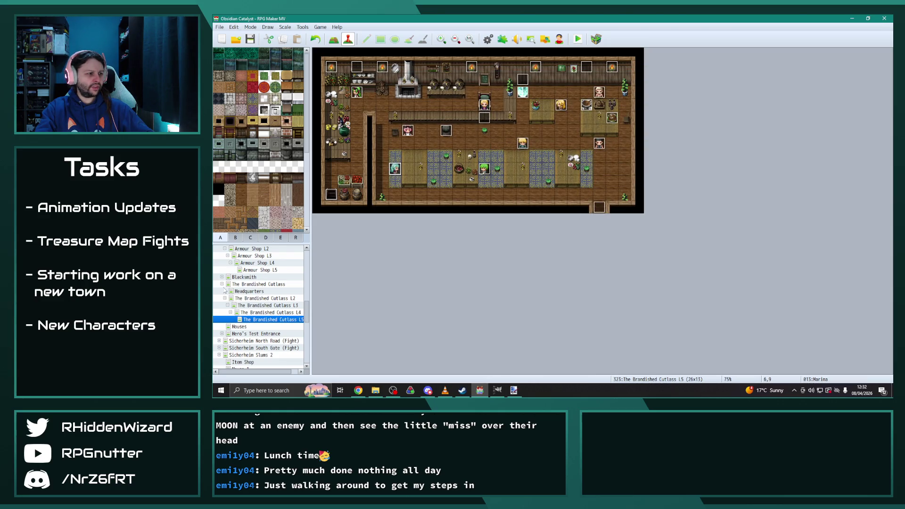
Step: Collapse The Brandished Cutlass group and open the Item Shop L2 map
left_click(222, 285)
scroll(258, 311, "up", 3)
scroll(258, 311, "down", 1)
left_click(222, 277)
left_click(257, 285)
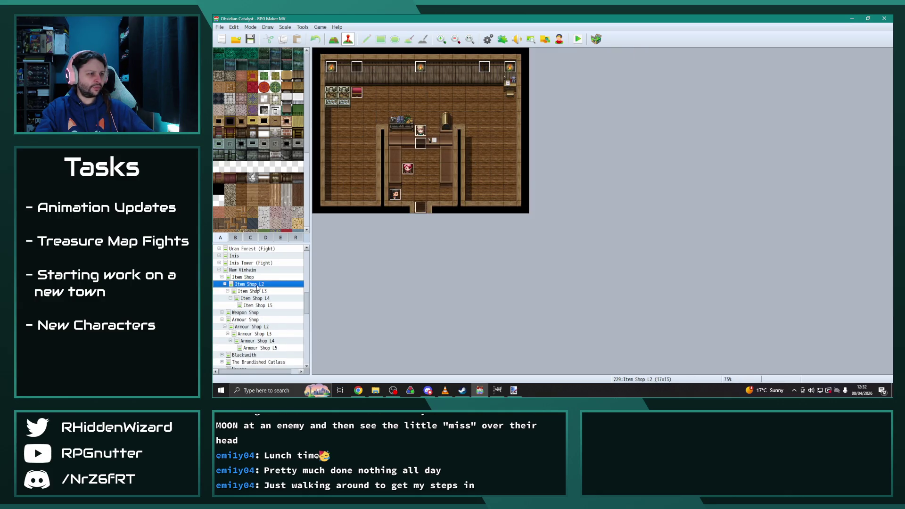
Step: Inspect Percival's Item Shop L2 event and Augustus's Item Shop L3 event, making no changes
double_click(408, 168)
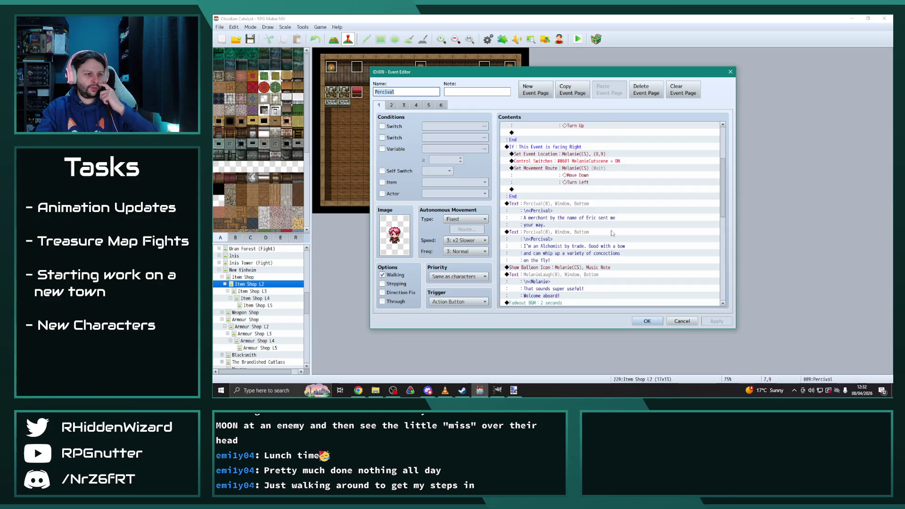
scroll(610, 233, "down", 2)
left_click(647, 321)
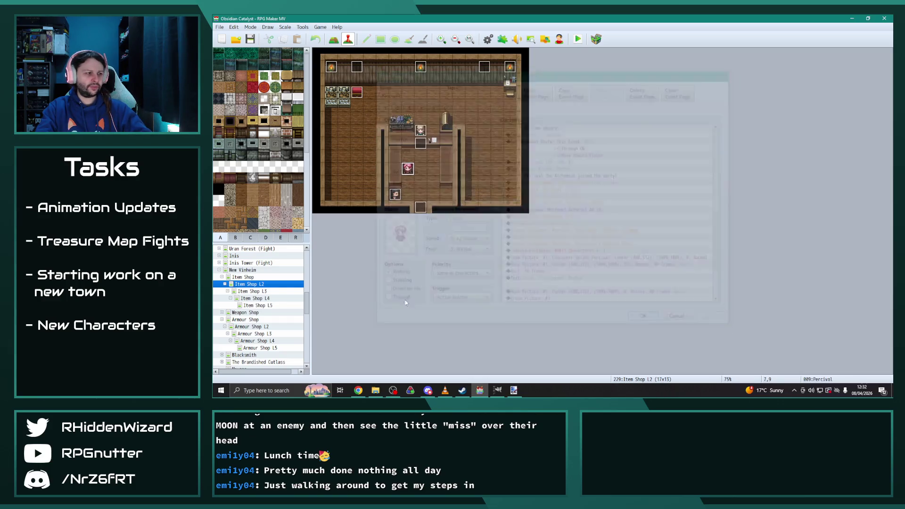
left_click(258, 292)
double_click(433, 166)
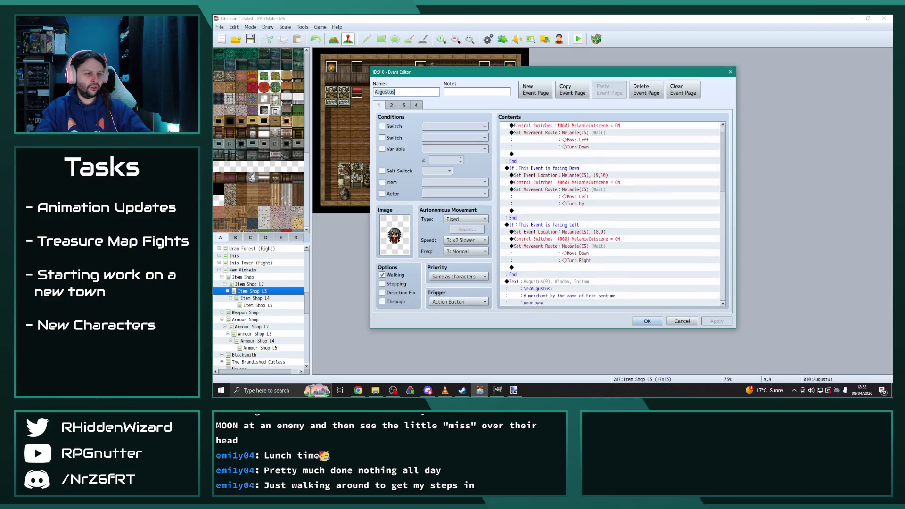
scroll(581, 265, "down", 5)
left_click(647, 321)
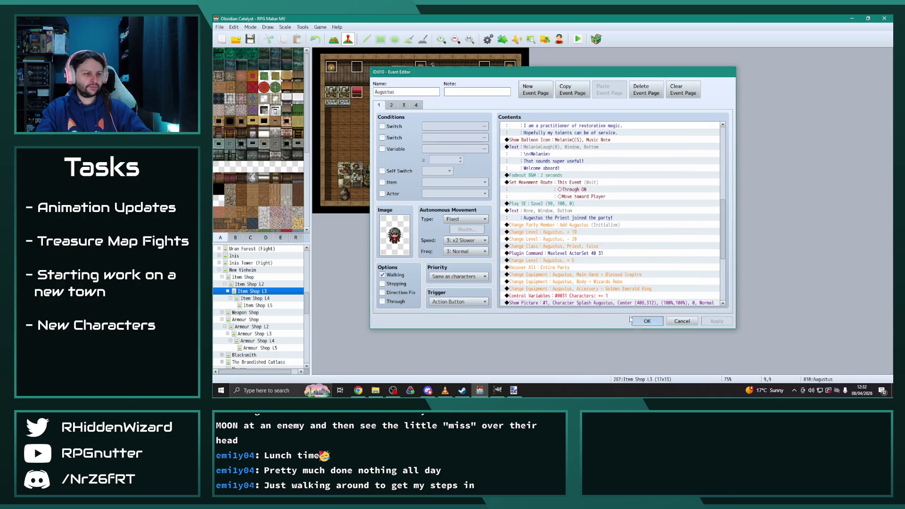
Step: Browse Item Shop L4 and L5, then go through the Weapon Shop maps to Weapon Shop L4
left_click(273, 299)
left_click(268, 306)
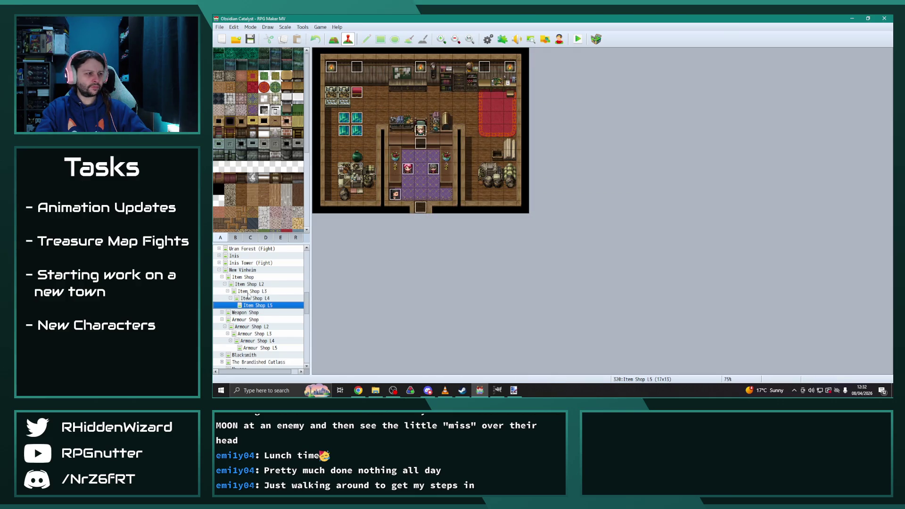
left_click(222, 278)
left_click(245, 285)
left_click(223, 284)
left_click(257, 291)
left_click(260, 299)
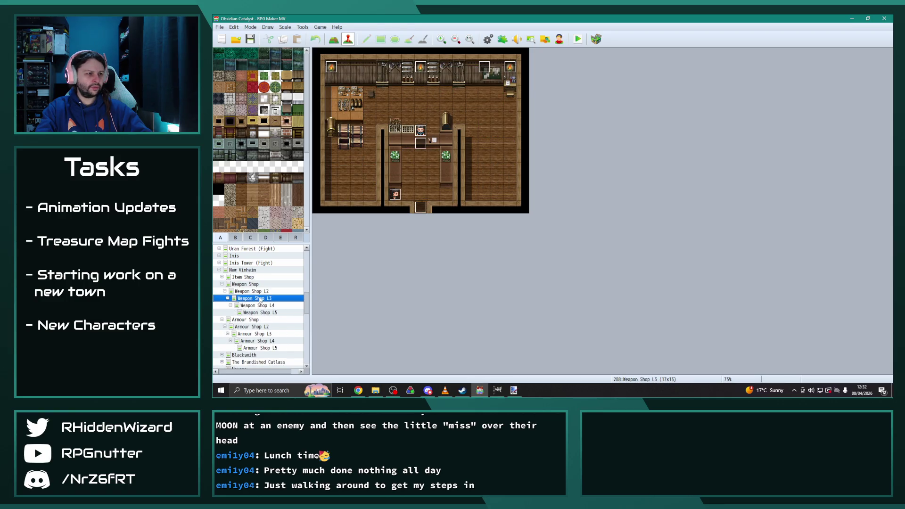
left_click(262, 305)
Step: Replace Ninja Garb with Mithril Chain on page 1 of Janice's Weapon Shop L4 event
double_click(409, 173)
scroll(574, 258, "down", 10)
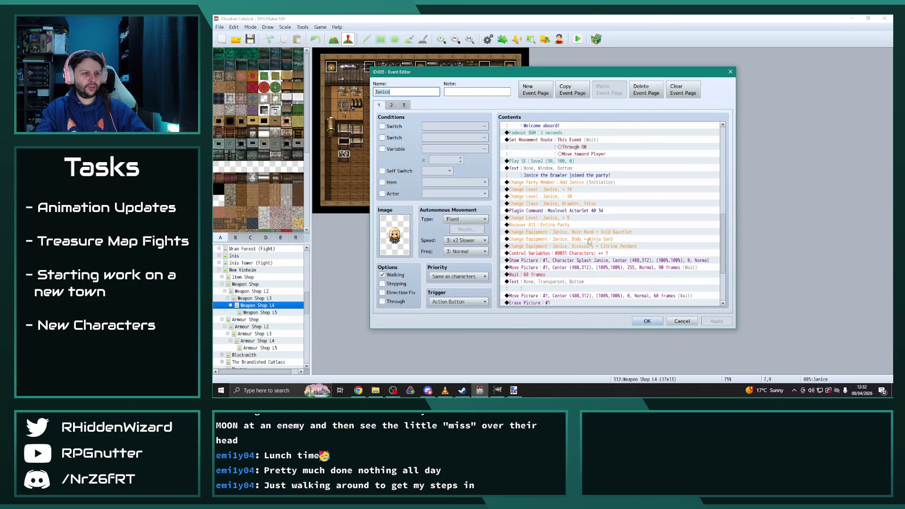
double_click(589, 242)
left_click(610, 231)
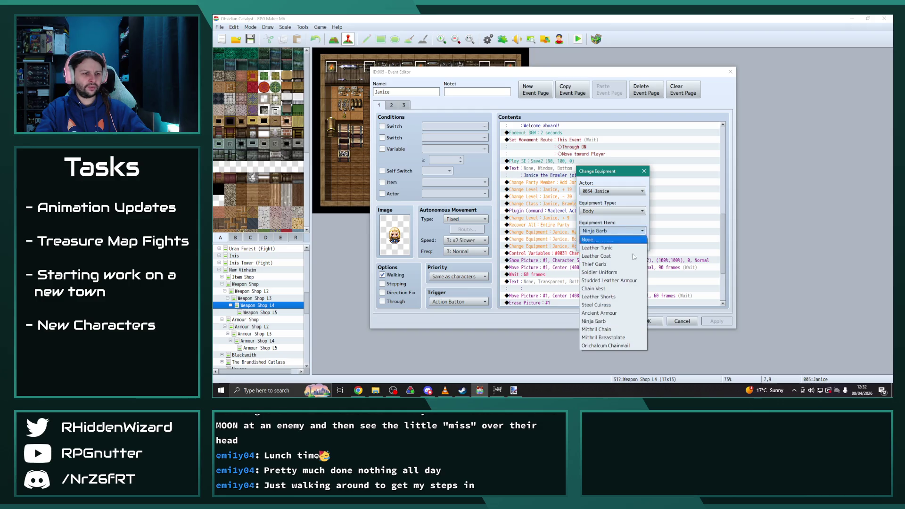
left_click(608, 330)
left_click(596, 247)
Step: Set Janice's page 2 body armour to Mithril Chain, save, and open her Weapon Shop L5 event
left_click(392, 105)
scroll(600, 255, "down", 10)
double_click(596, 250)
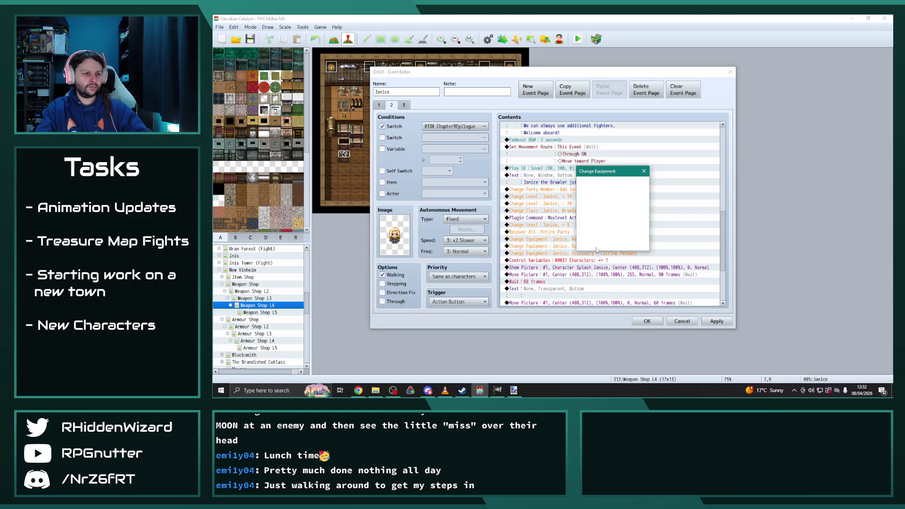
left_click(616, 231)
left_click(605, 269)
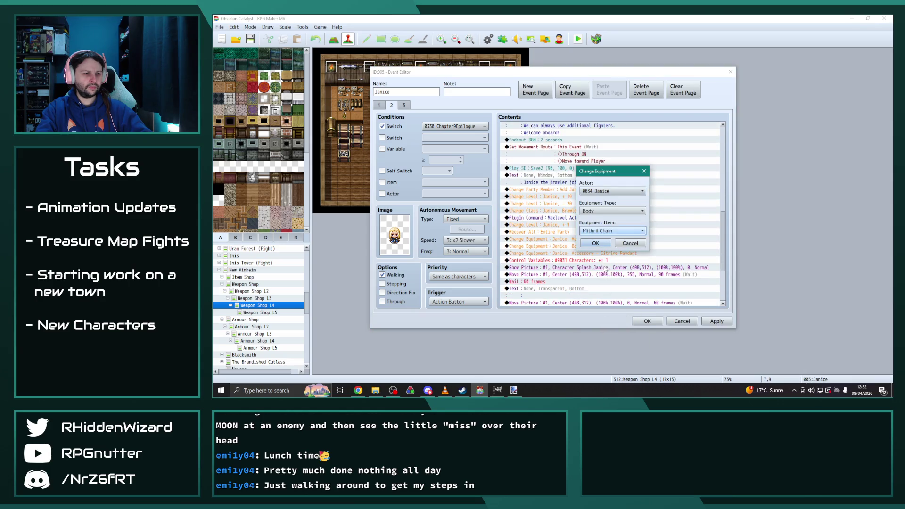
left_click(596, 243)
left_click(647, 321)
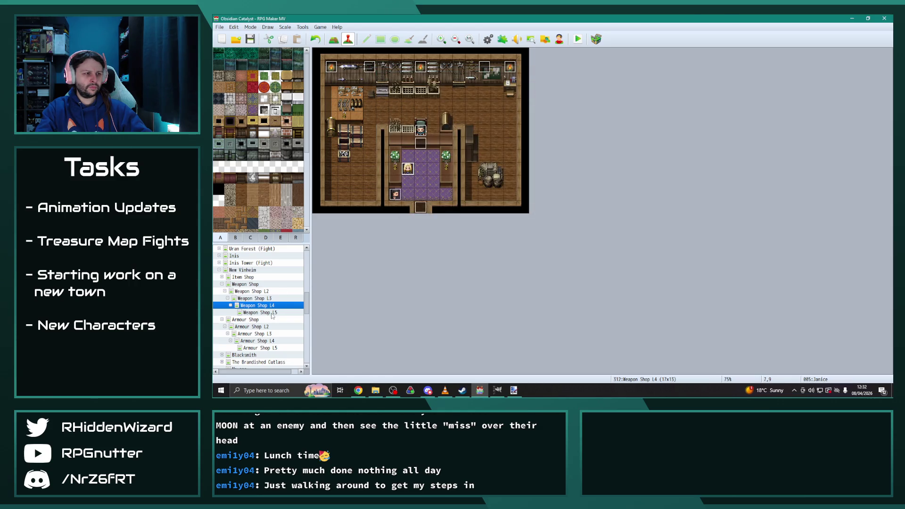
left_click(273, 313)
double_click(413, 171)
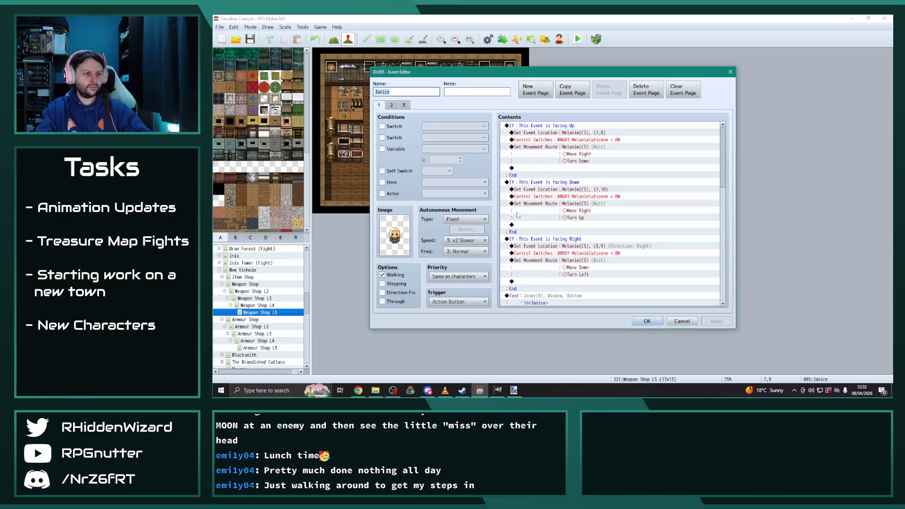
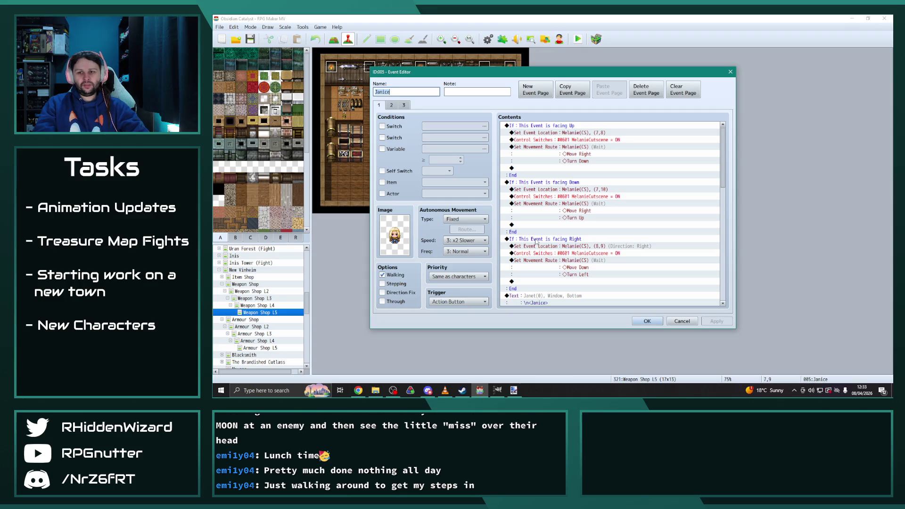
Step: On page 1 of Janice's event, change the Body equipment from Ninja Garb to Mithril Chain
scroll(613, 255, "down", 4)
scroll(617, 256, "down", 8)
left_click(598, 233)
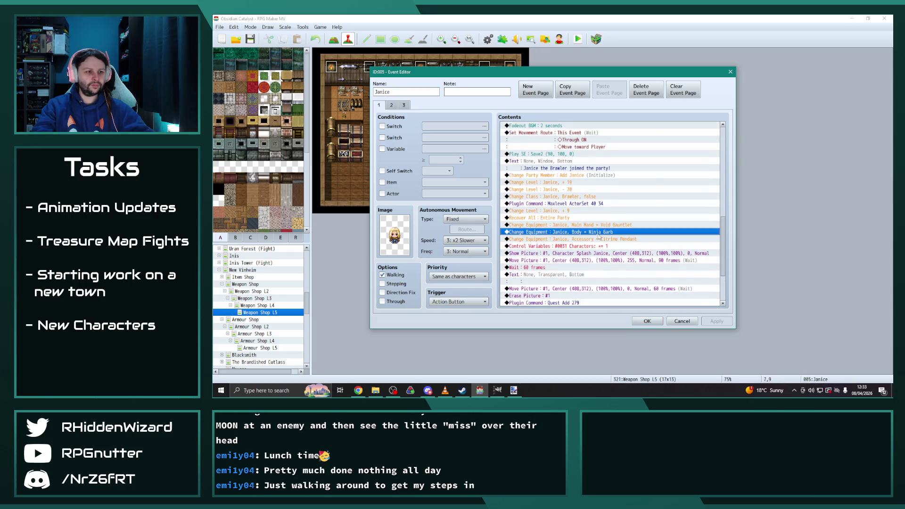
double_click(599, 233)
left_click(613, 231)
left_click(615, 326)
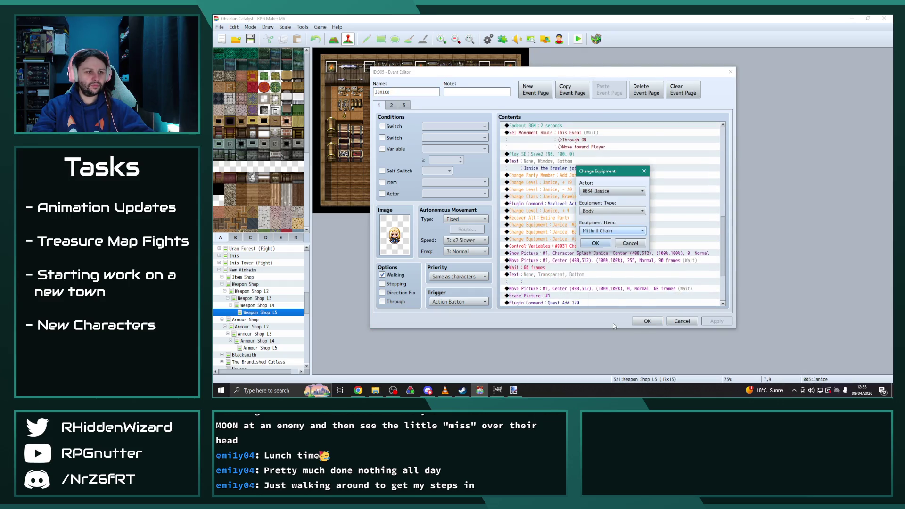
left_click(595, 243)
Step: Make the same Mithril Chain change on page 2, then apply and close the event
left_click(391, 105)
scroll(644, 256, "down", 5)
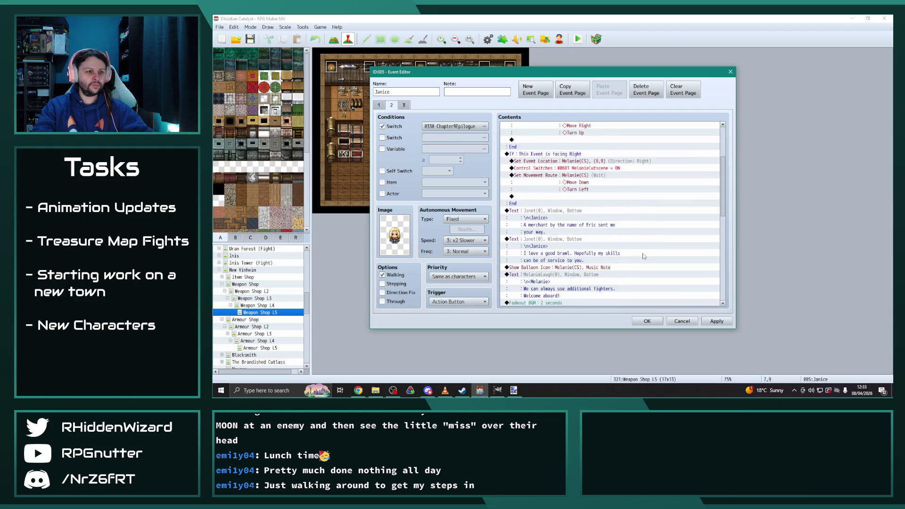
scroll(632, 250, "down", 8)
double_click(613, 239)
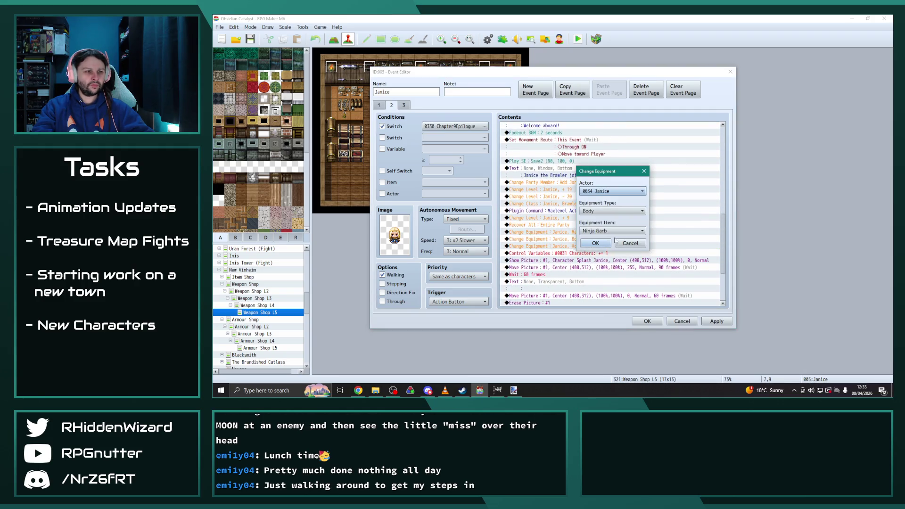
left_click(613, 231)
left_click(614, 326)
left_click(596, 243)
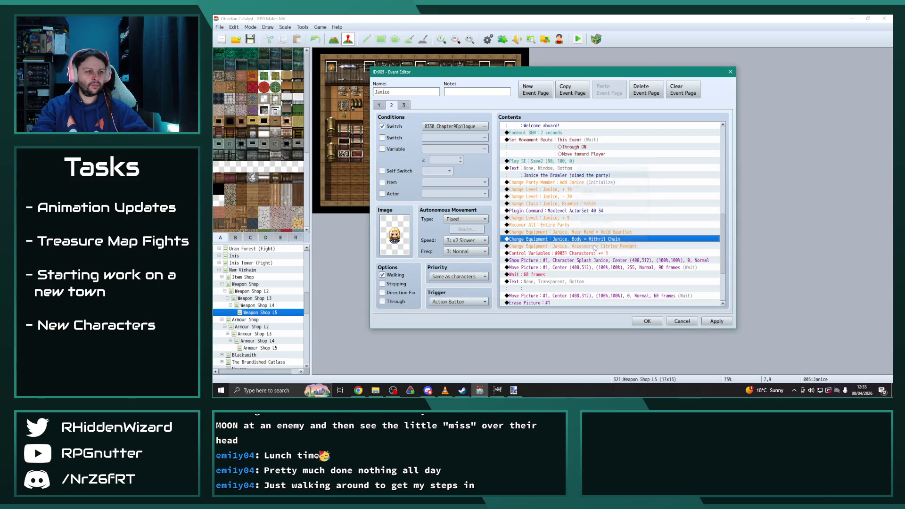
left_click(717, 321)
left_click(648, 321)
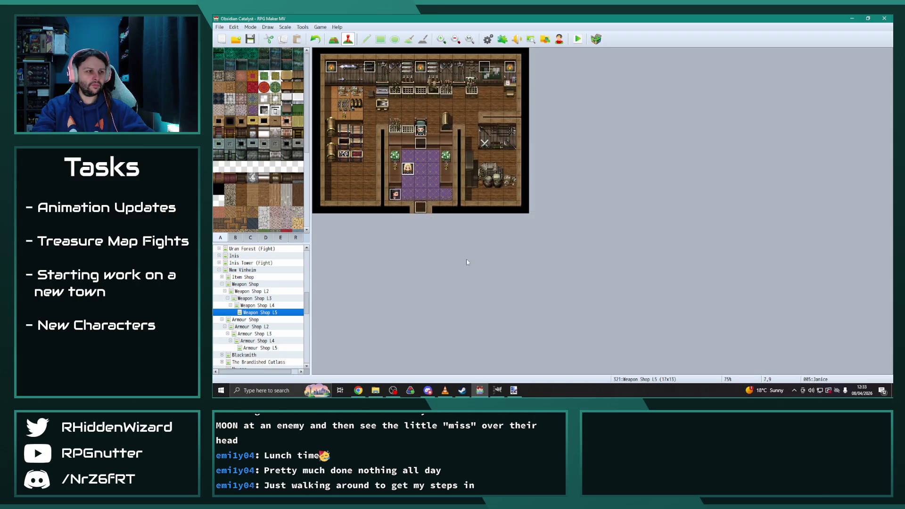
Step: Browse the Armour Shop floor maps and settle on Armour Shop L4
left_click(224, 285)
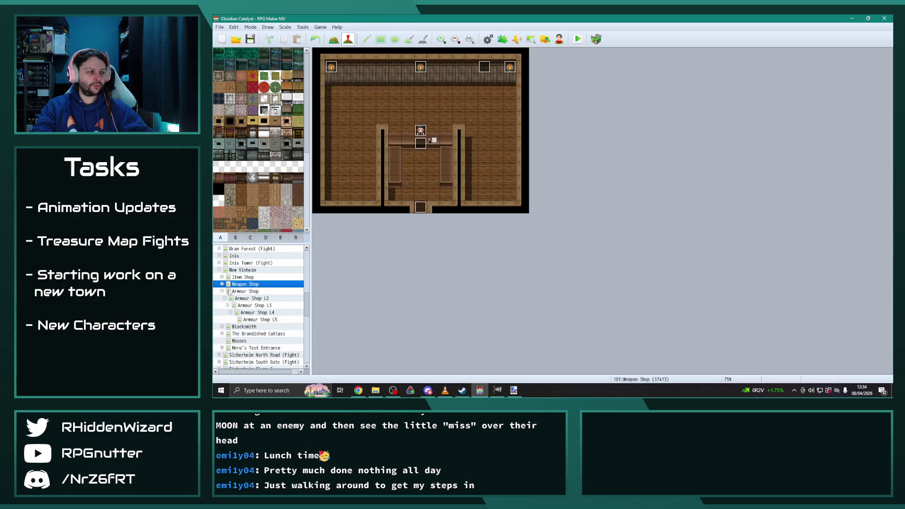
left_click(234, 292)
left_click(259, 299)
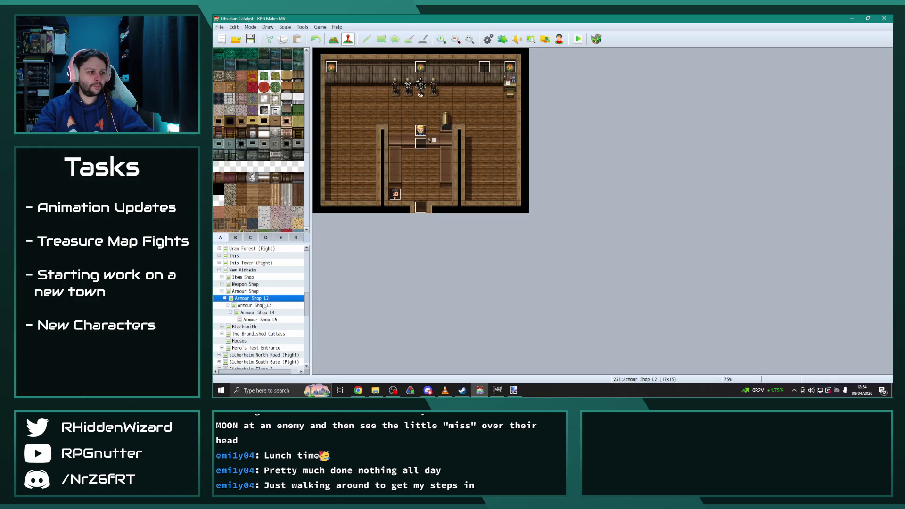
left_click(264, 307)
left_click(266, 312)
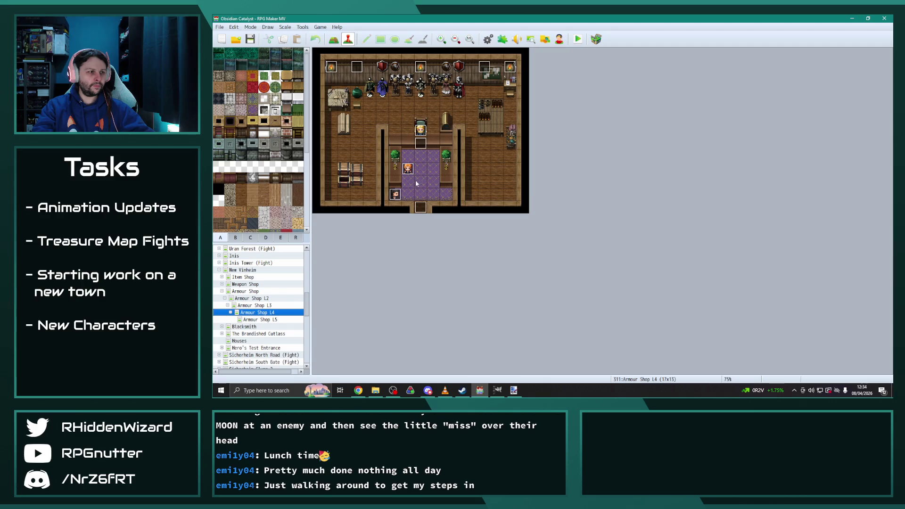
left_click(263, 320)
left_click(257, 313)
Step: In Peter's L4 event, change page 1's Body equipment from Ninja Garb to Mithril Chain
double_click(408, 168)
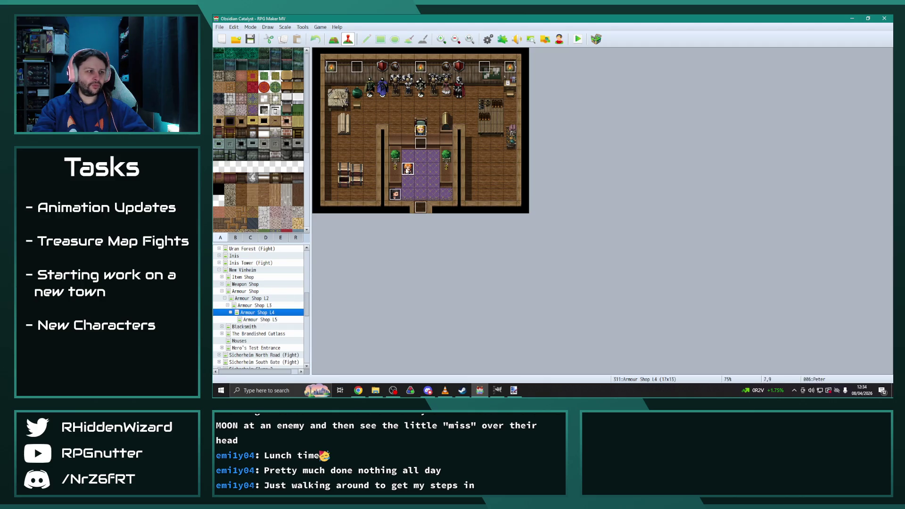
scroll(617, 230, "down", 15)
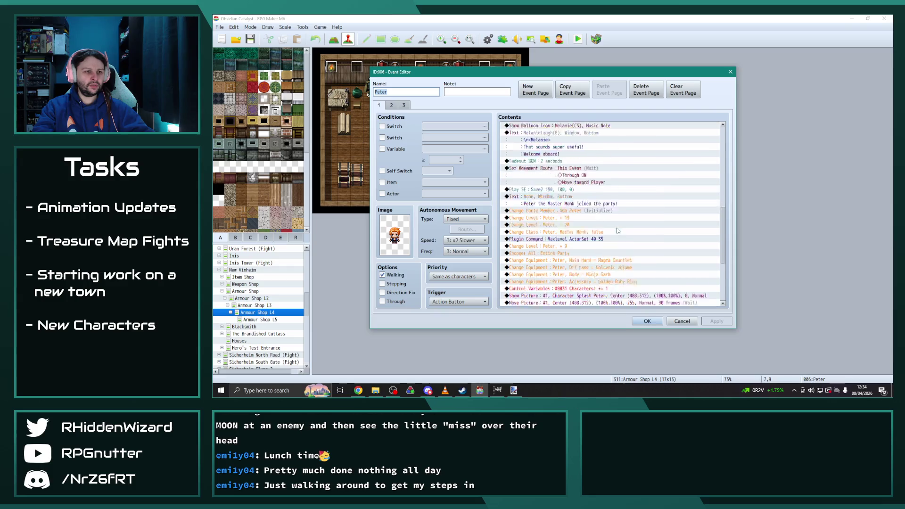
double_click(599, 256)
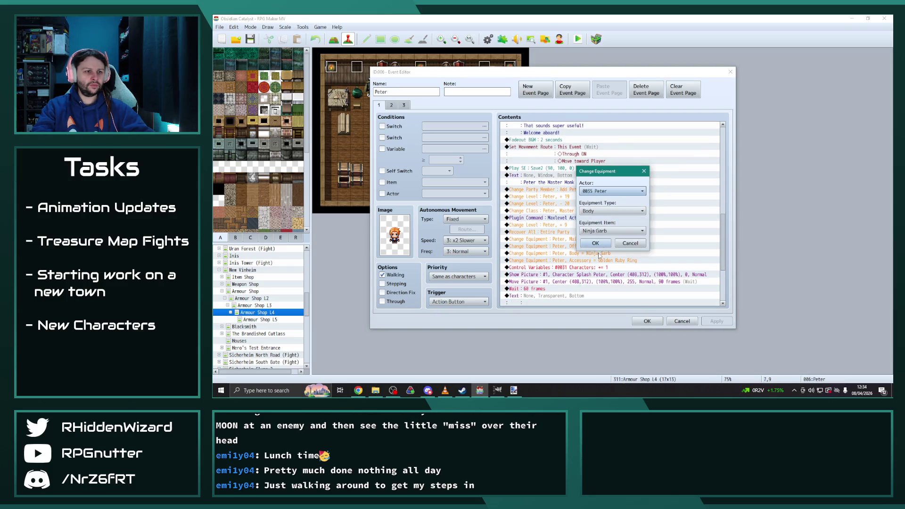
left_click(613, 231)
left_click(597, 376)
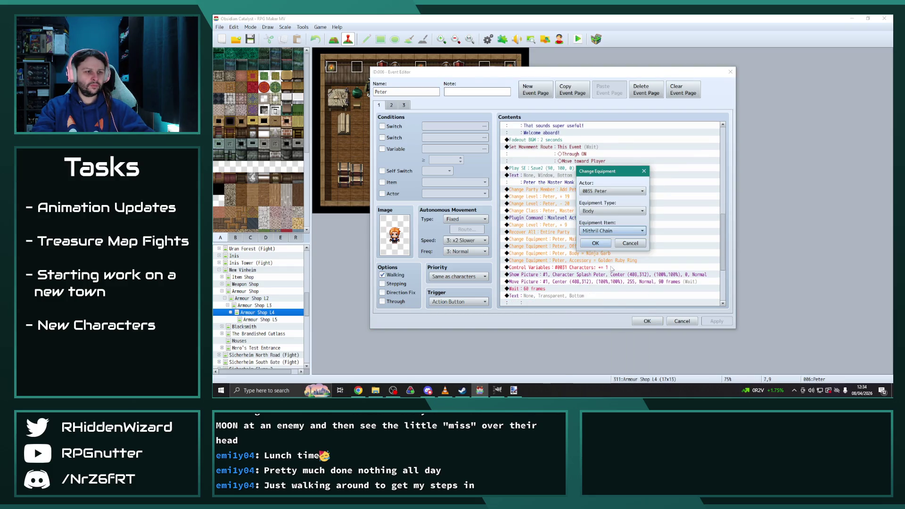
left_click(596, 246)
Step: Set page 2's Body equipment to Mithril Chain, apply, check pages 1 and 3, and close
left_click(390, 104)
scroll(634, 257, "down", 10)
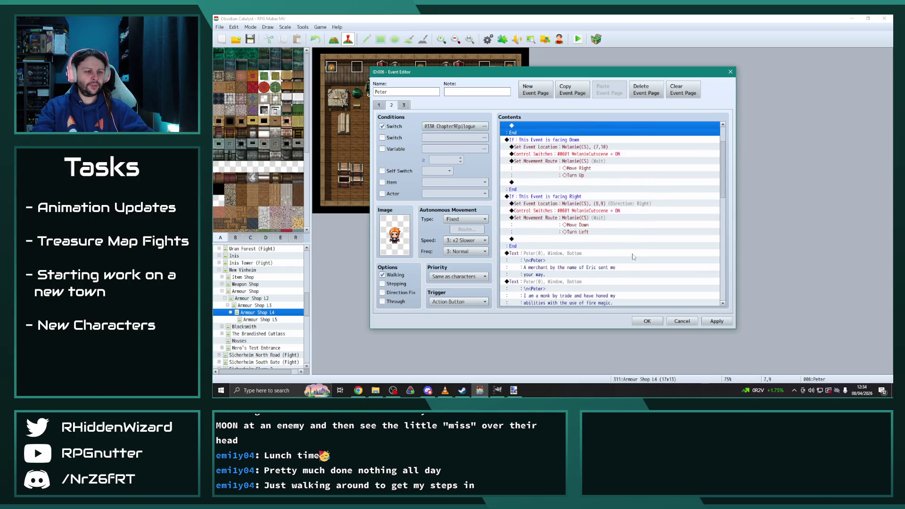
scroll(633, 258, "down", 2)
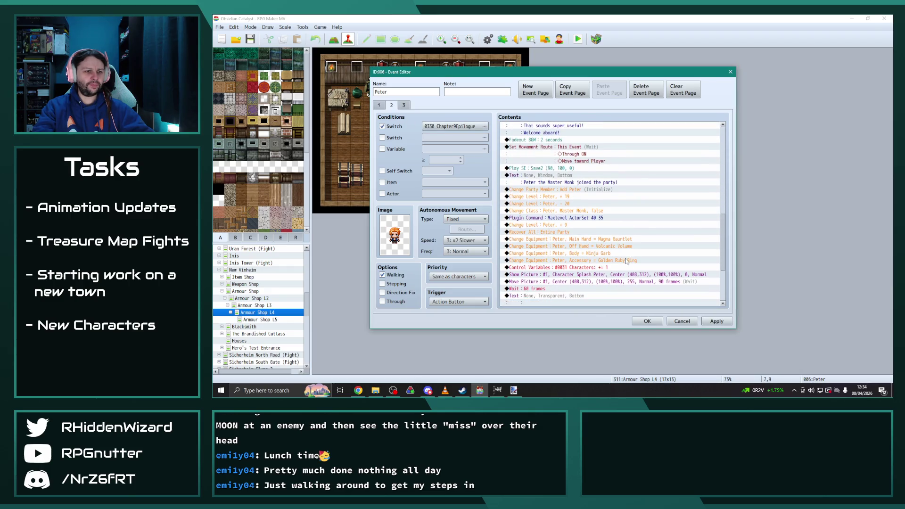
double_click(601, 253)
left_click(611, 231)
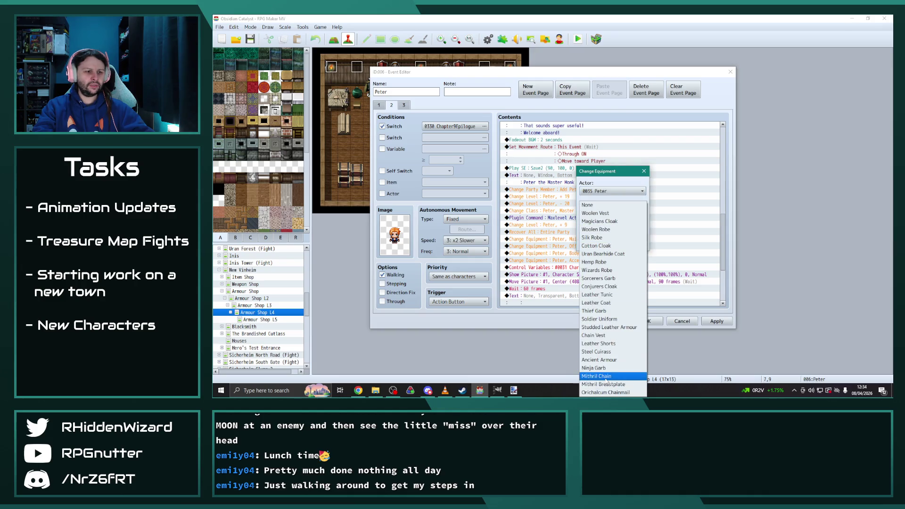
left_click(597, 376)
left_click(596, 243)
left_click(707, 322)
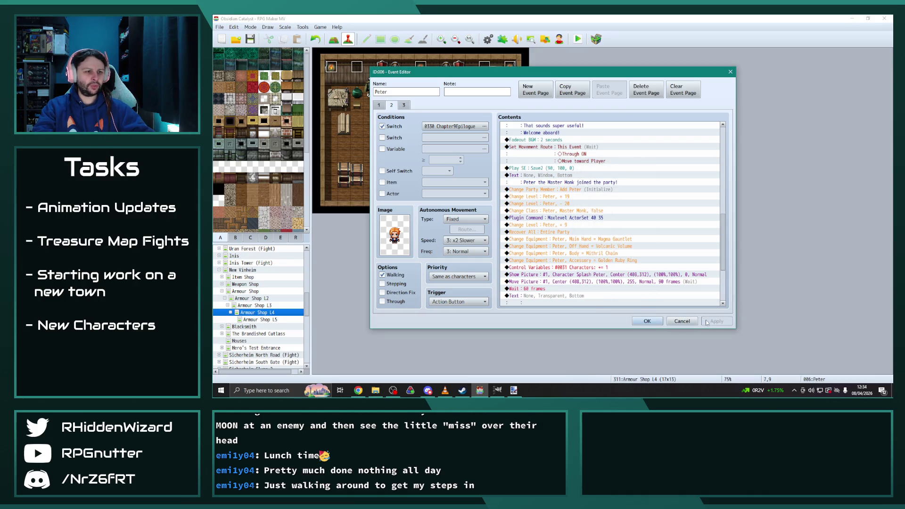
left_click(379, 105)
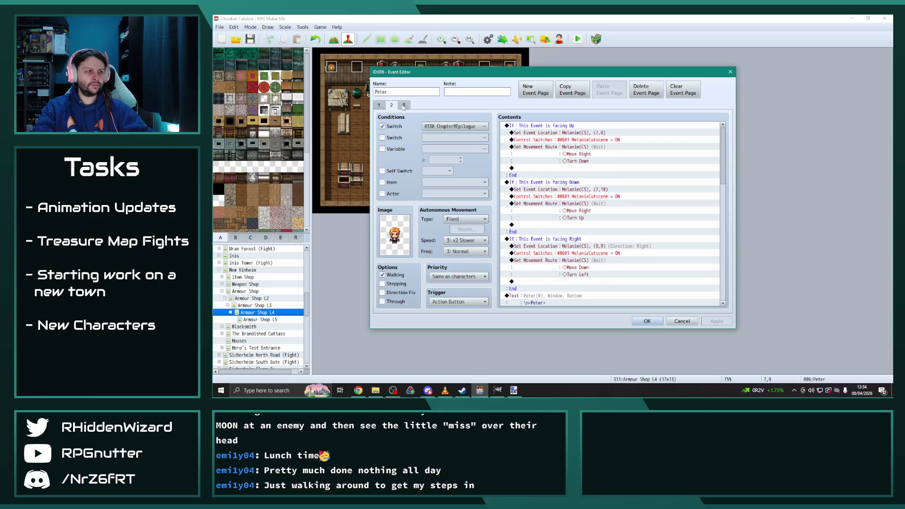
left_click(403, 105)
left_click(648, 321)
Step: On Armour Shop L5, change page 1 of Peter's event to equip Mithril Chain
left_click(265, 321)
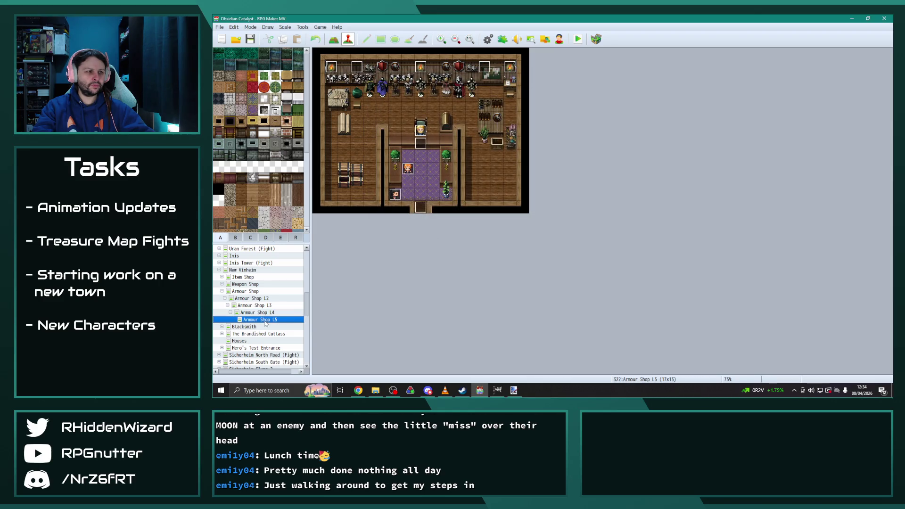
double_click(402, 174)
scroll(586, 245, "down", 5)
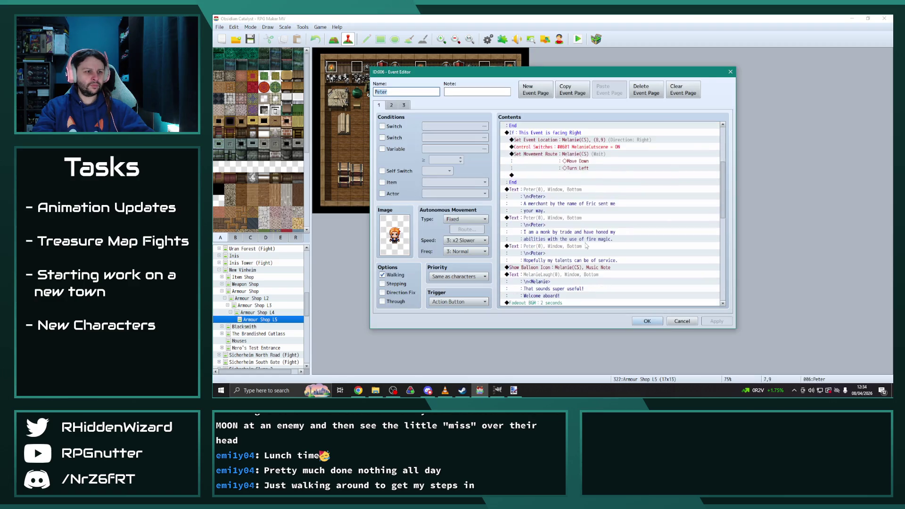
scroll(586, 245, "down", 4)
double_click(590, 232)
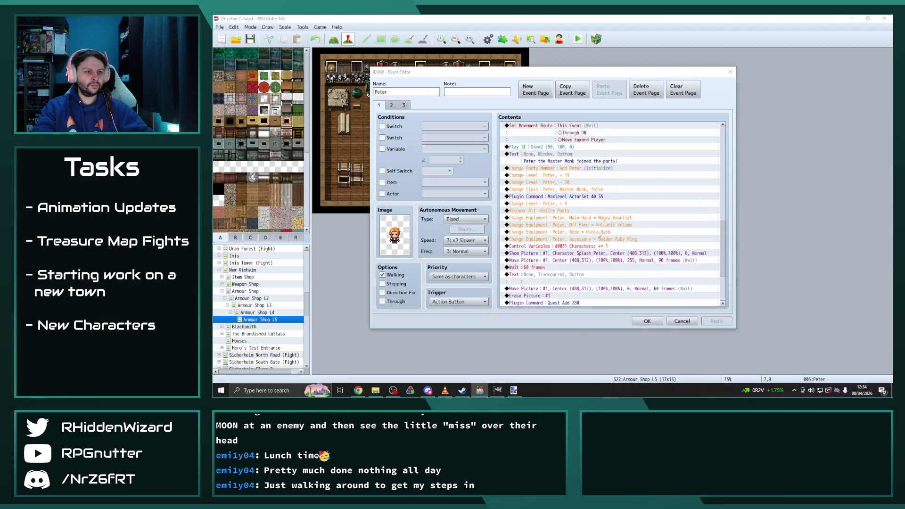
left_click(614, 230)
left_click(611, 385)
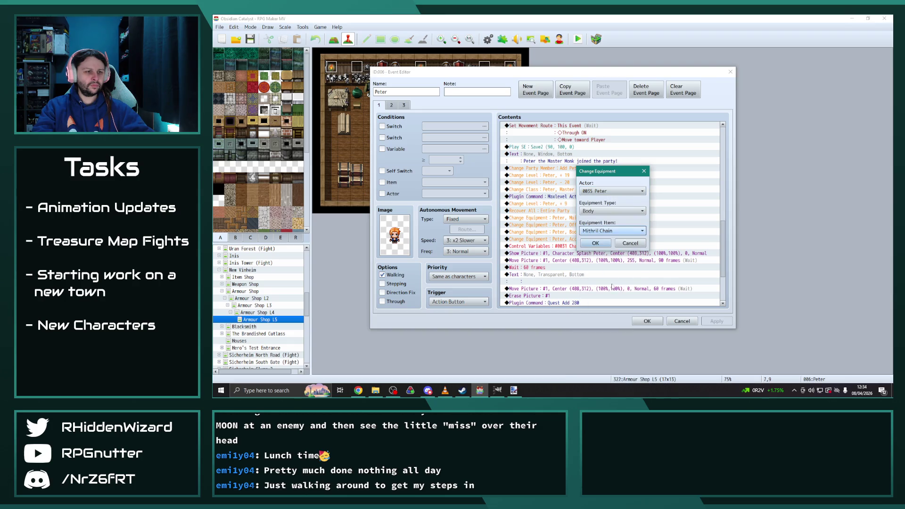
left_click(598, 244)
Step: Set page 2 of Peter's L5 event to Mithril Chain and close the editor
left_click(391, 105)
scroll(630, 256, "down", 10)
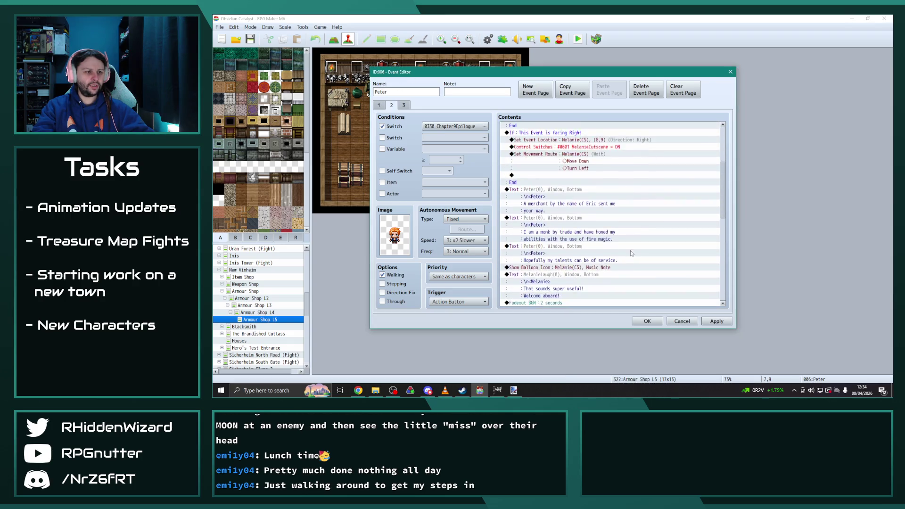
scroll(630, 256, "down", 1)
double_click(608, 275)
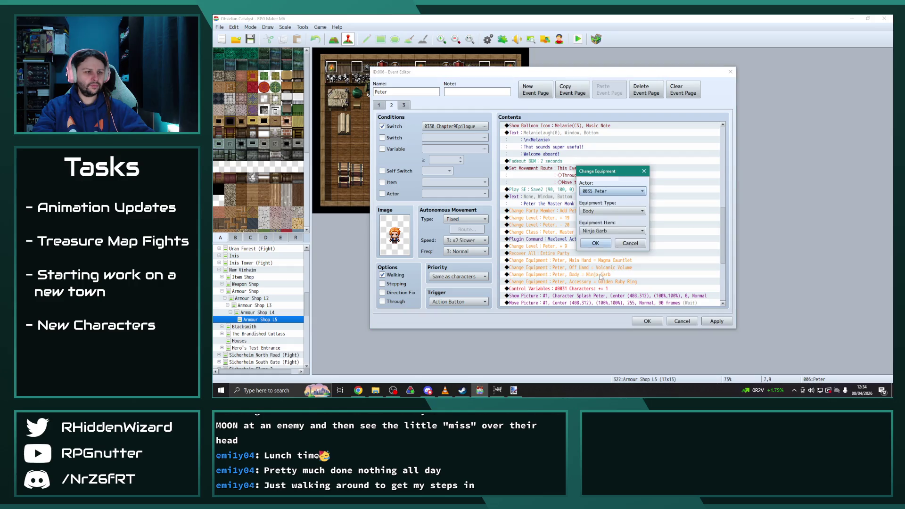
left_click(614, 231)
left_click(611, 379)
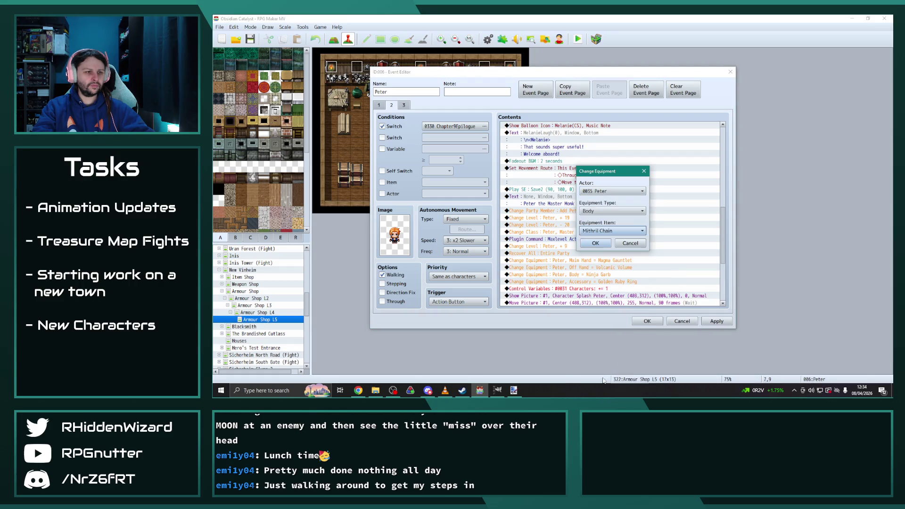
left_click(596, 243)
left_click(647, 321)
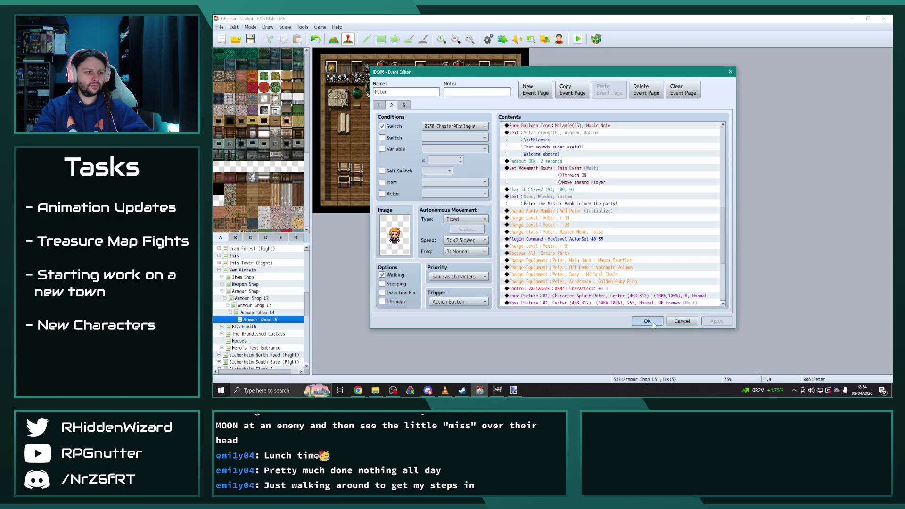
left_click(222, 292)
left_click(238, 299)
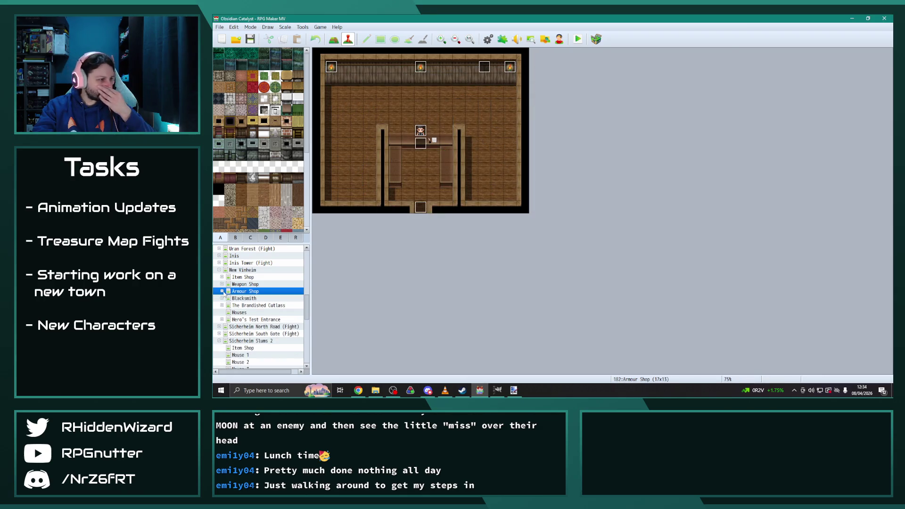
Step: Expand the Blacksmith floors to L3 and inspect Arthur's event without changing it
left_click(221, 298)
left_click(252, 305)
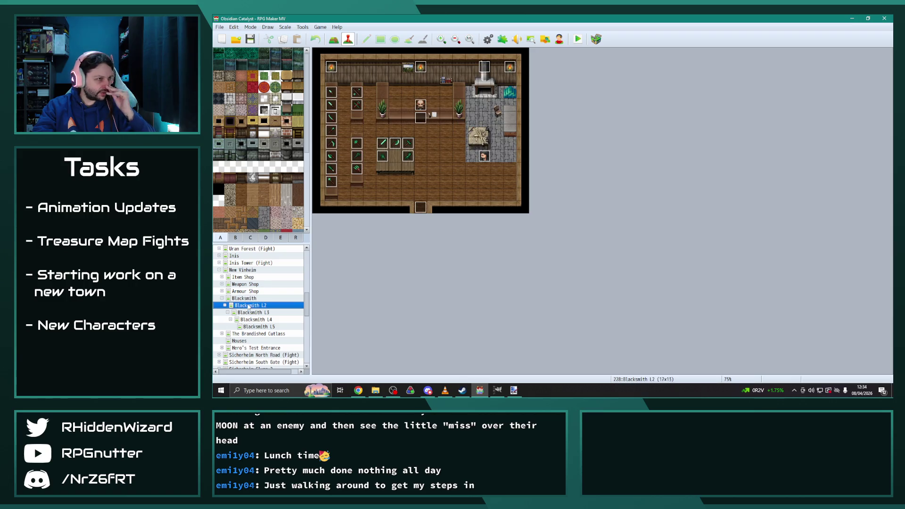
left_click(255, 312)
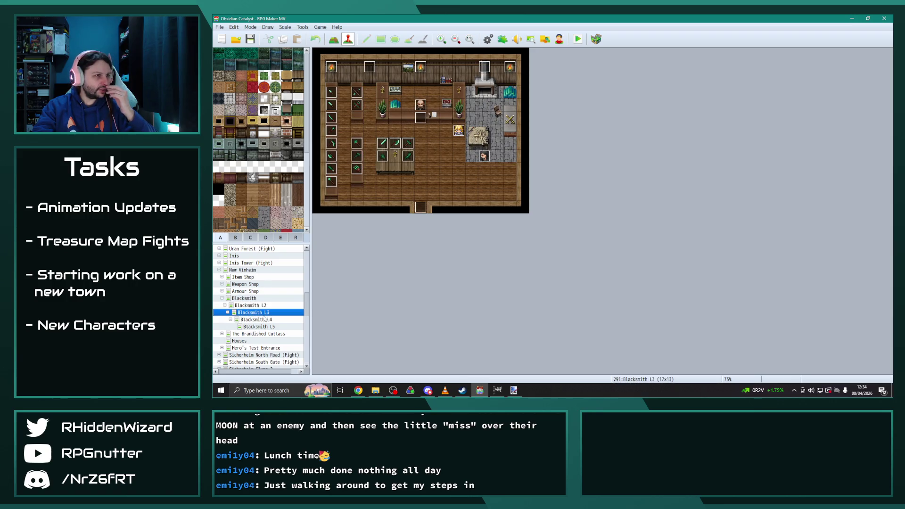
double_click(459, 131)
scroll(613, 236, "down", 5)
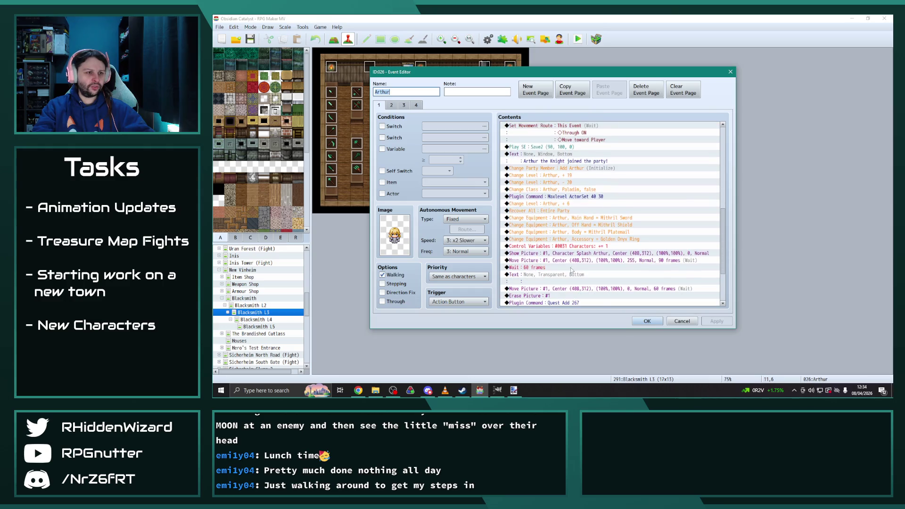
left_click(647, 321)
Step: Flip between the Blacksmith L4 and L5 maps to compare them
left_click(254, 319)
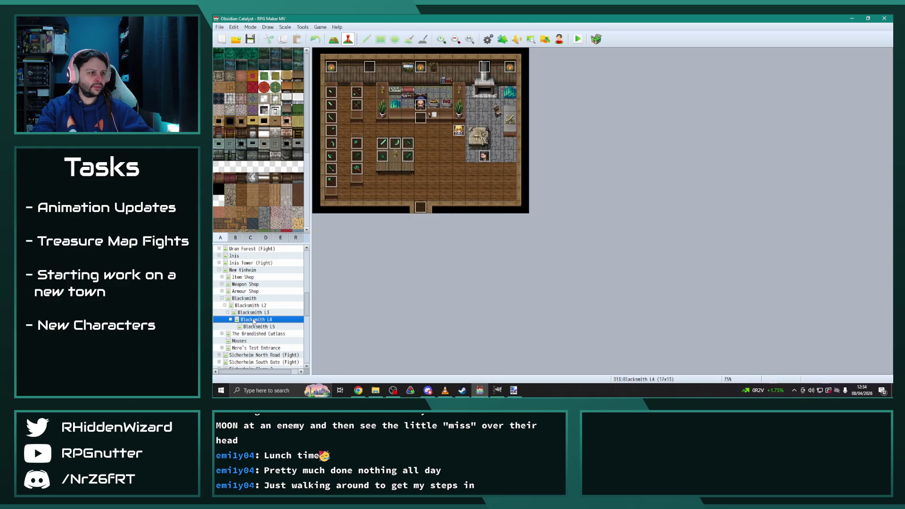
left_click(259, 328)
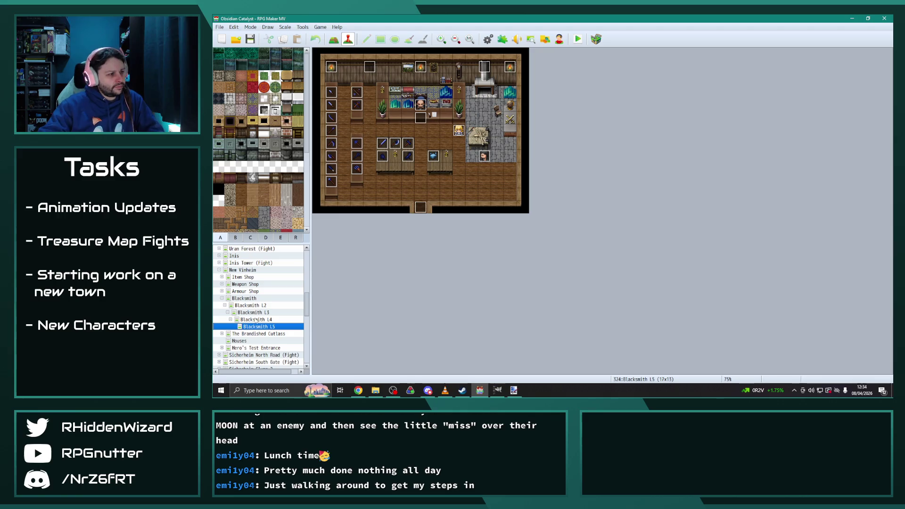
key("Up")
key("Down")
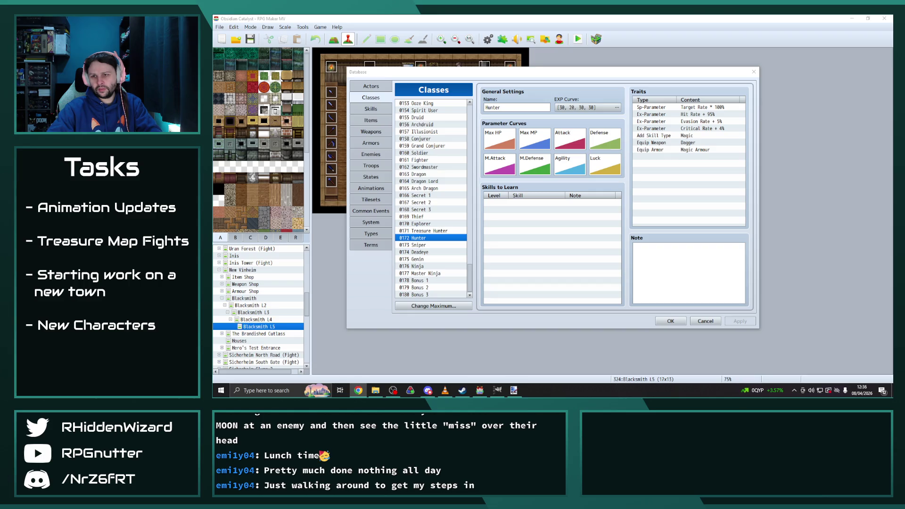
Step: Switch the Database from Classes to the Armors list
left_click(381, 144)
Step: Scroll the Armors list to view Enlightened Ice Ring (price 7500, Attack 5, Hit Rate +5%)
left_click_drag(470, 105, 473, 245)
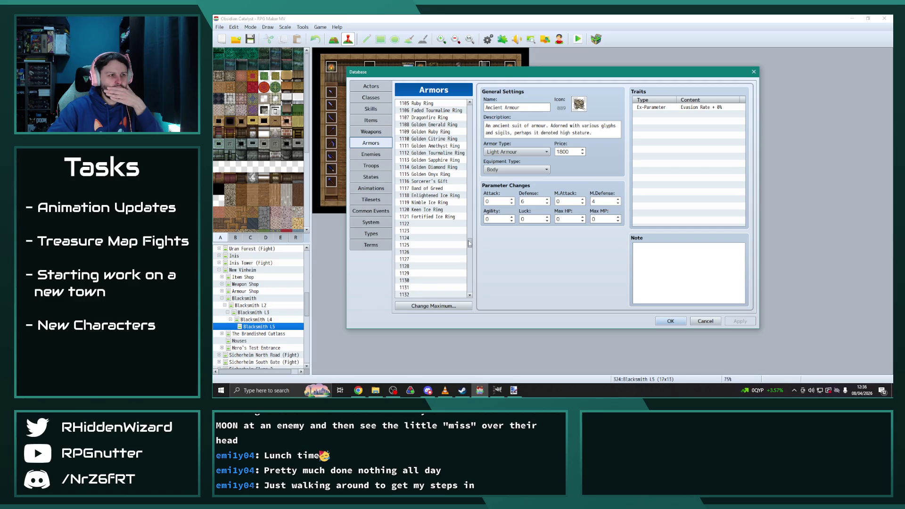
left_click(436, 195)
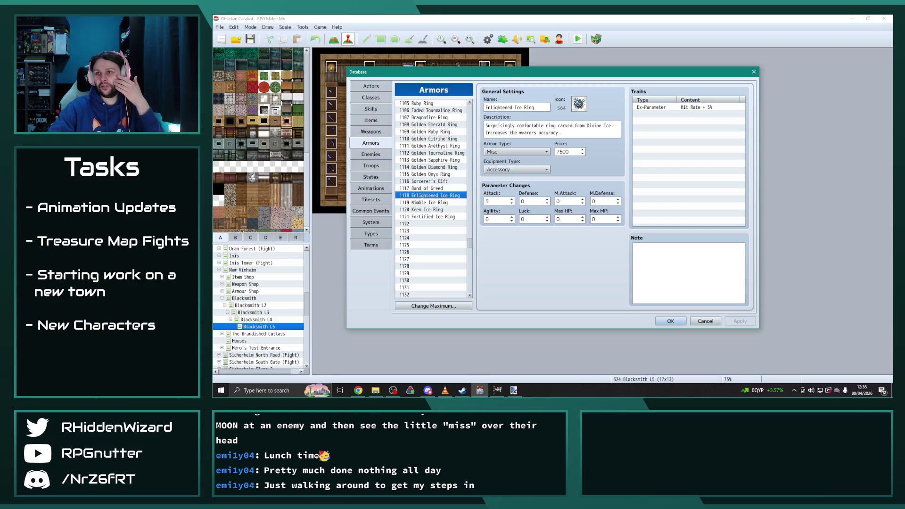
key("alt+Tab")
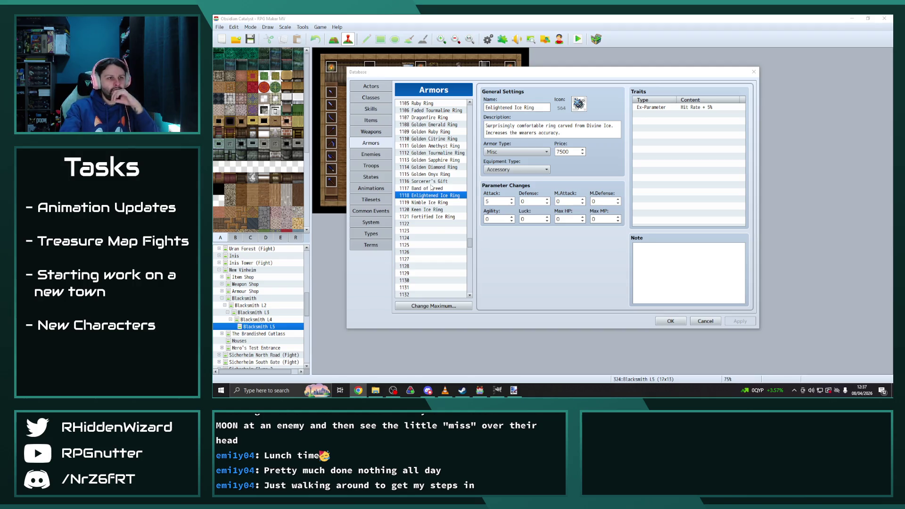
Step: Select the 0146 DivineIceCrafting entry in the Common Events list
left_click(371, 210)
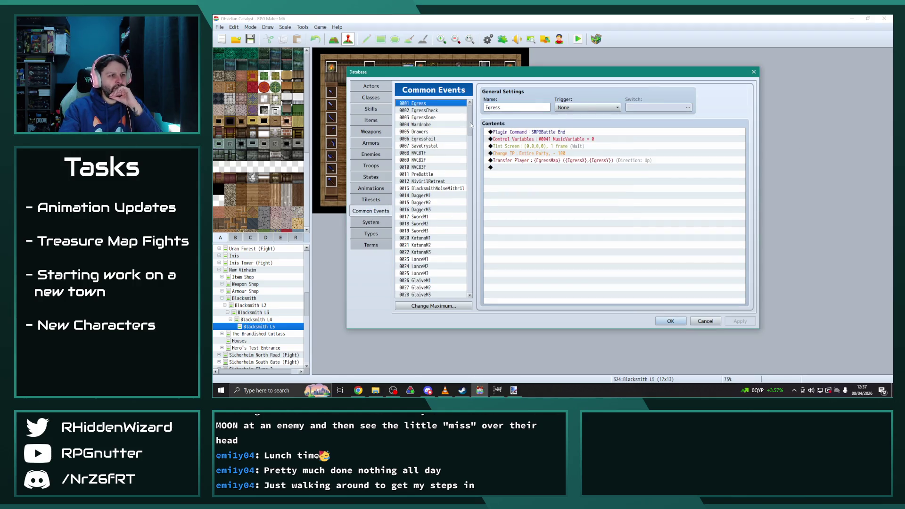
left_click_drag(471, 126, 477, 286)
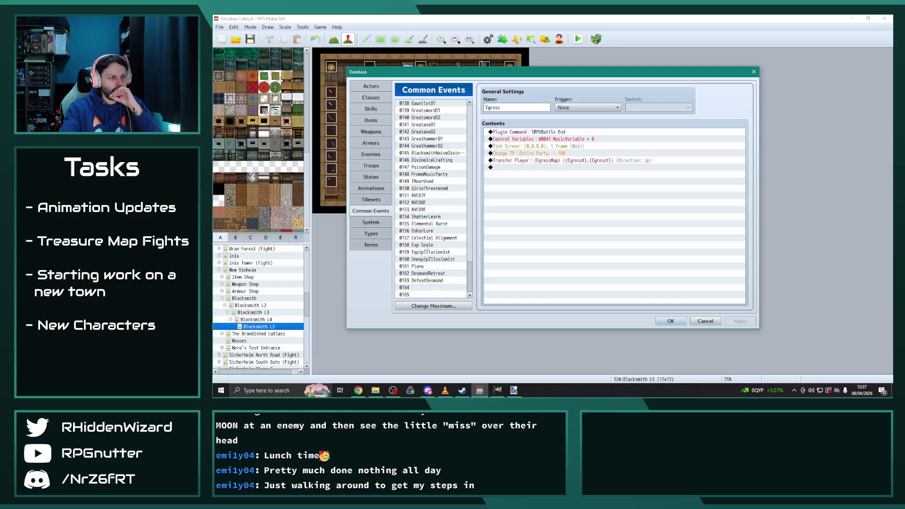
left_click(429, 160)
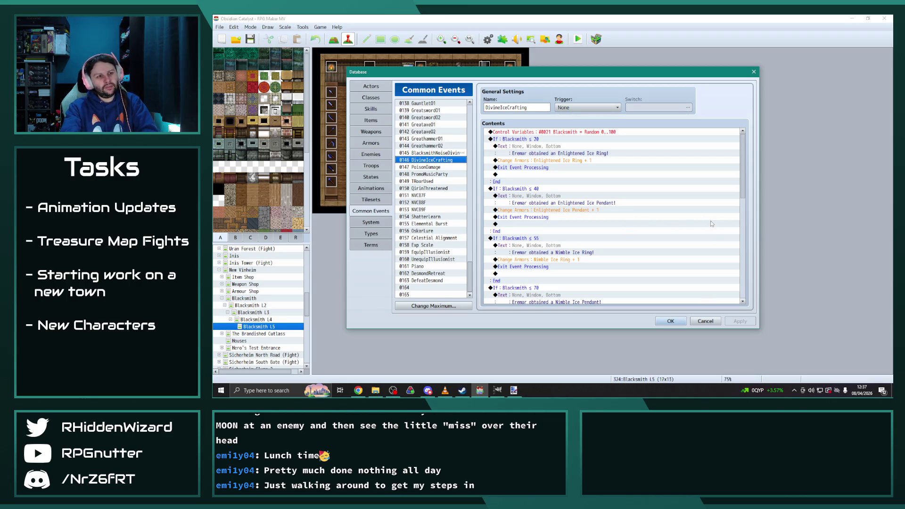
Step: Scroll through its contents to review which ice rings and pendants it awards
scroll(712, 222, "down", 4)
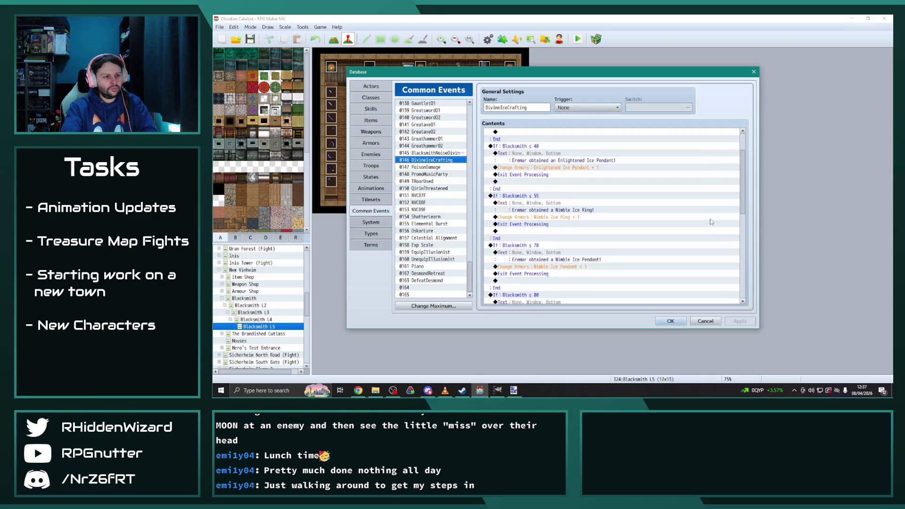
scroll(702, 218, "up", 4)
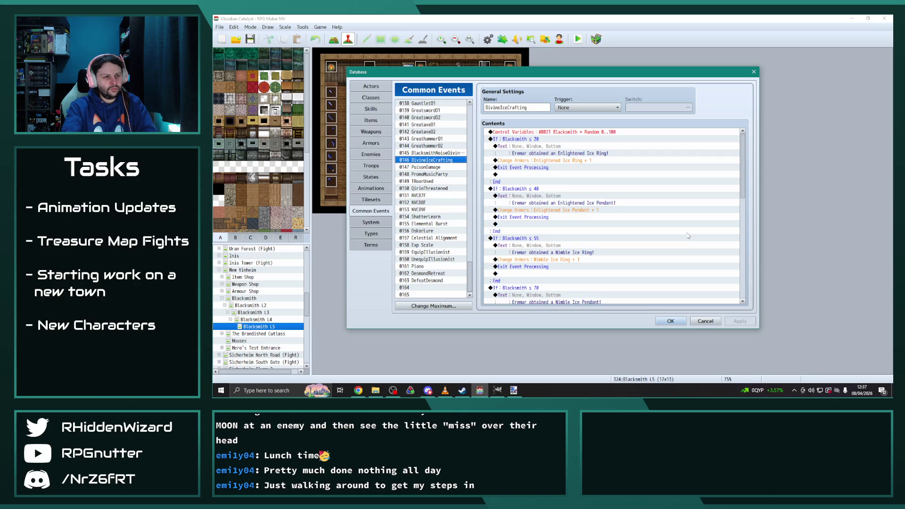
scroll(689, 236, "down", 4)
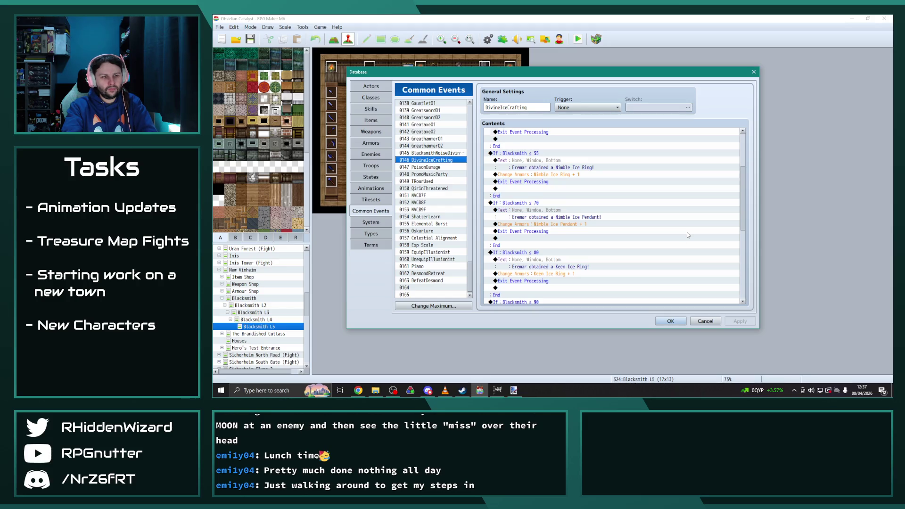
scroll(689, 236, "down", 3)
scroll(686, 235, "up", 3)
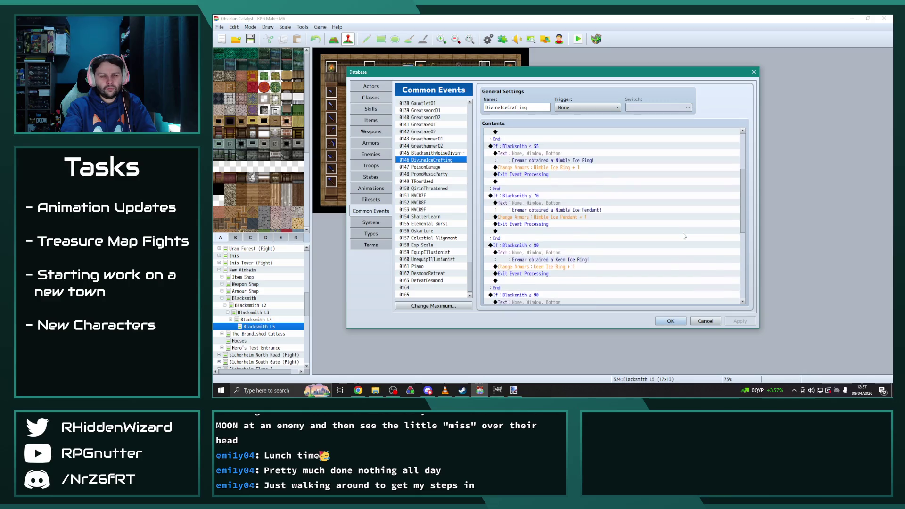
scroll(684, 236, "up", 4)
scroll(683, 236, "down", 5)
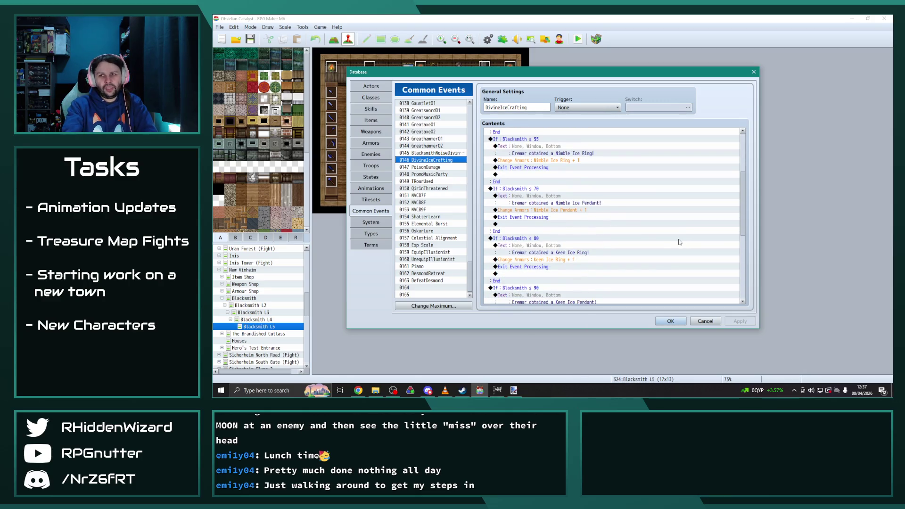
scroll(661, 238, "down", 3)
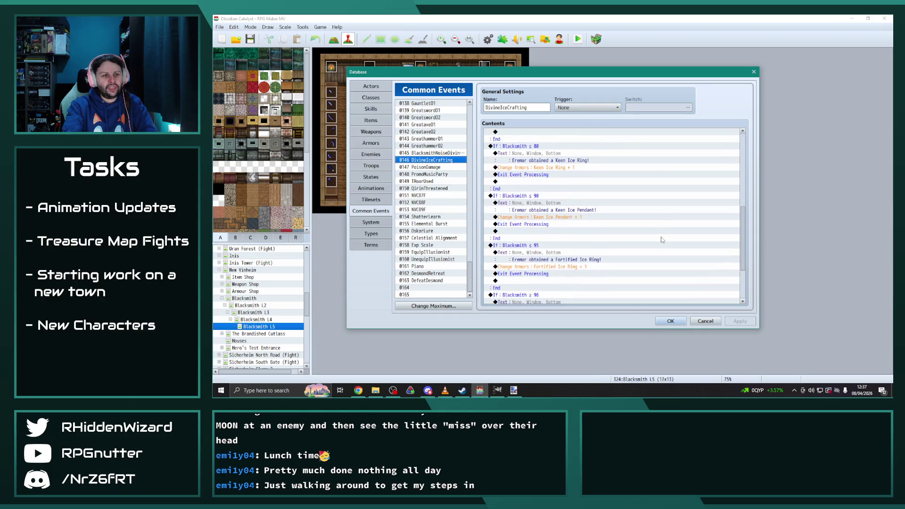
scroll(662, 239, "down", 3)
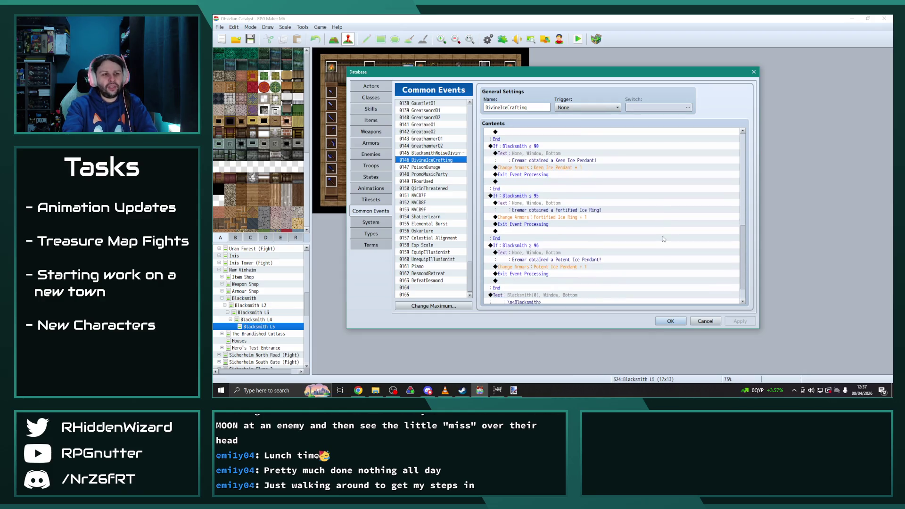
scroll(663, 240, "down", 1)
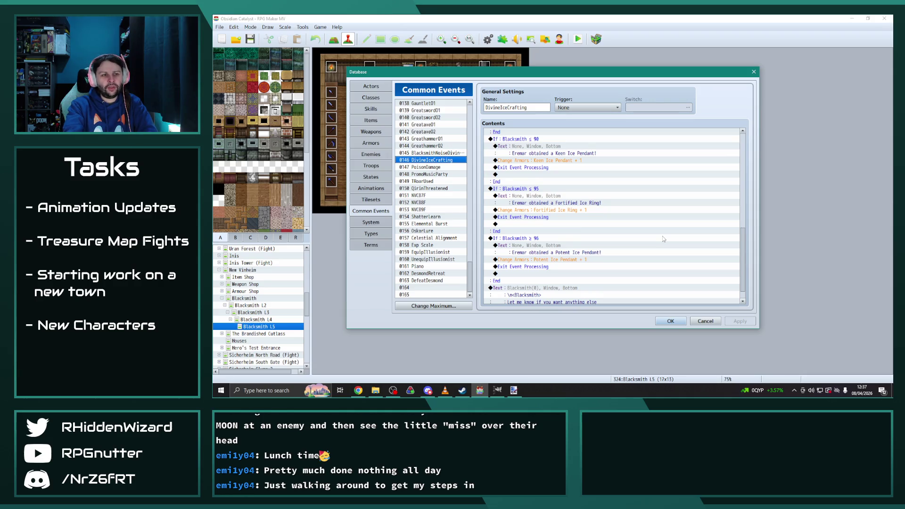
scroll(664, 239, "down", 1)
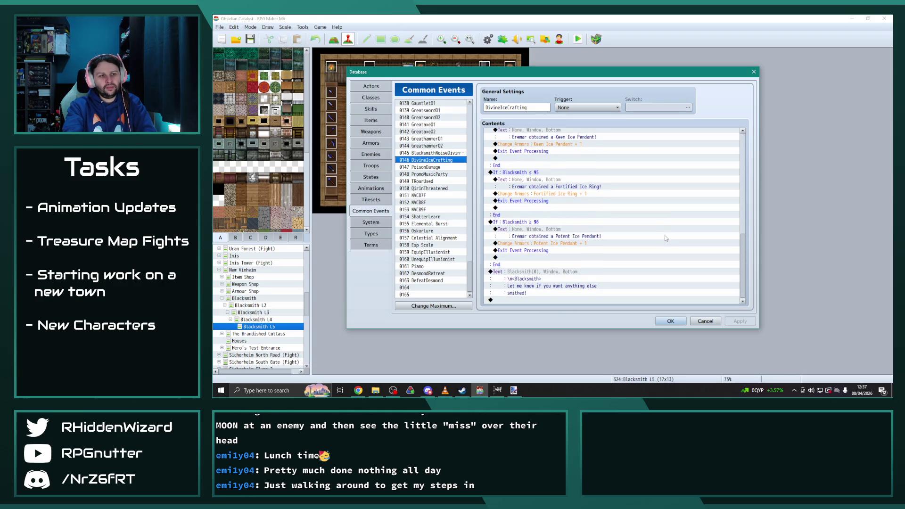
scroll(666, 238, "up", 1)
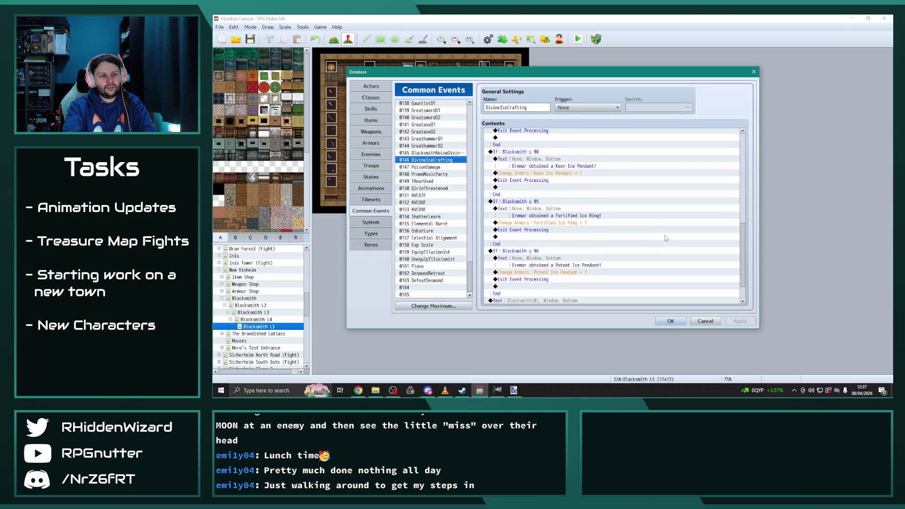
scroll(666, 238, "down", 1)
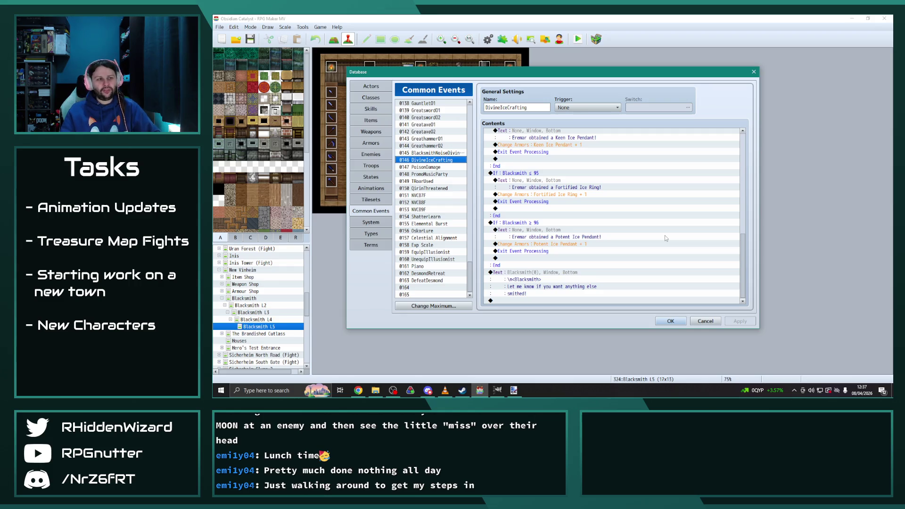
left_click(378, 152)
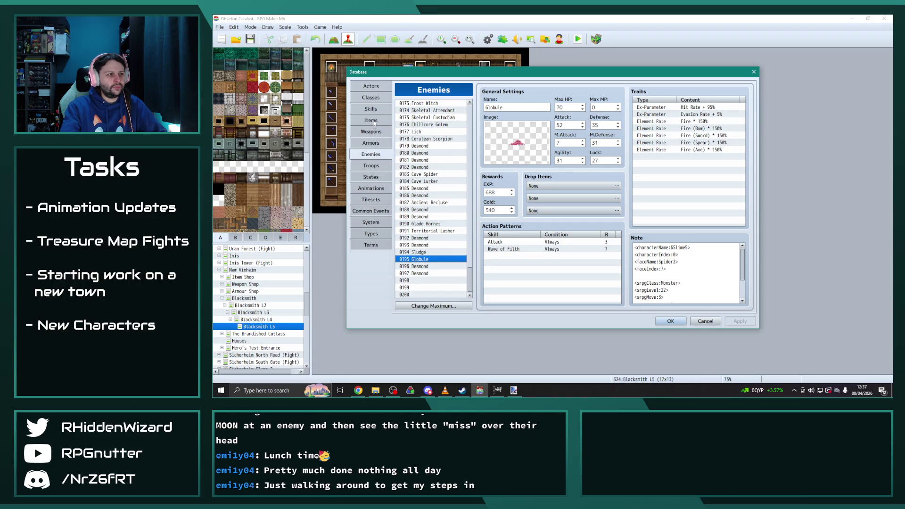
Step: Review the Nimble Ice Ring and Fortified Ice Ring armours, then close the Database
left_click(372, 142)
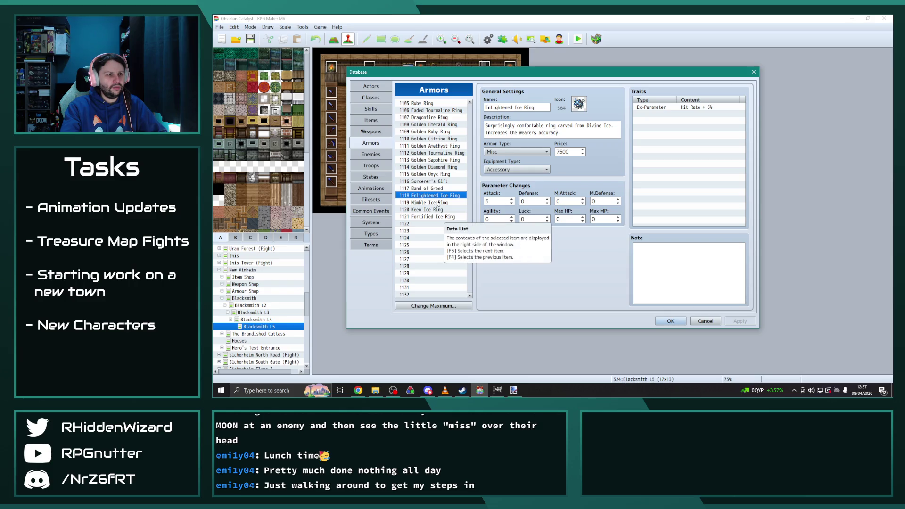
left_click(442, 203)
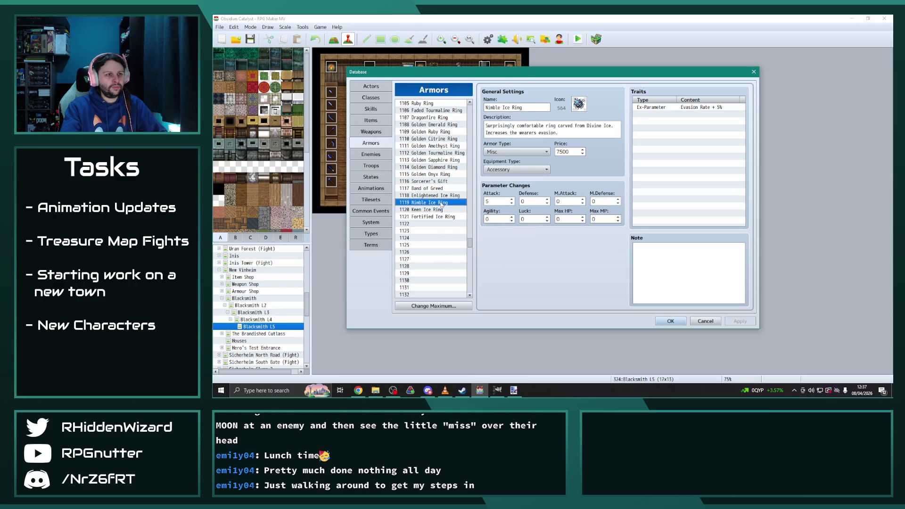
left_click(434, 210)
left_click(432, 217)
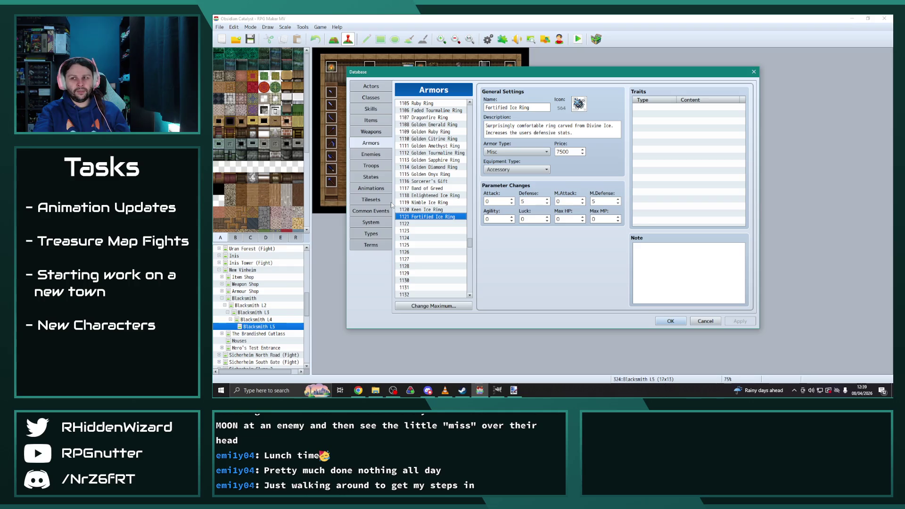
left_click(668, 321)
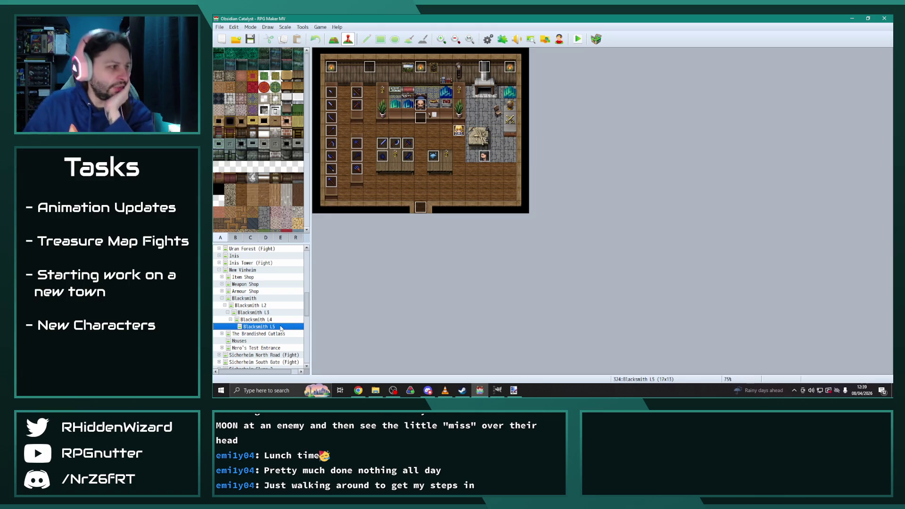
Step: Navigate the map tree to Marant Interiors and open Cyril's event
left_click(219, 270)
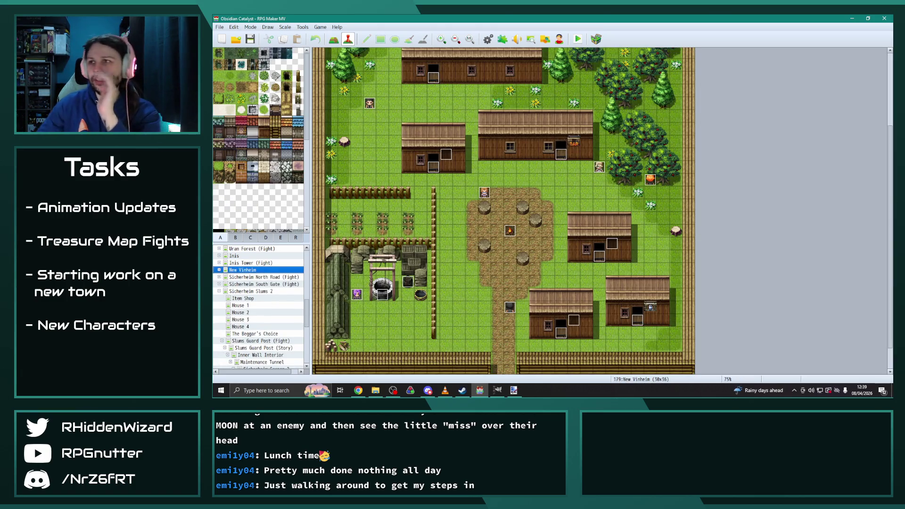
key("alt+Tab")
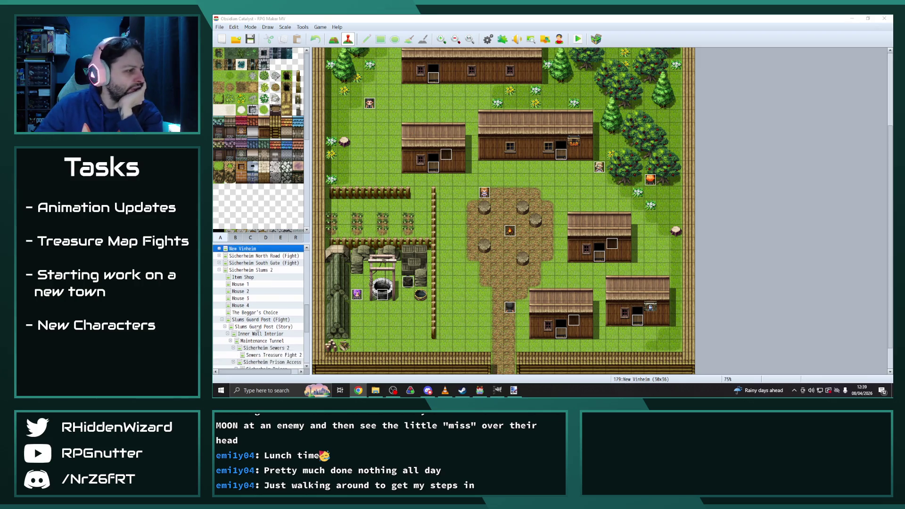
double_click(226, 292)
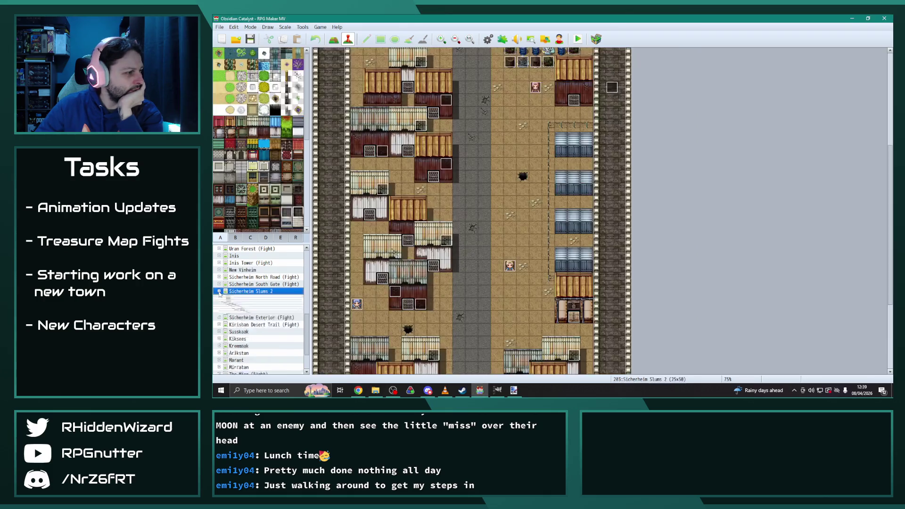
scroll(239, 302, "down", 1)
double_click(238, 323)
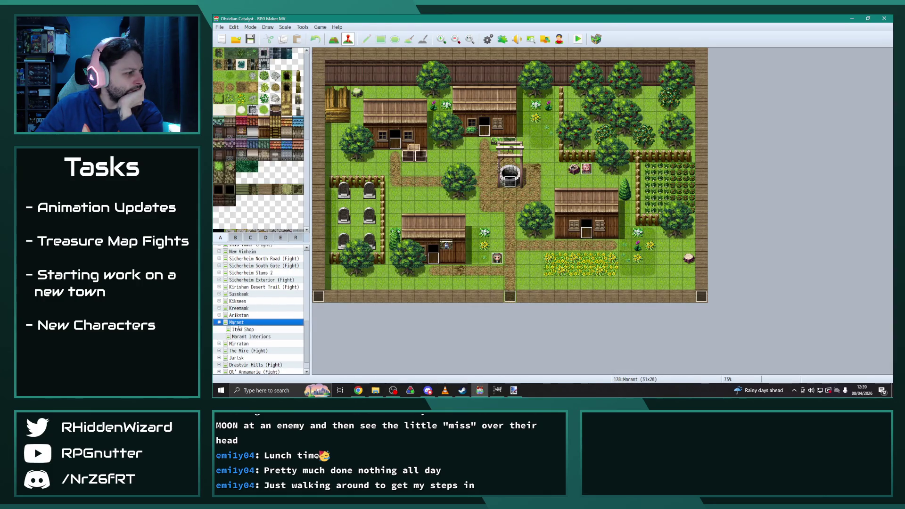
left_click(248, 336)
scroll(391, 324, "up", 3)
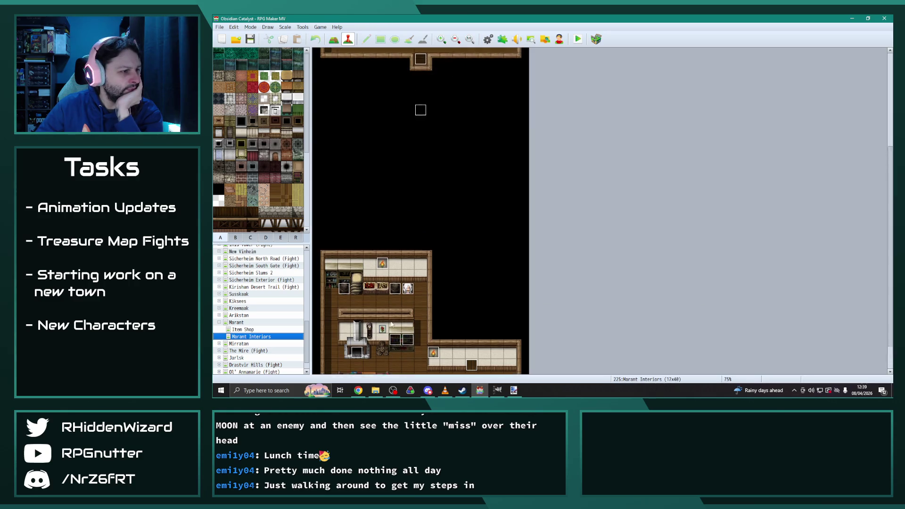
scroll(388, 322, "up", 2)
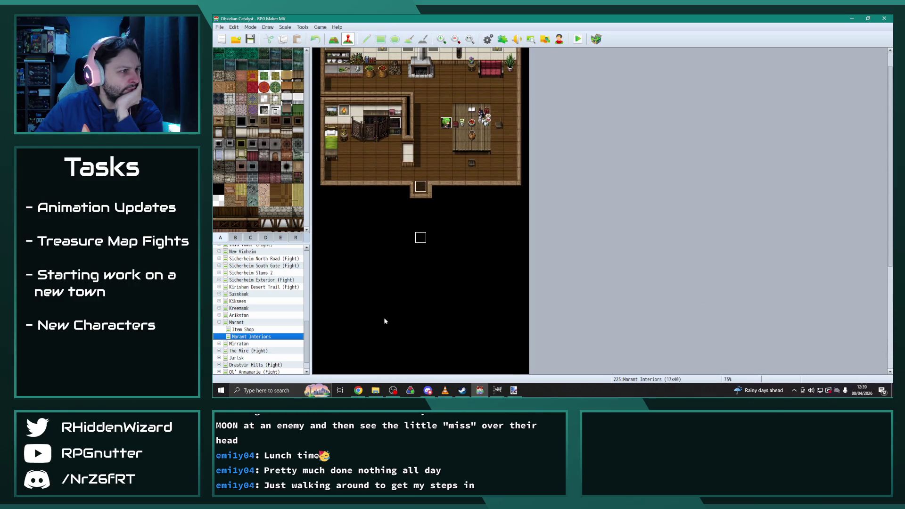
double_click(446, 123)
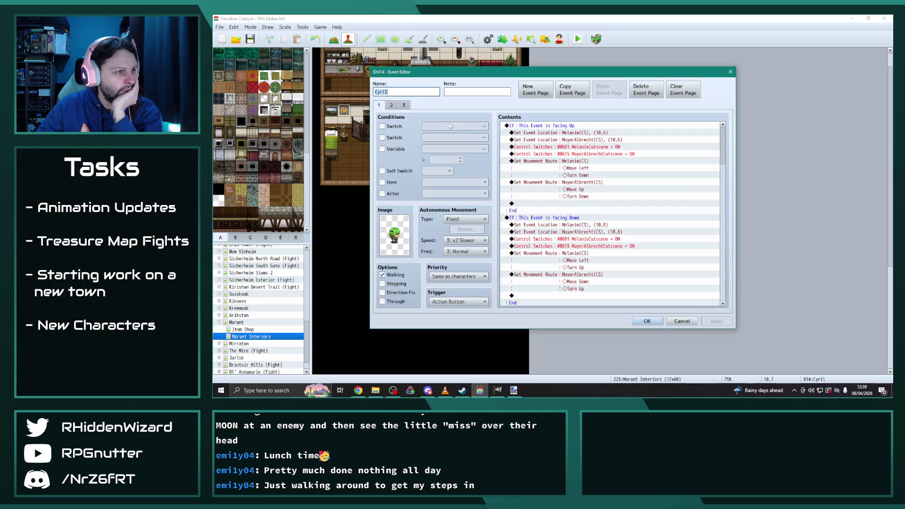
Step: Change Cyril's Body equipment command to Mithril Chain, check page 3, and close the event
scroll(576, 246, "down", 5)
scroll(576, 246, "down", 10)
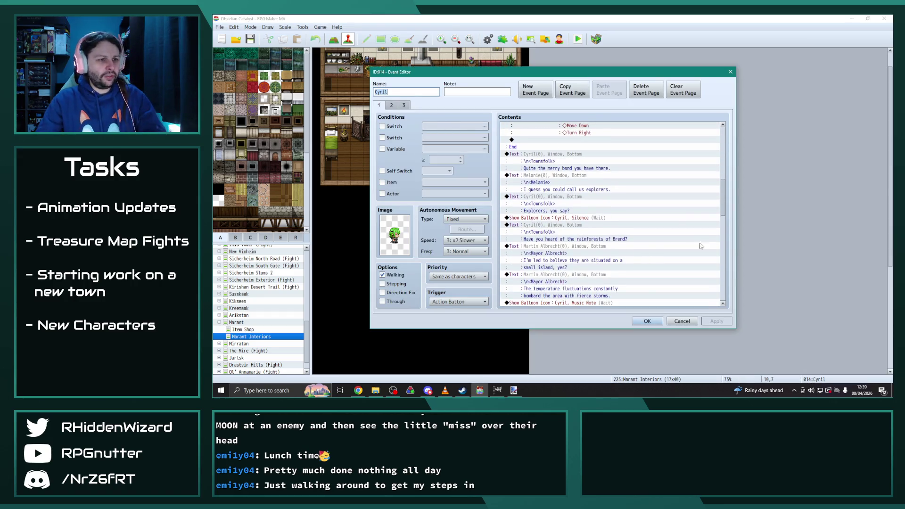
scroll(617, 161, "down", 10)
double_click(598, 140)
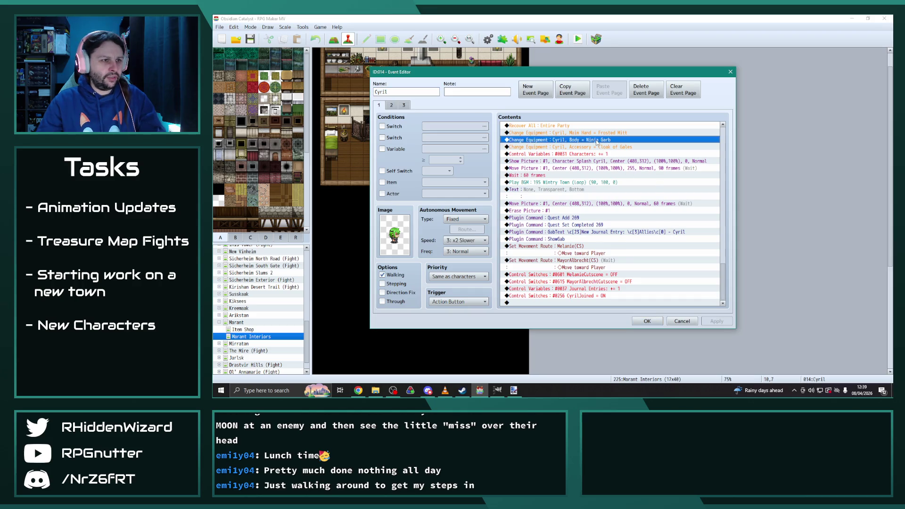
left_click(613, 214)
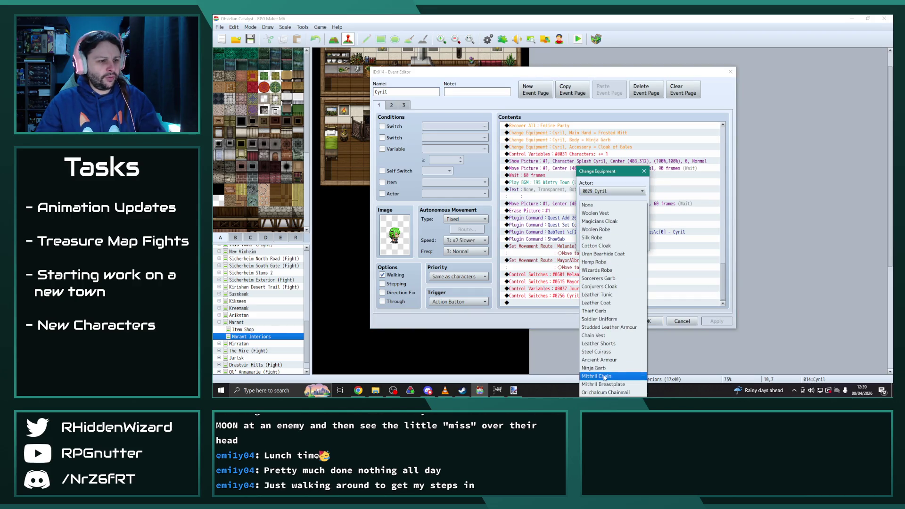
left_click(606, 378)
left_click(595, 245)
left_click(395, 105)
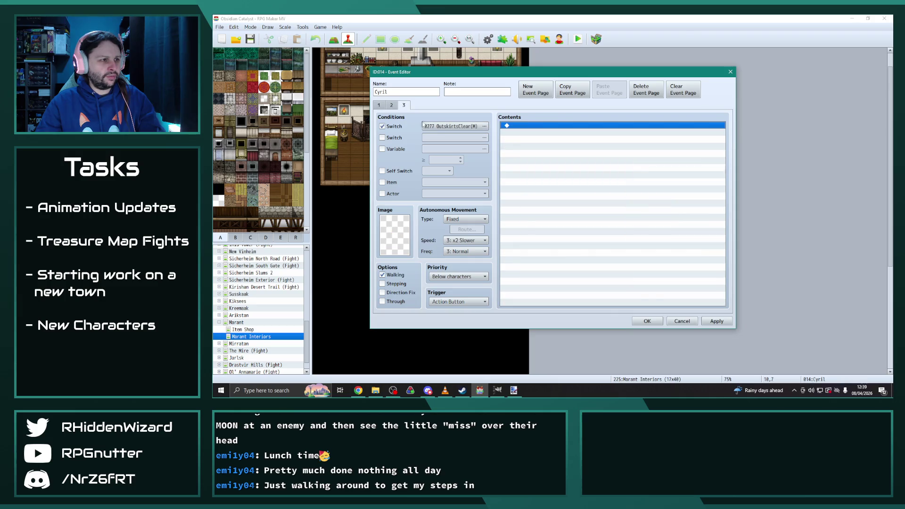
left_click(648, 321)
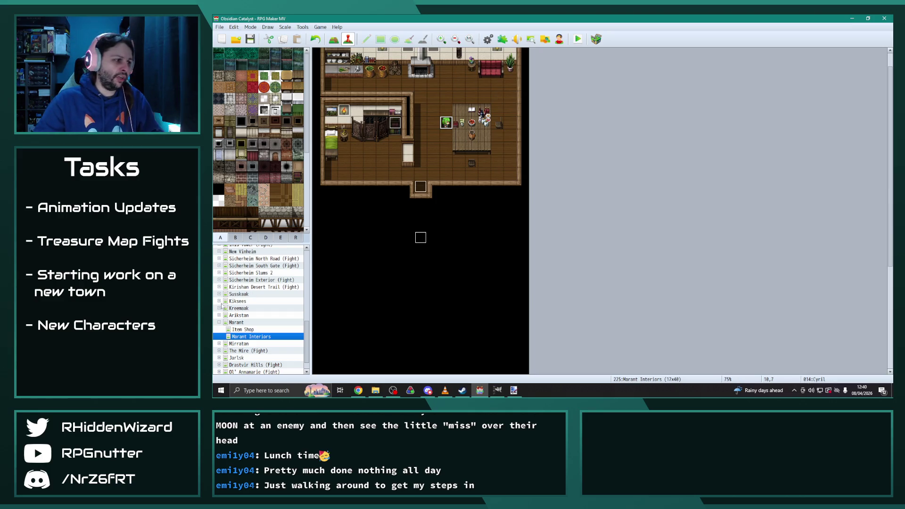
left_click(219, 323)
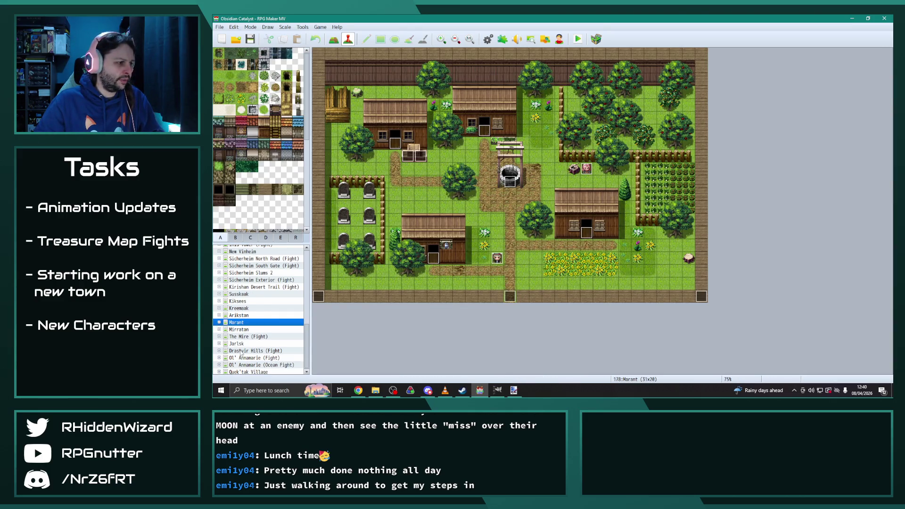
Step: In Jarlsk Interiors, set Henrietta's EV015 Body equipment to Tempered Mithril Plate and close it
left_click(238, 344)
scroll(269, 339, "down", 1)
left_click(269, 337)
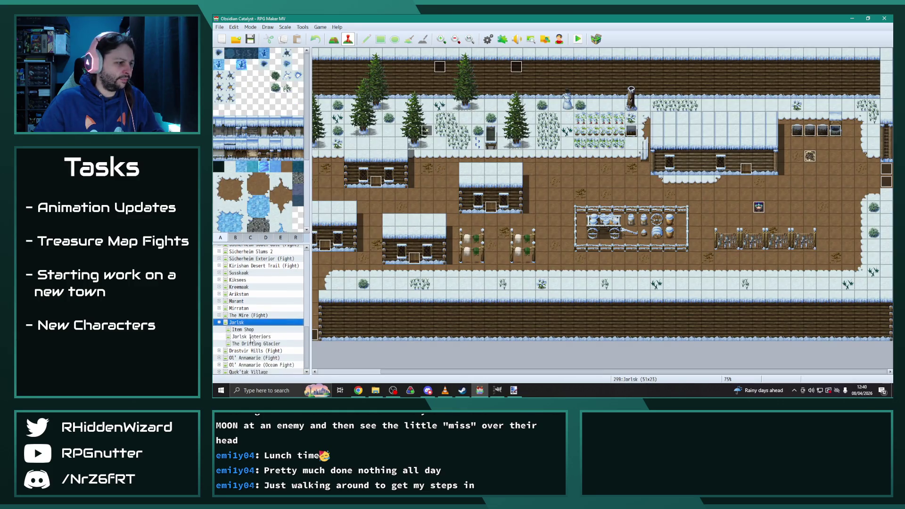
scroll(402, 267, "down", 5)
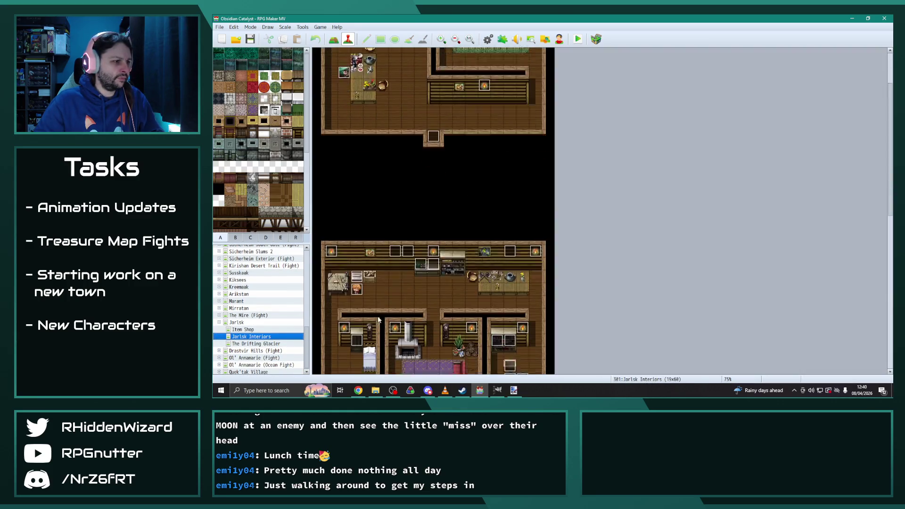
double_click(372, 265)
left_click_drag(723, 142, 720, 284)
double_click(620, 142)
left_click(613, 231)
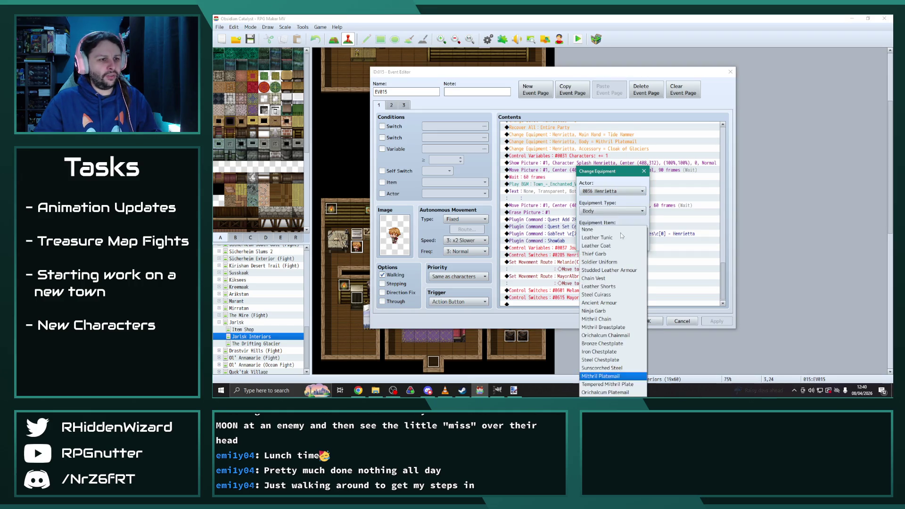
left_click(599, 278)
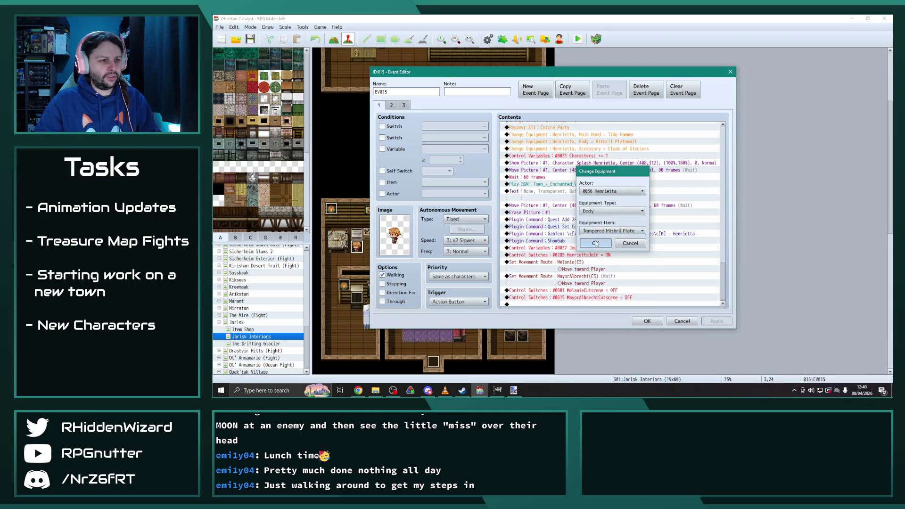
left_click(595, 242)
left_click(645, 321)
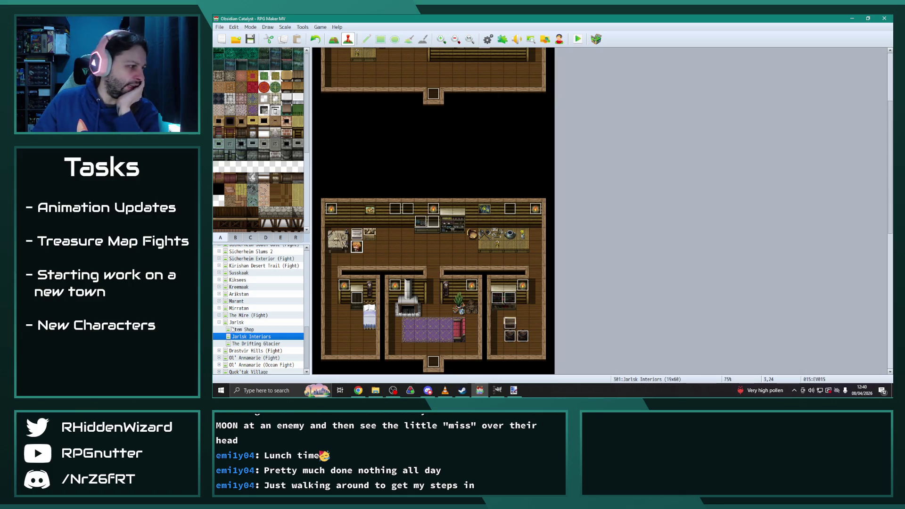
Step: Browse the Jarlsk, Quek'tak Village, Quek'tak Outskirts and Quek'tak Interiors maps
left_click(241, 322)
left_click(246, 371)
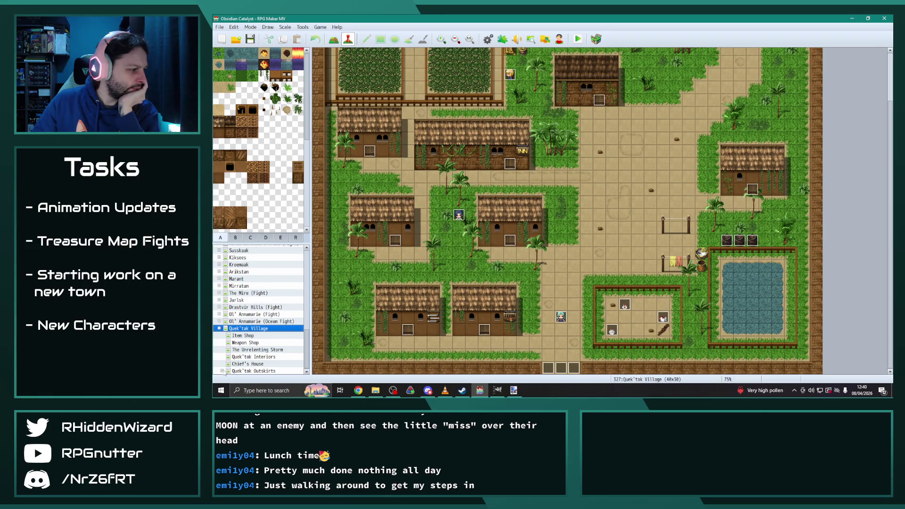
left_click(227, 372)
left_click(255, 287)
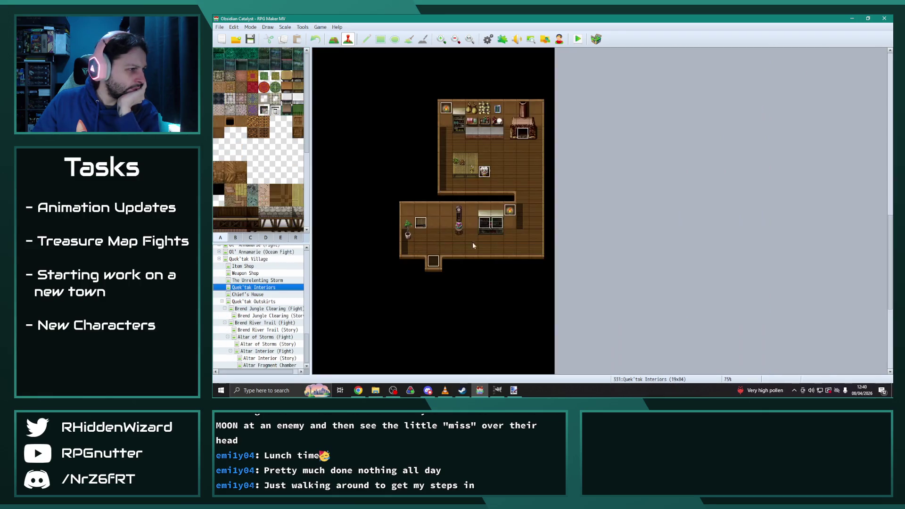
scroll(481, 255, "up", 6)
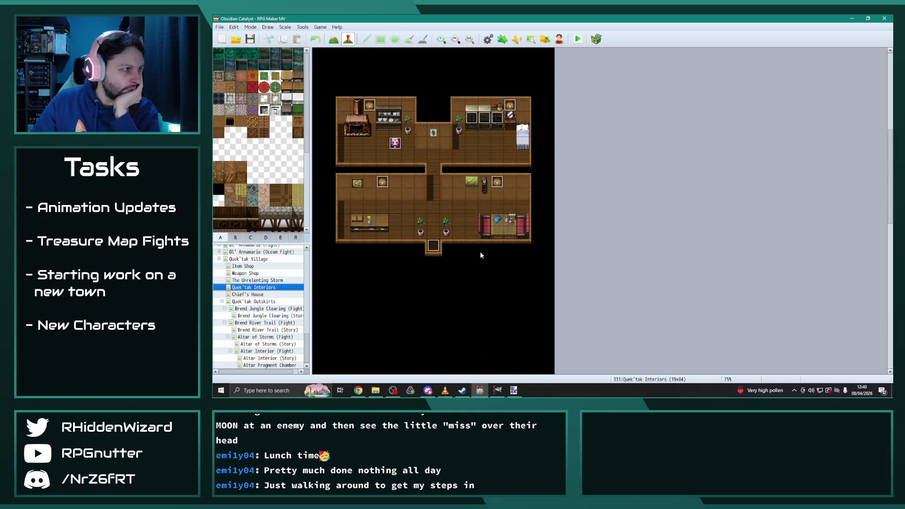
scroll(473, 254, "up", 2)
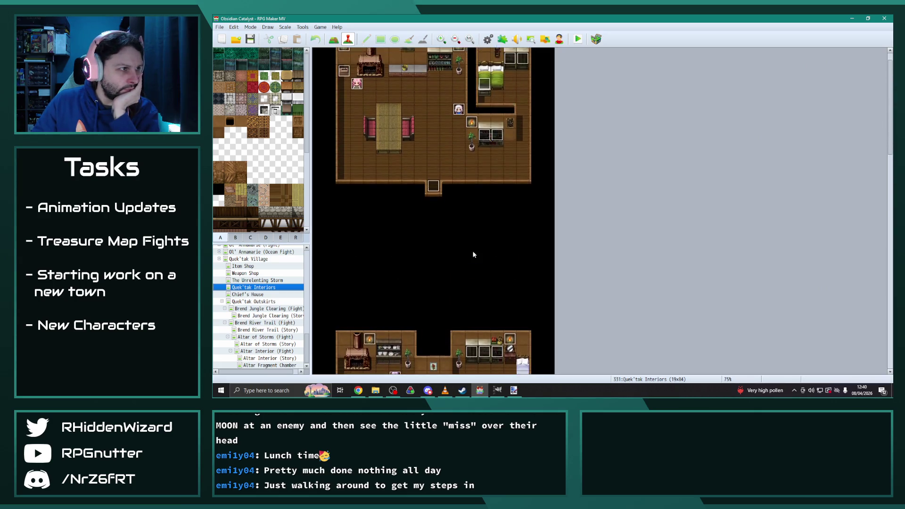
scroll(473, 255, "down", 5)
scroll(467, 264, "down", 10)
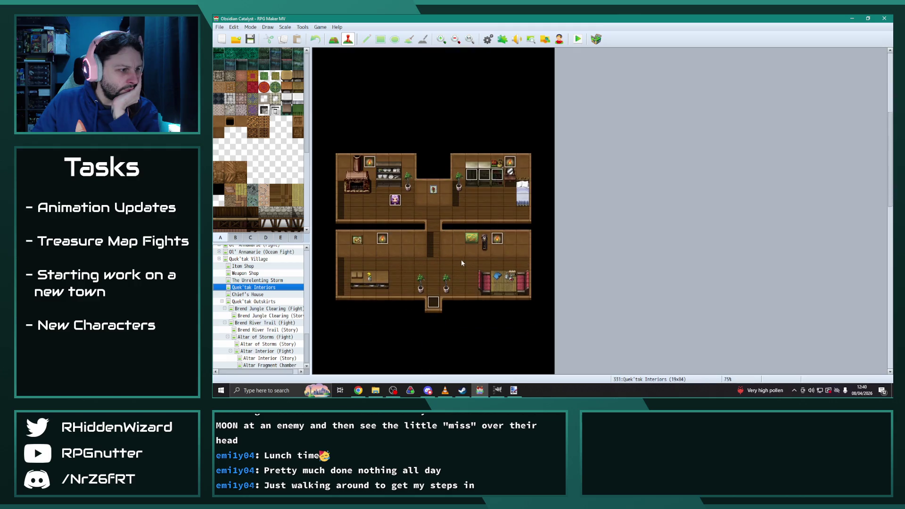
scroll(460, 265, "down", 10)
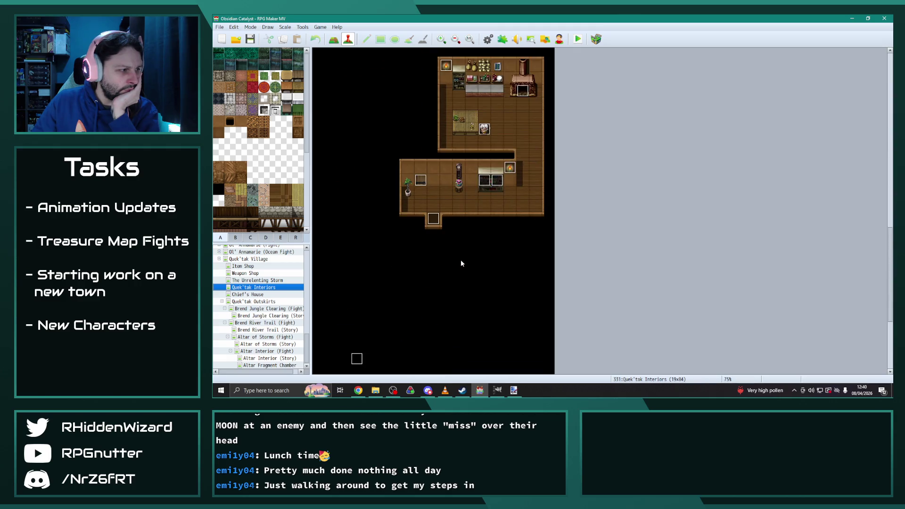
Step: Review Erin's recruitment event and close it without changes
double_click(407, 320)
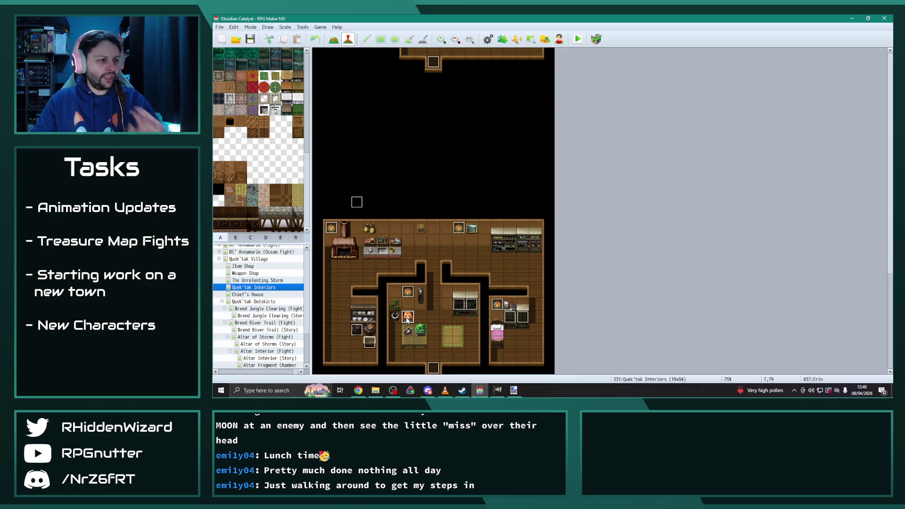
left_click_drag(726, 174, 728, 294)
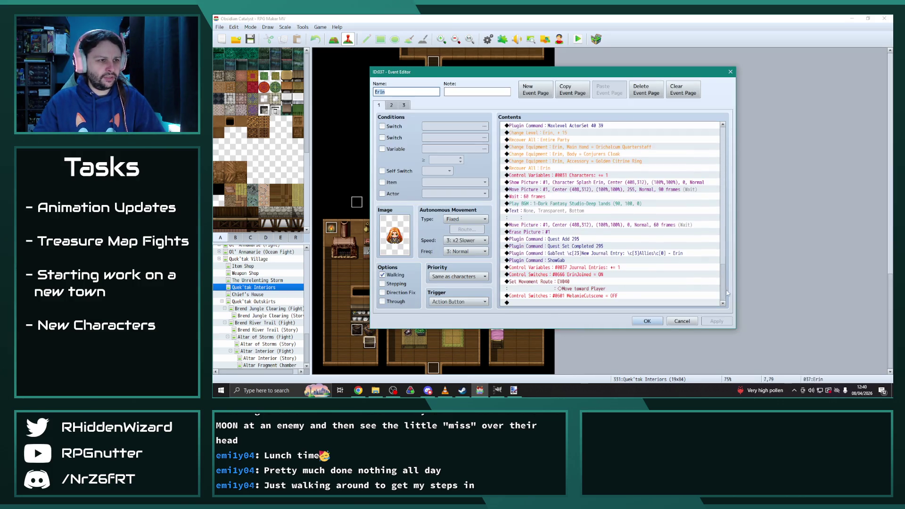
left_click(647, 322)
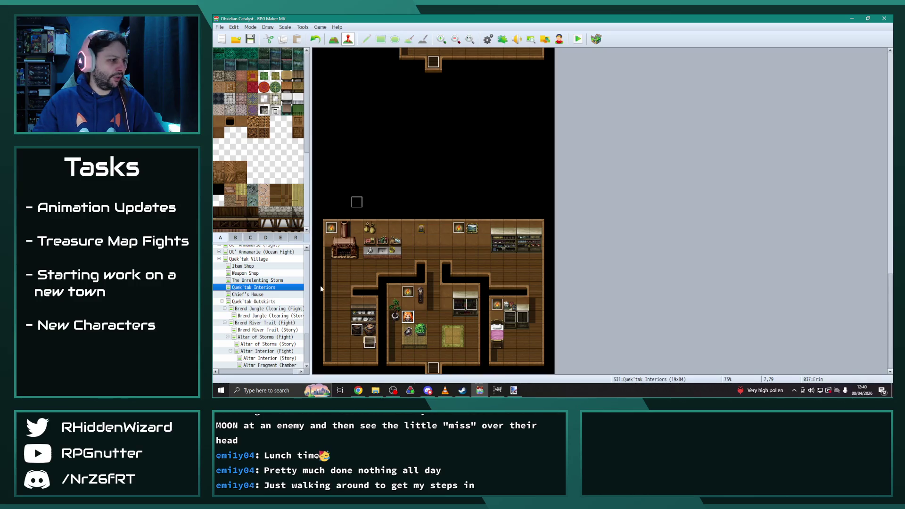
Step: Inspect the Chieftain event in Chief's House, then return to the Quek'tak Village map
left_click(257, 296)
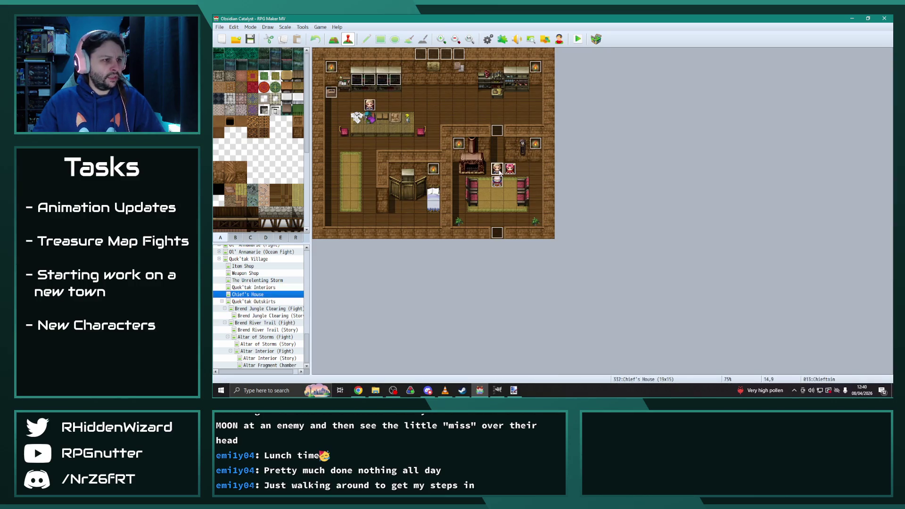
double_click(498, 170)
left_click_drag(723, 141, 726, 278)
left_click(648, 322)
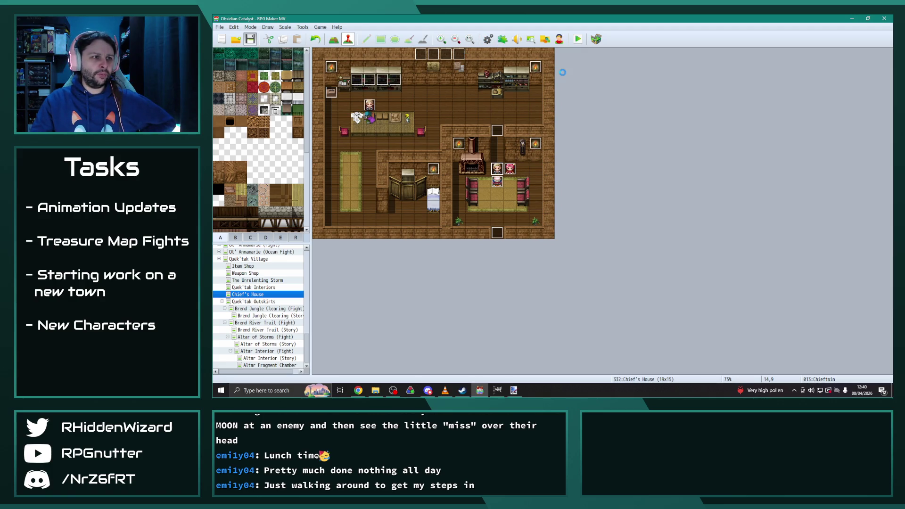
left_click(220, 259)
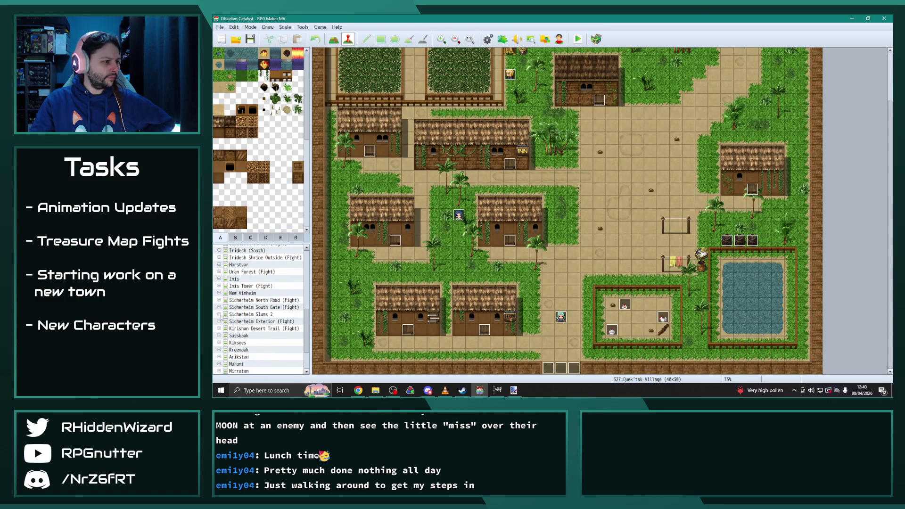
Step: Open the End of Turn event on the Sewers Treasure Fight 2 map
left_click(219, 315)
scroll(299, 338, "down", 2)
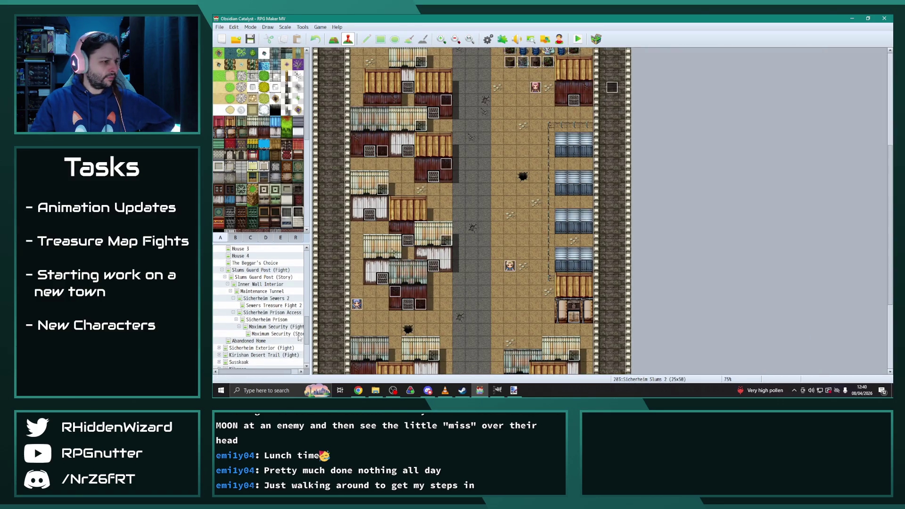
left_click(274, 306)
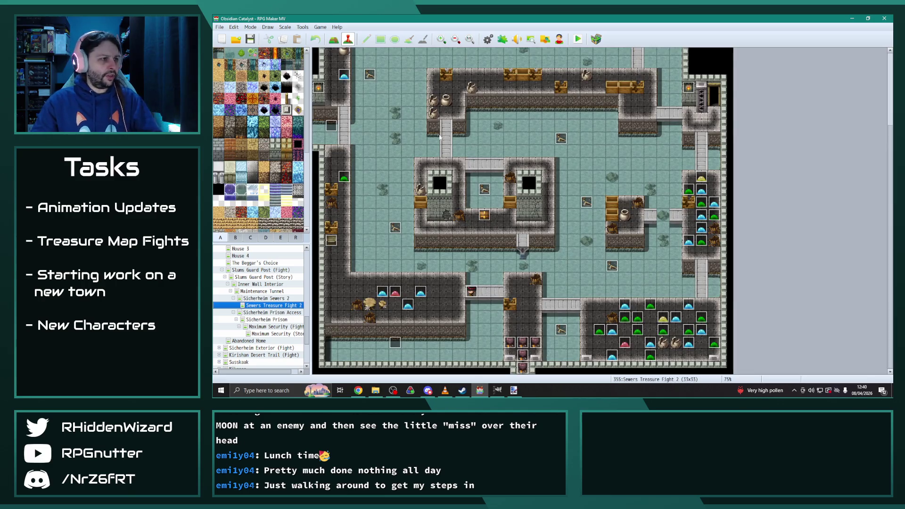
scroll(439, 136, "up", 5)
double_click(372, 55)
Step: Change the Inferno Helm message to 'Desmond took the Ancient Armour!' and apply it
scroll(624, 255, "down", 6)
left_click(569, 263)
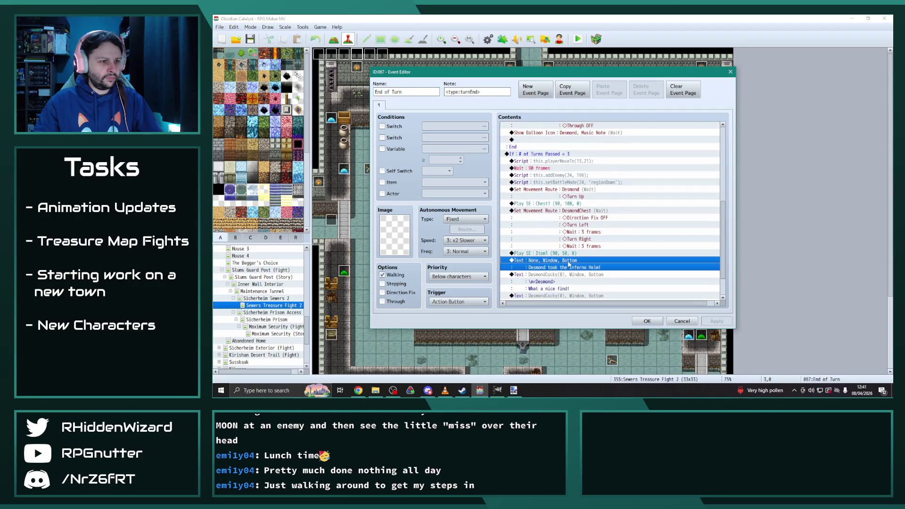
double_click(569, 264)
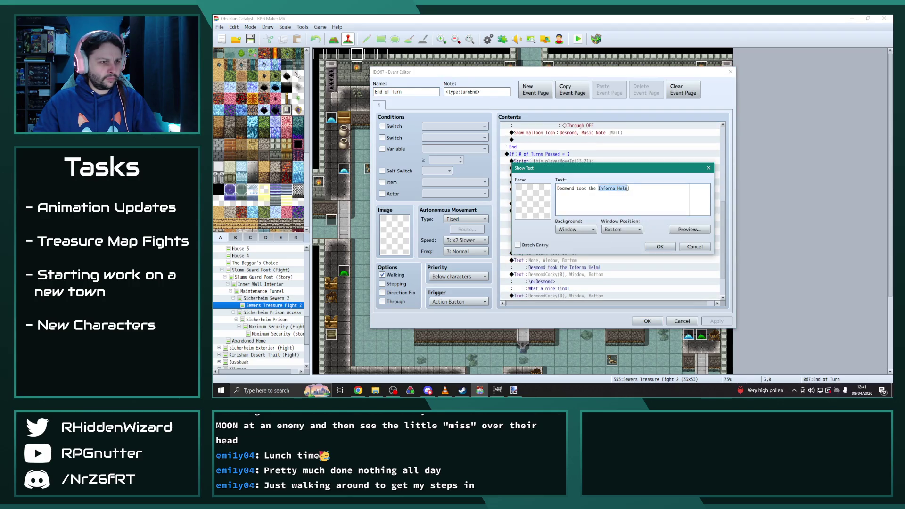
type("Ancient A")
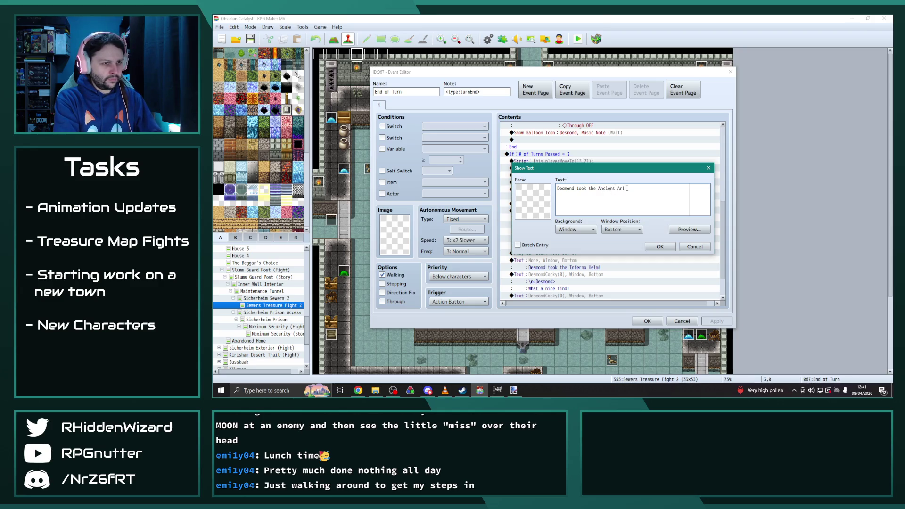
type("ur")
left_click(660, 246)
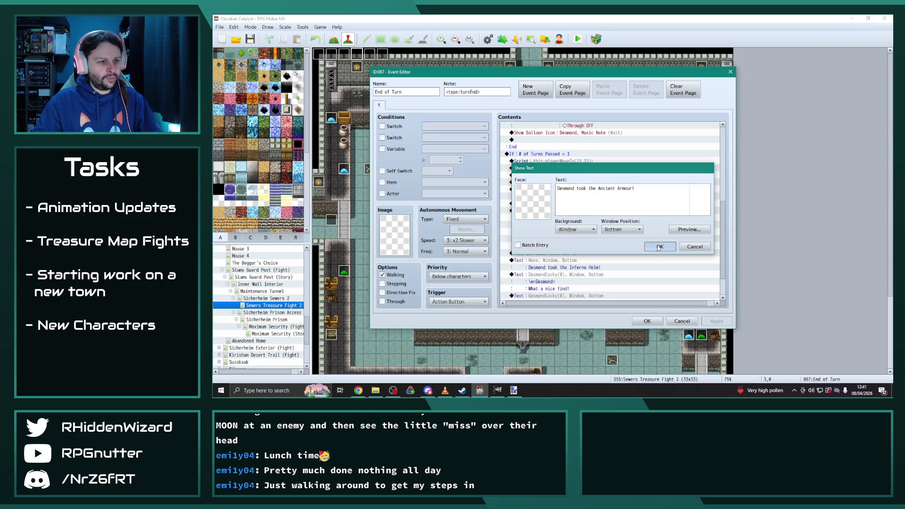
scroll(693, 283, "down", 2)
left_click(717, 322)
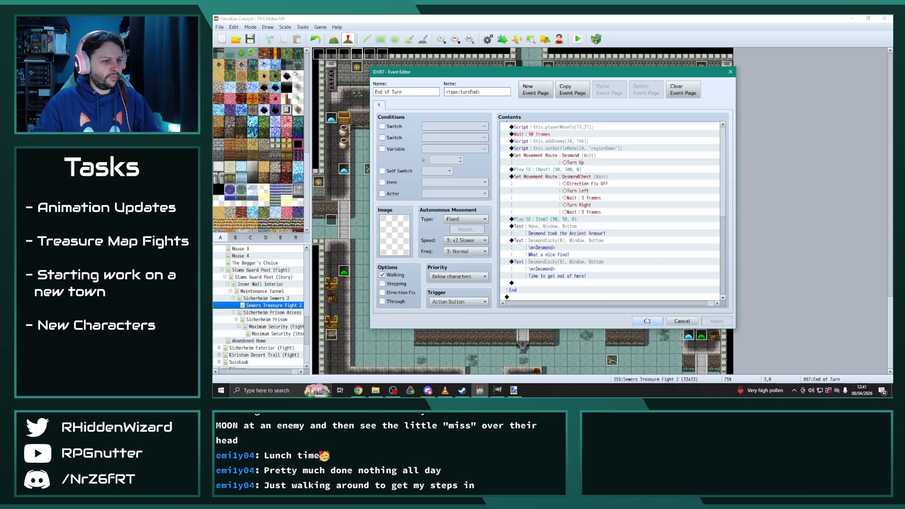
left_click(647, 321)
Step: Make the Post-Action event's Change Armors command give Ancient Armour instead of the Inferno Helm
double_click(381, 55)
scroll(638, 245, "down", 10)
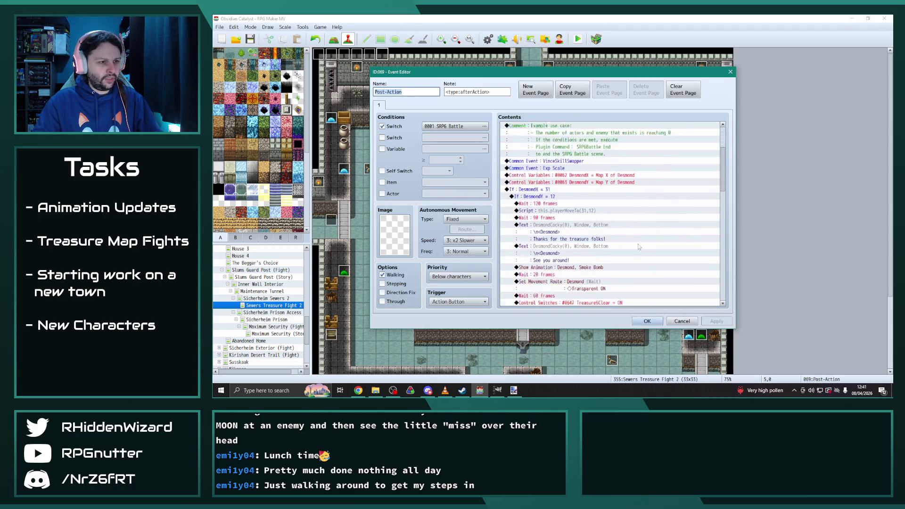
scroll(632, 255, "down", 5)
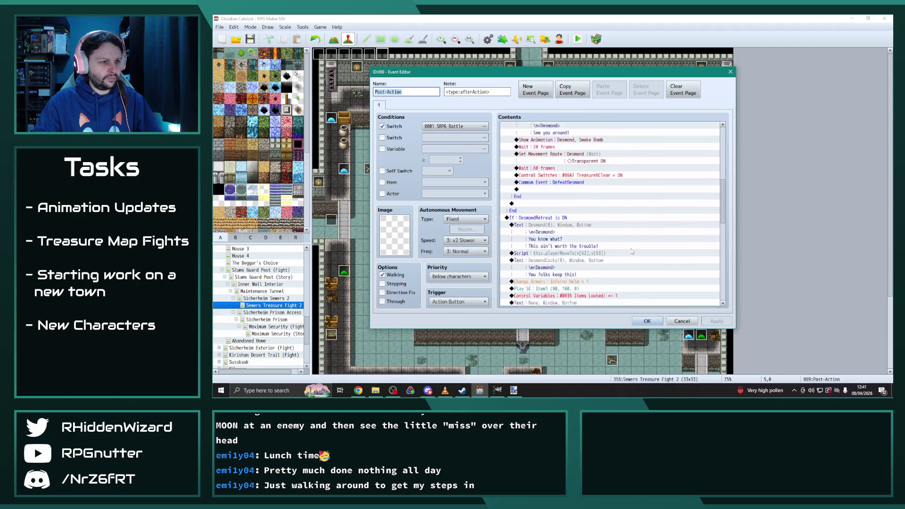
left_click(567, 240)
double_click(566, 239)
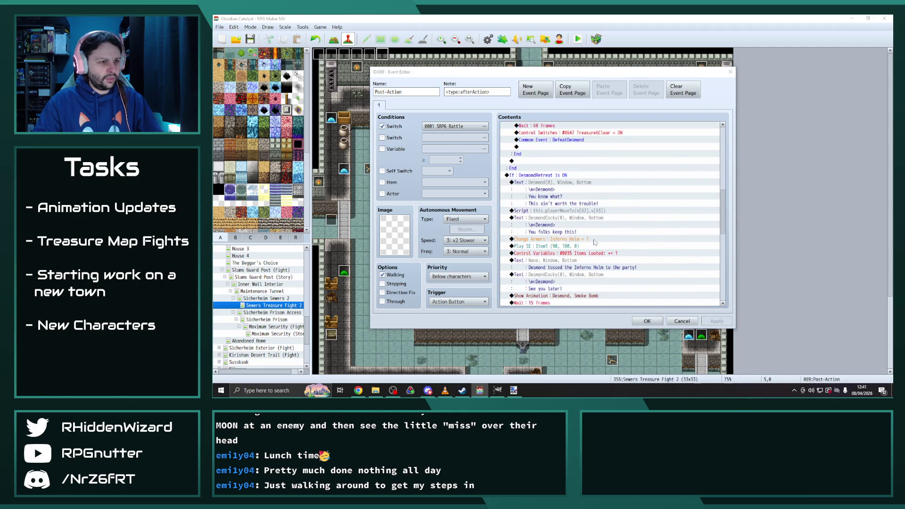
left_click(606, 178)
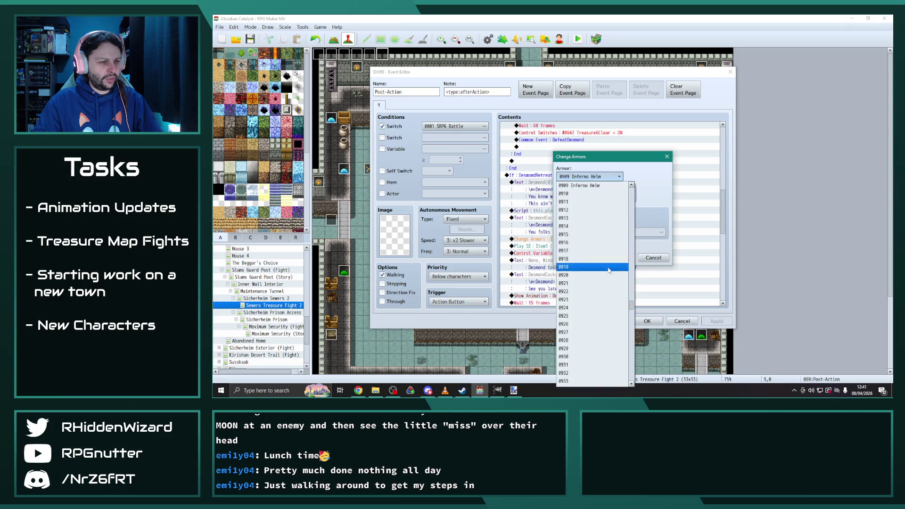
left_click_drag(631, 304, 633, 213)
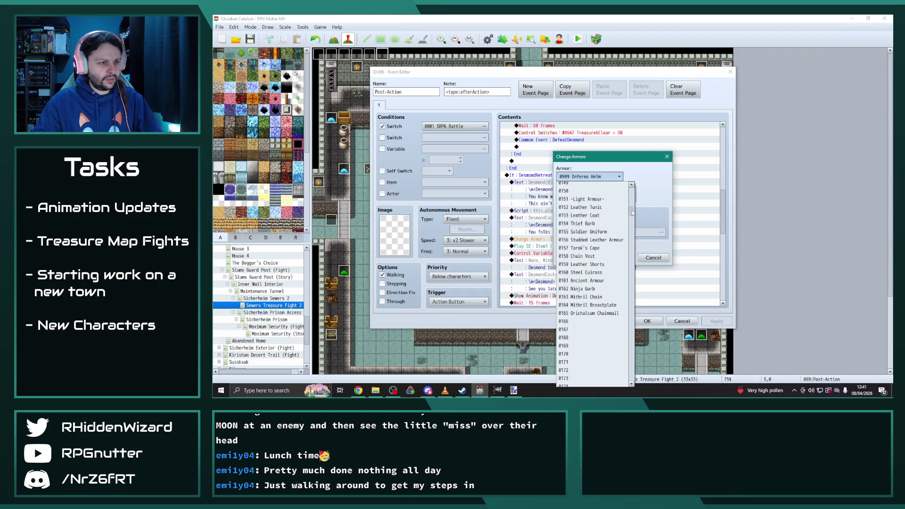
left_click(594, 273)
left_click(602, 175)
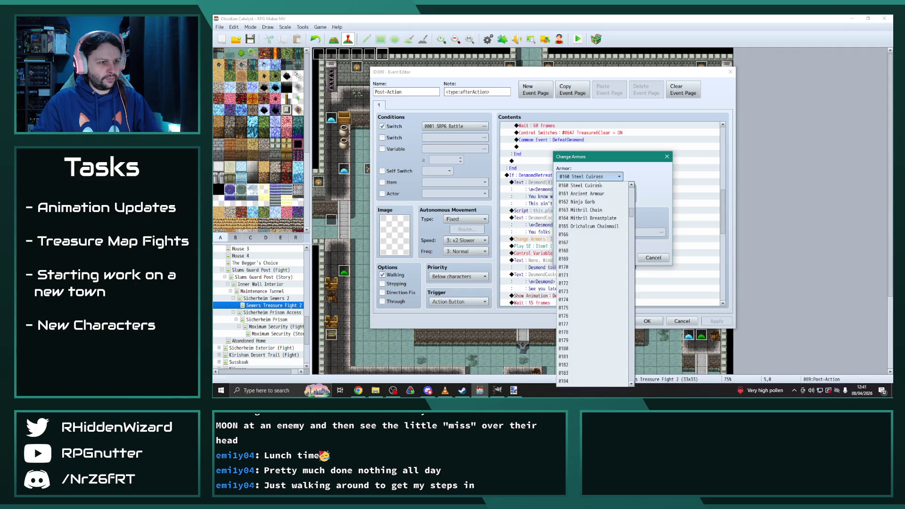
left_click(594, 192)
left_click(619, 258)
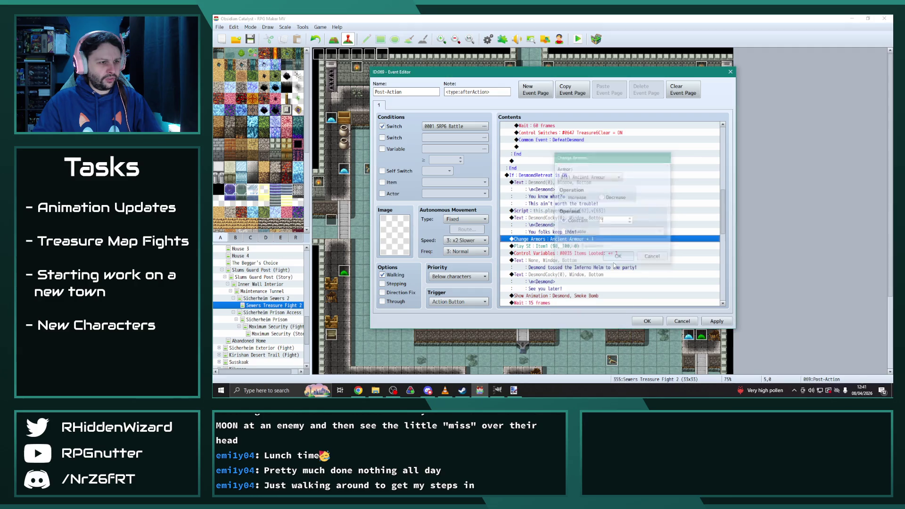
Step: Update the tossed-item message to name Ancient Armour and save the event
double_click(565, 265)
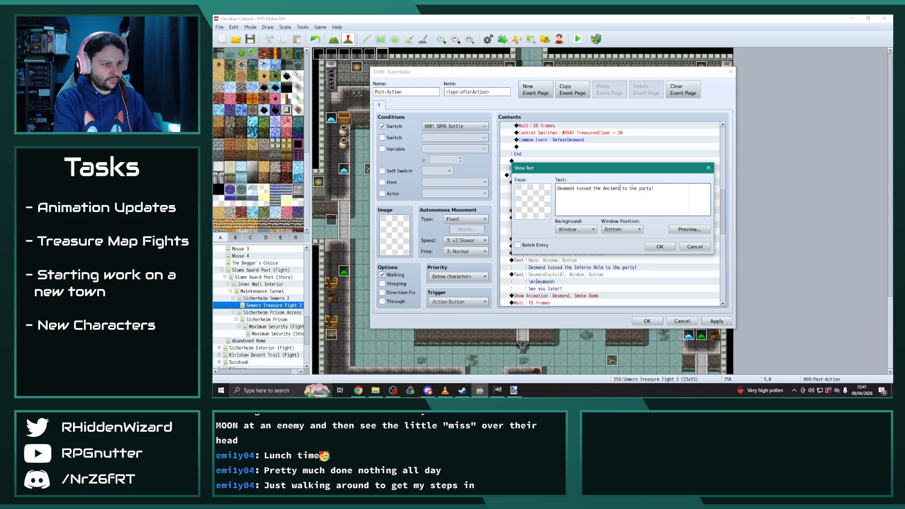
left_click(660, 247)
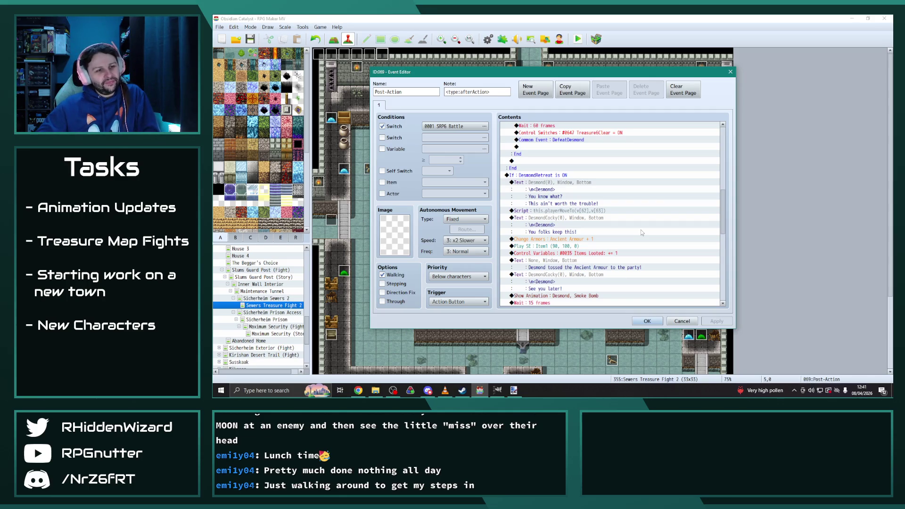
scroll(638, 229, "down", 2)
left_click(647, 321)
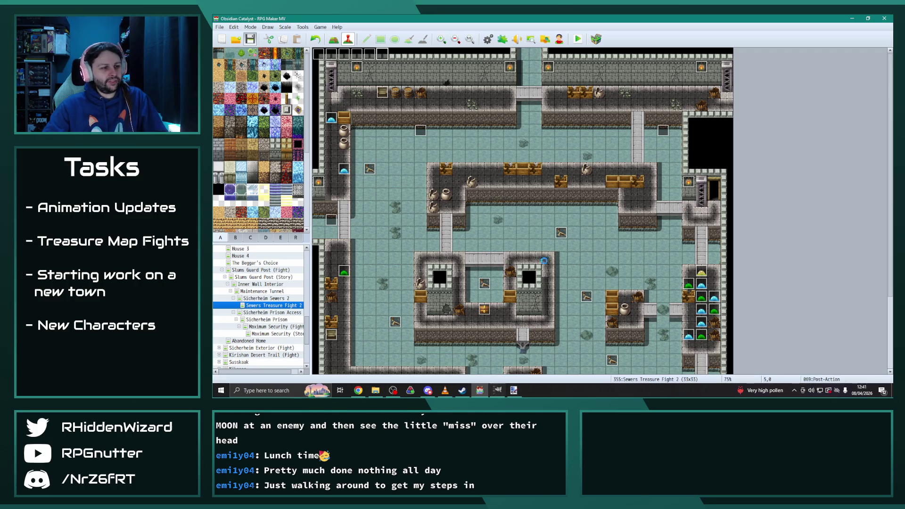
Step: Return to the map editor and start a playtest with Ctrl+R
left_click(450, 395)
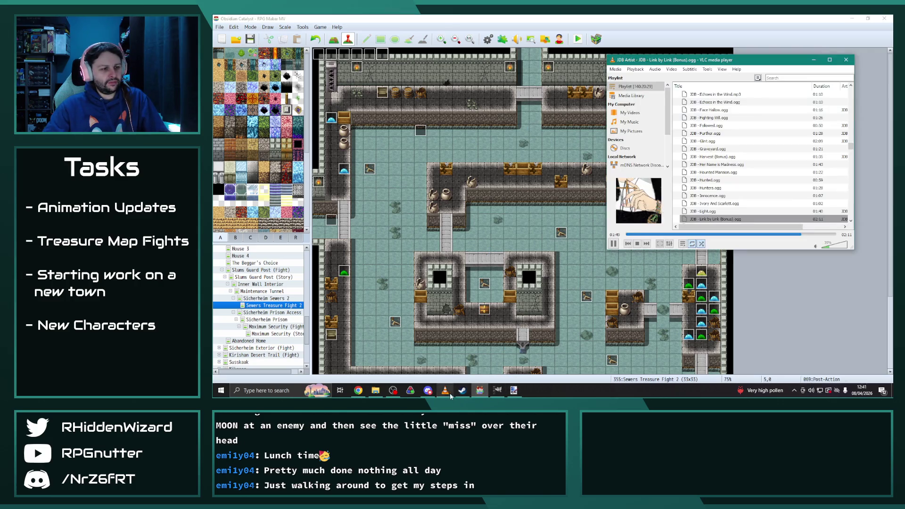
left_click(650, 17)
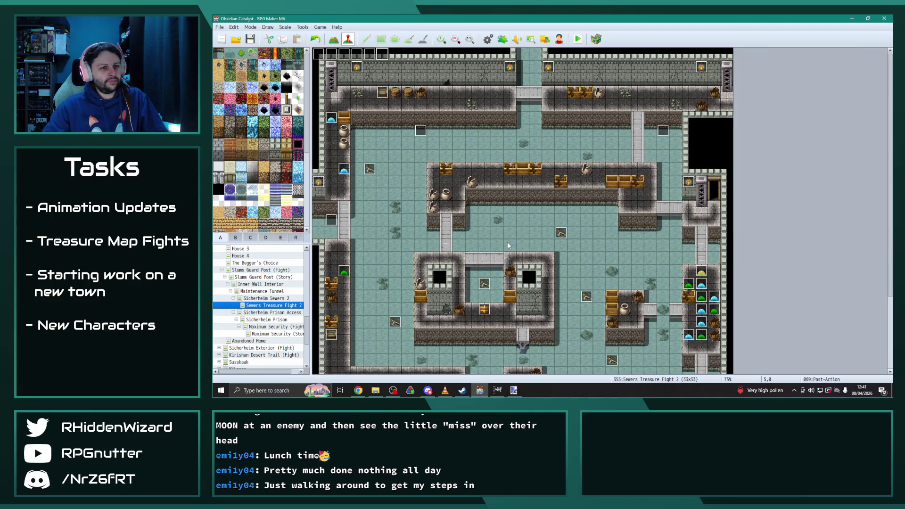
key("ctrl+r")
Step: Maximize the playtest window and load save File 9 via Continue
left_click(673, 87)
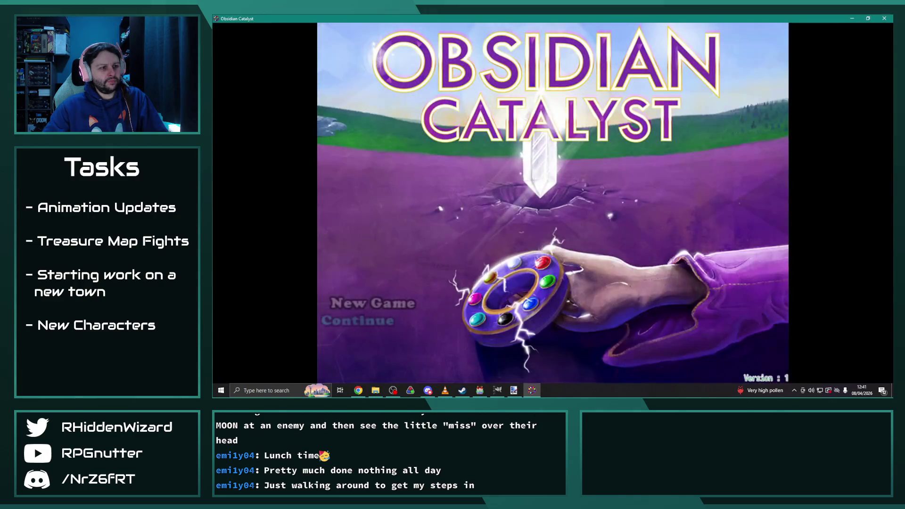
key("Return")
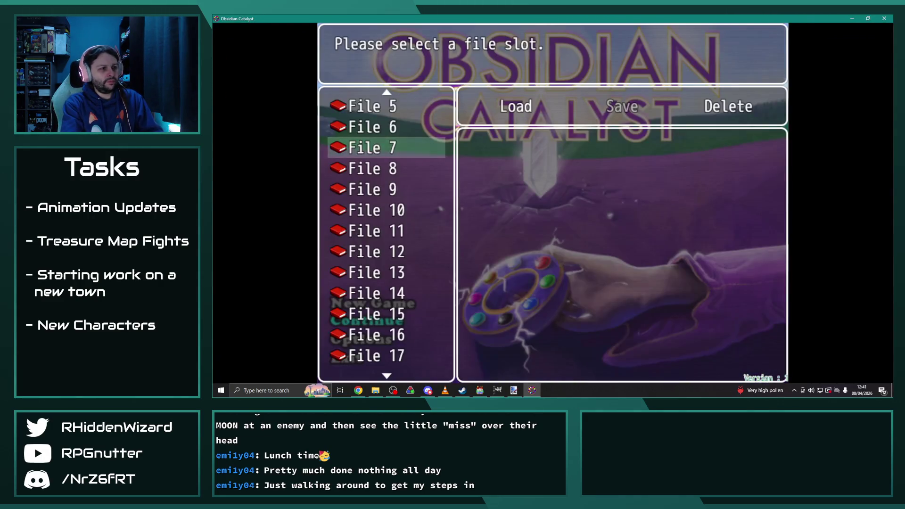
key("Down")
key("Down")
key("Return")
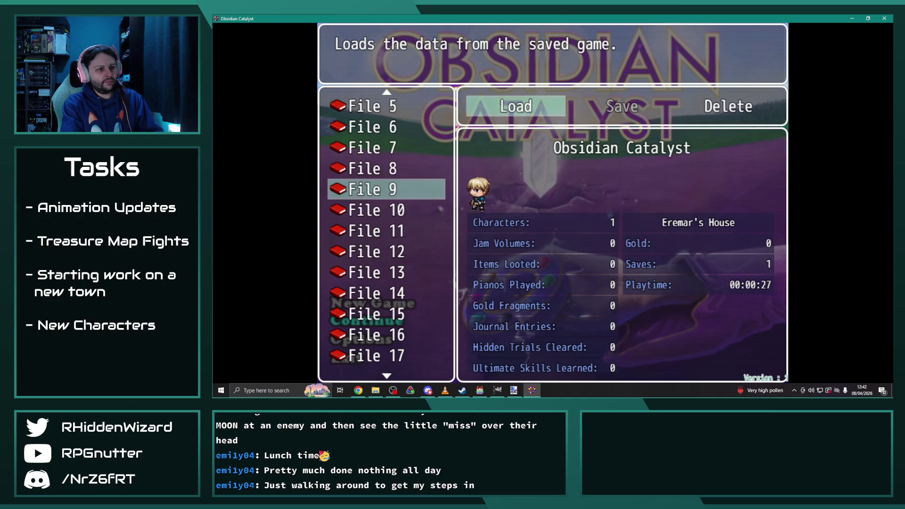
key("Return")
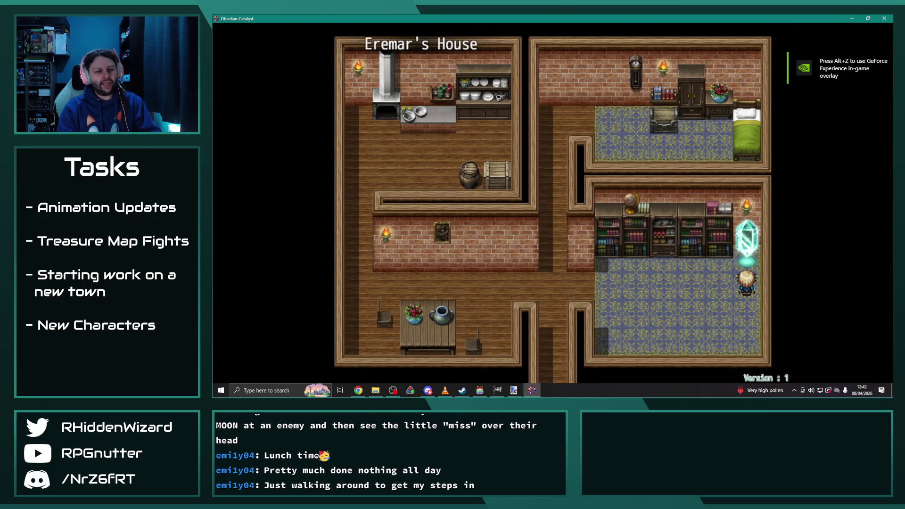
Step: Walk along the corridor into the bedroom beside the bed to trigger the treasure-chamber battle
key("Left")
key("Up")
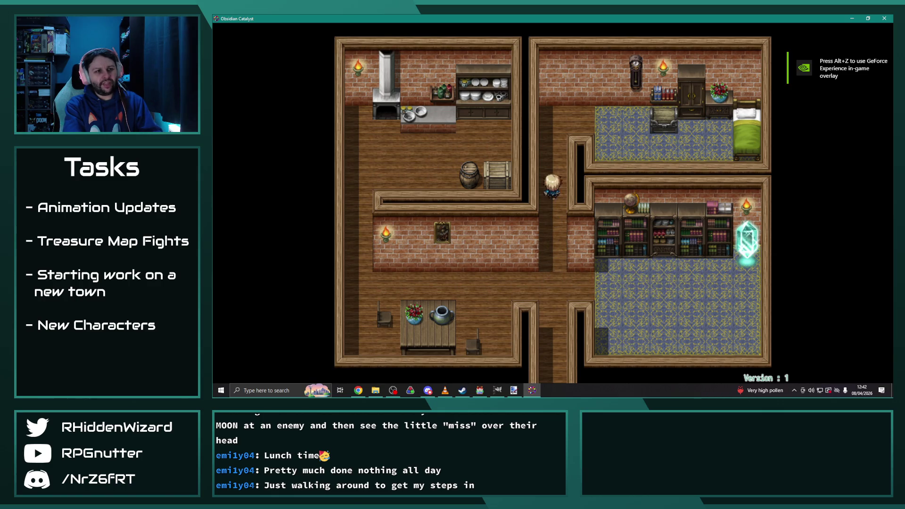
key("Right")
key("Up")
key("Return")
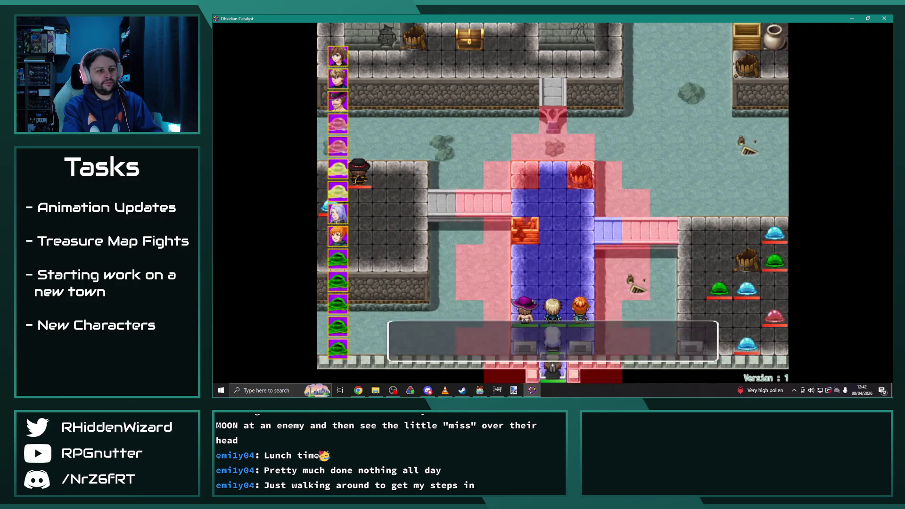
Step: Have Theodore, Melanie, Adelle, Eremar and Bad Nigel each Wait out their turns
key("Return")
key("Return")
key("Return")
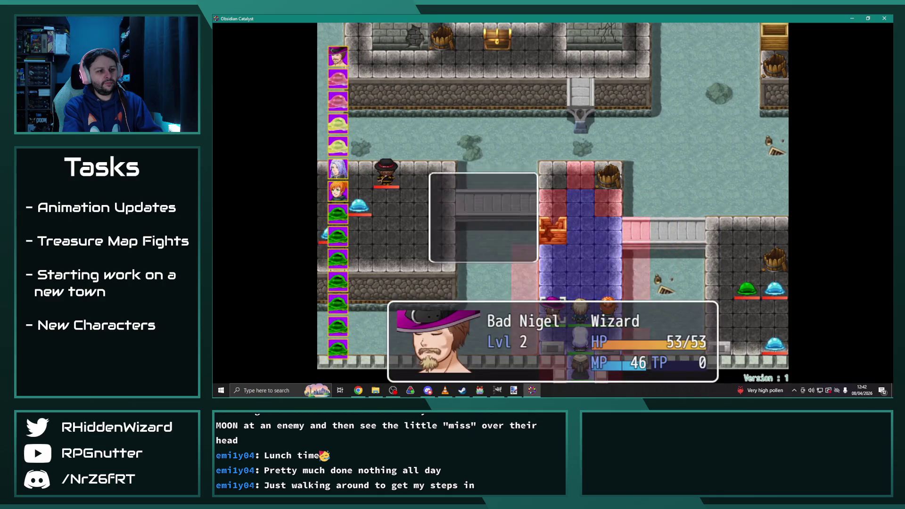
key("Return")
key("Return")
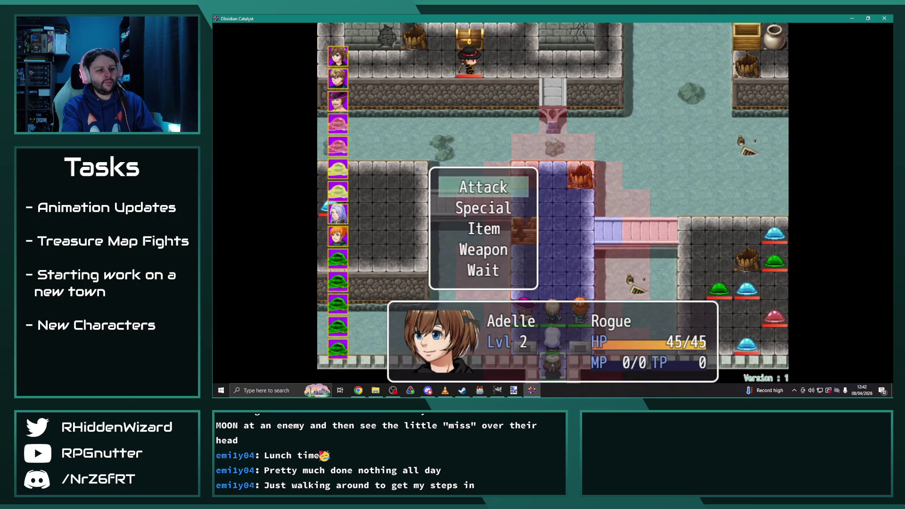
key("Up")
key("Return")
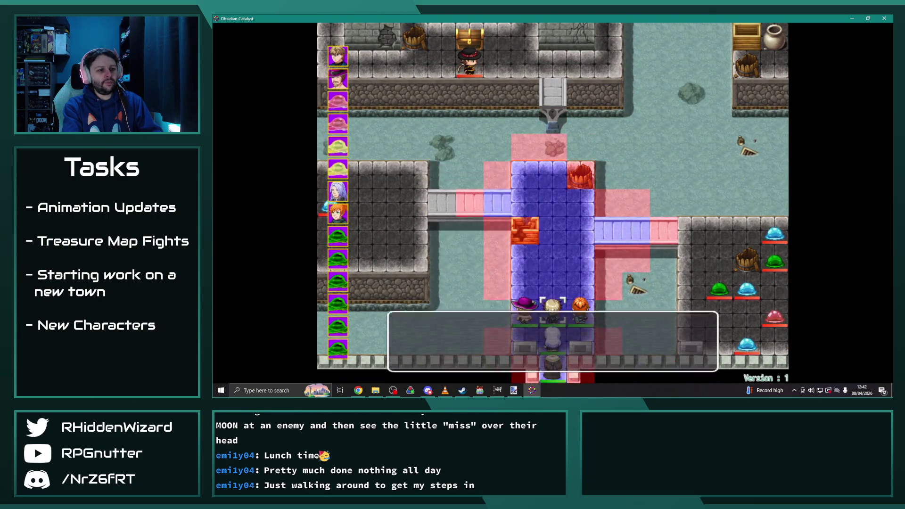
key("Return")
key("Up")
key("Return")
key("Up")
key("Return")
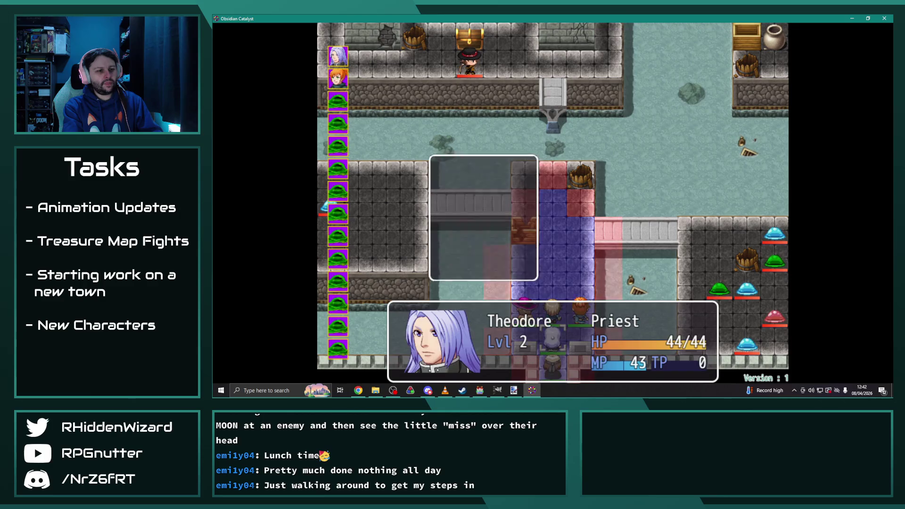
key("Up")
key("Return")
key("Up")
key("Return")
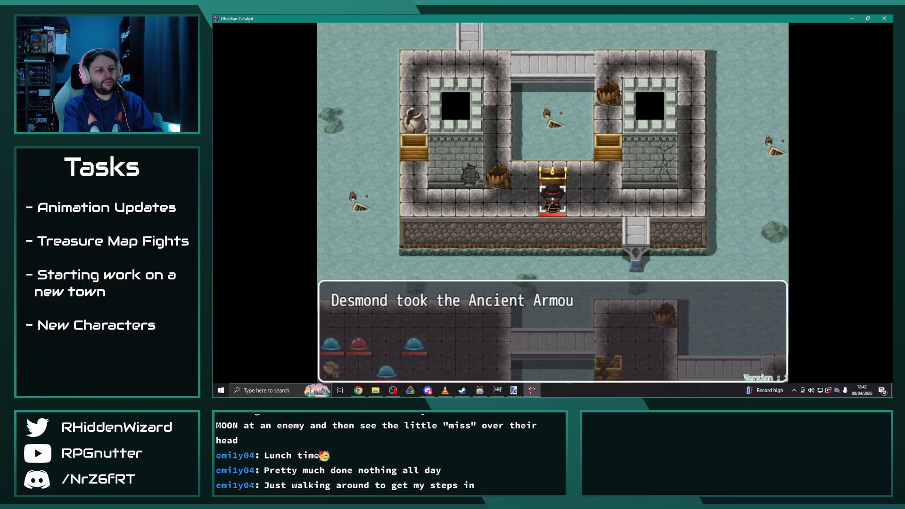
Step: Advance through Desmond's Ancient Armour pickup dialogue and pass the next turn
key("Return")
key("Return")
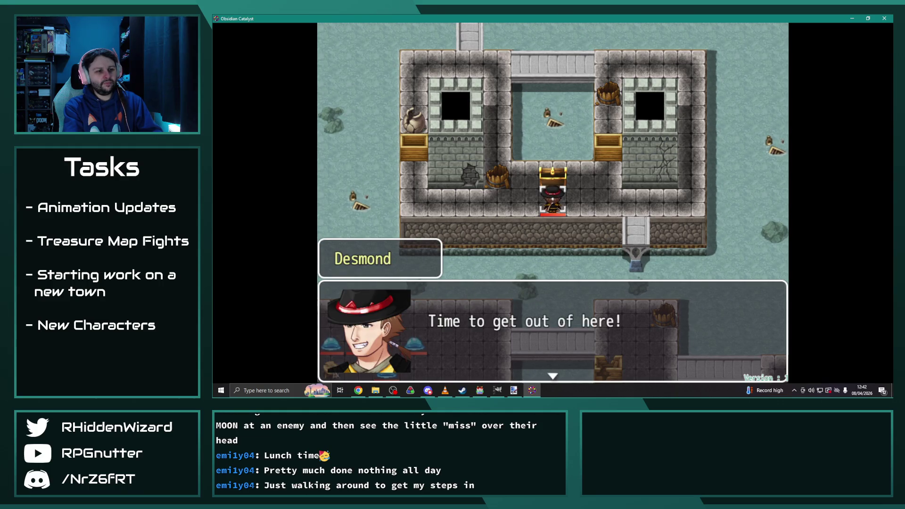
key("Return")
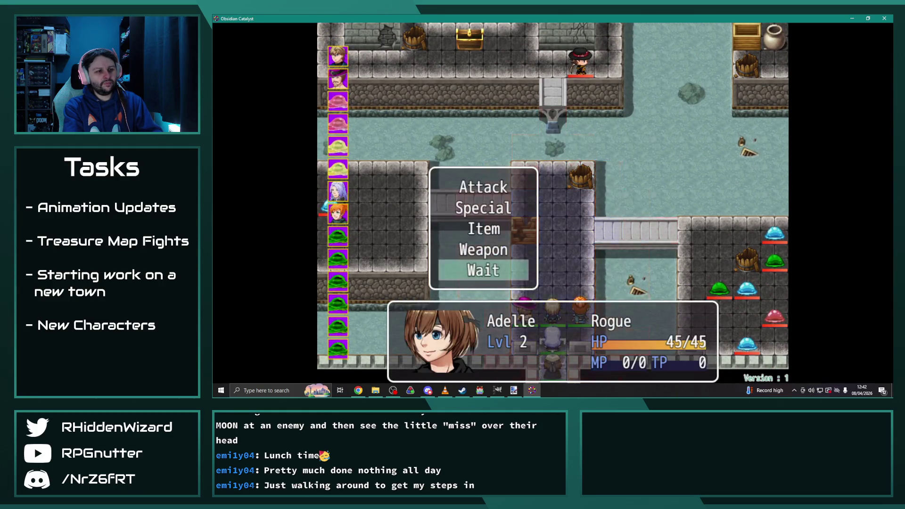
key("Return")
key("Return")
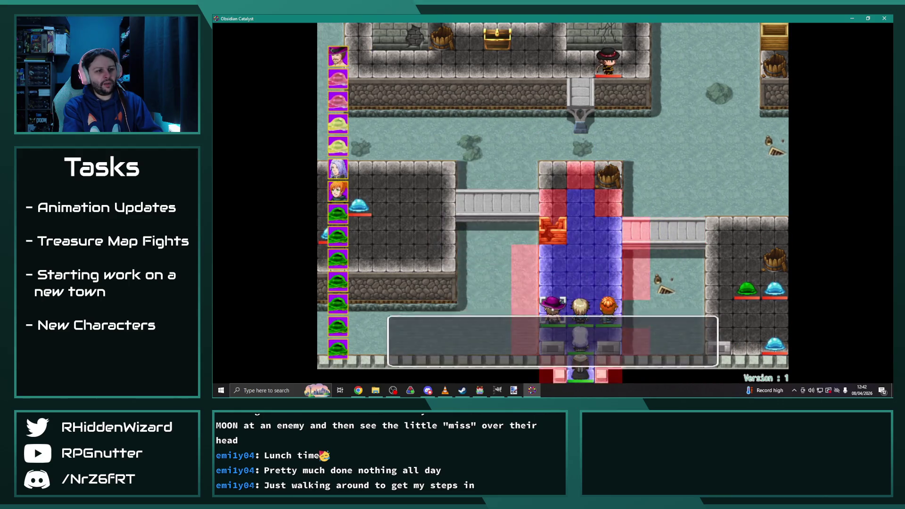
key("Return")
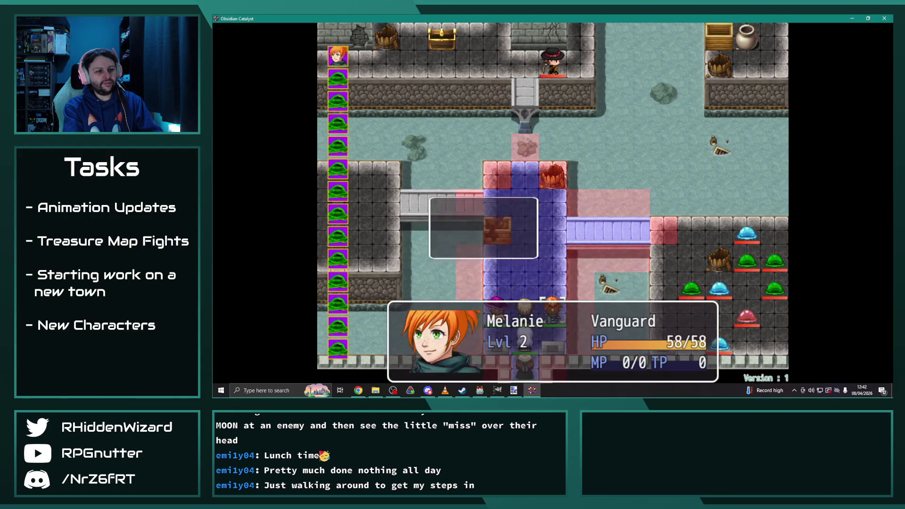
Step: Have Adelle, Eremar, Theodore and Bad Nigel Wait in place through the first rounds
key("Return")
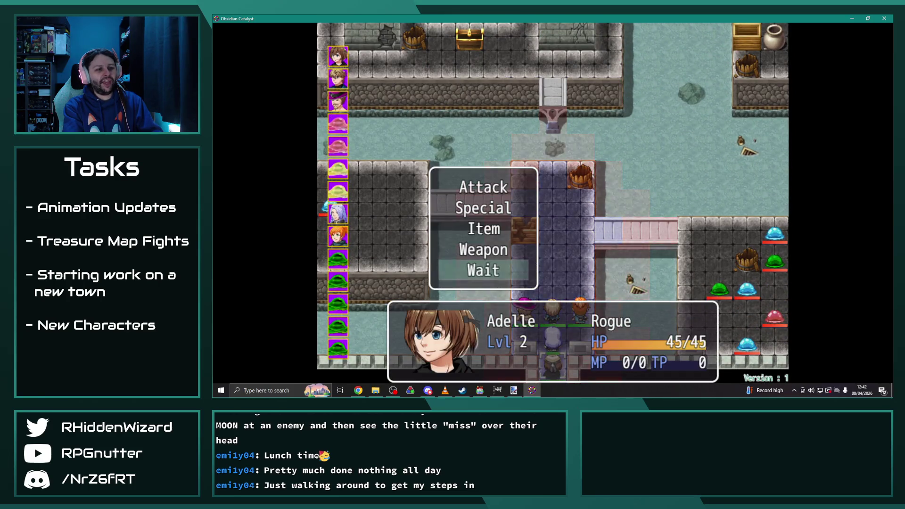
key("Return")
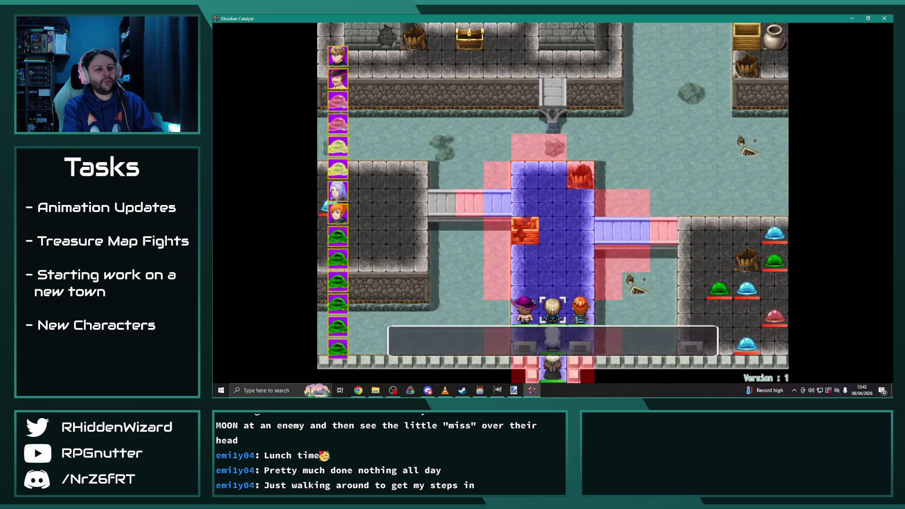
key("Return")
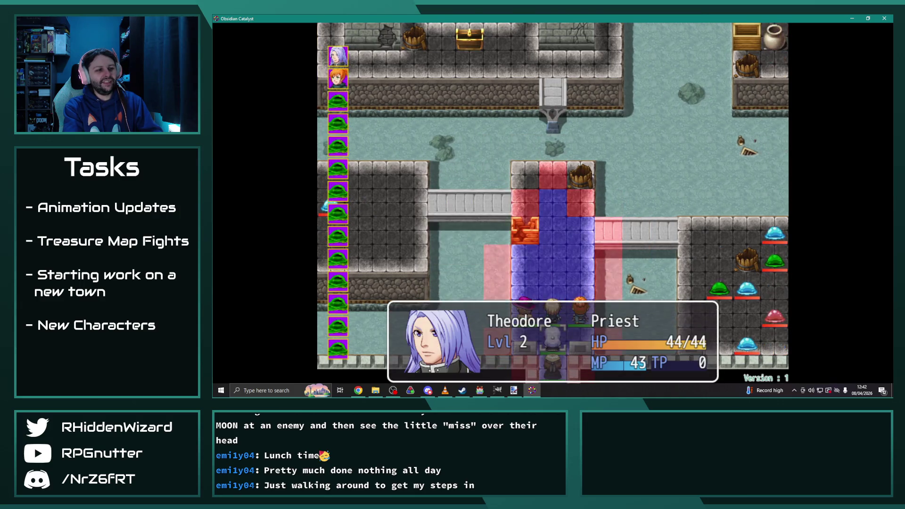
key("Return")
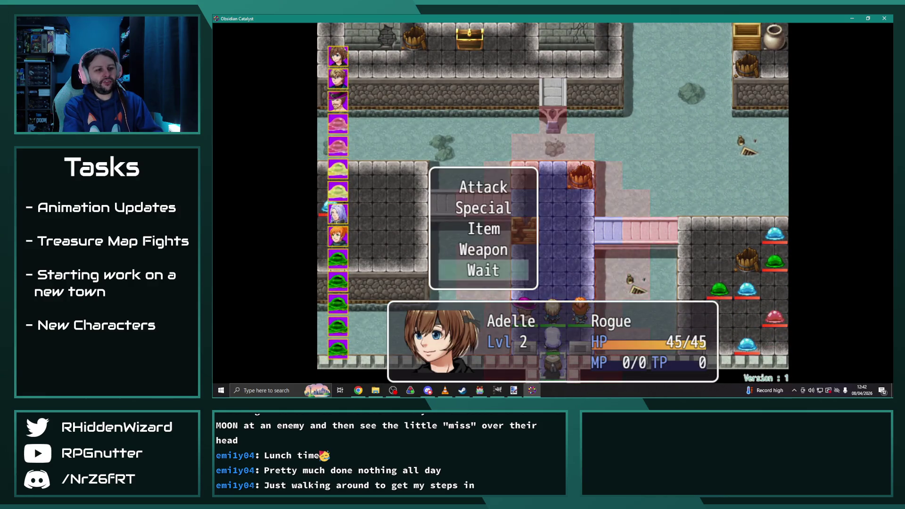
key("Return")
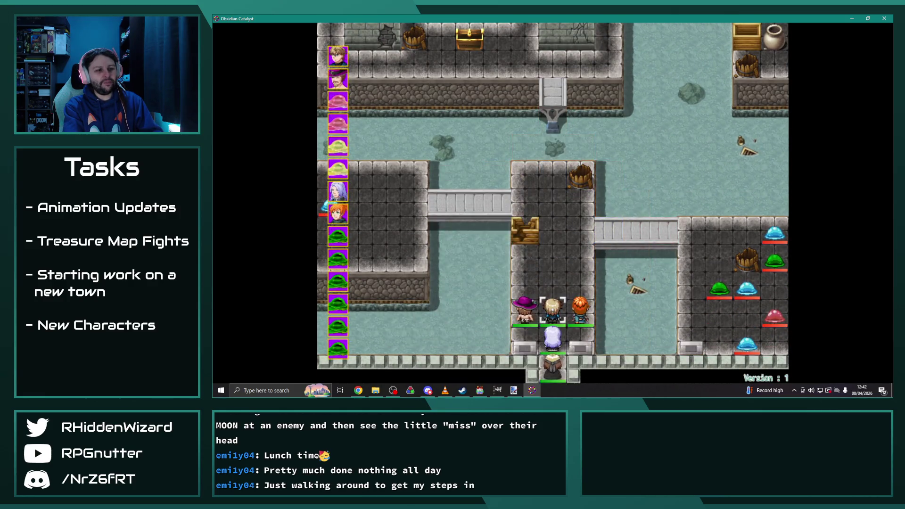
key("Return")
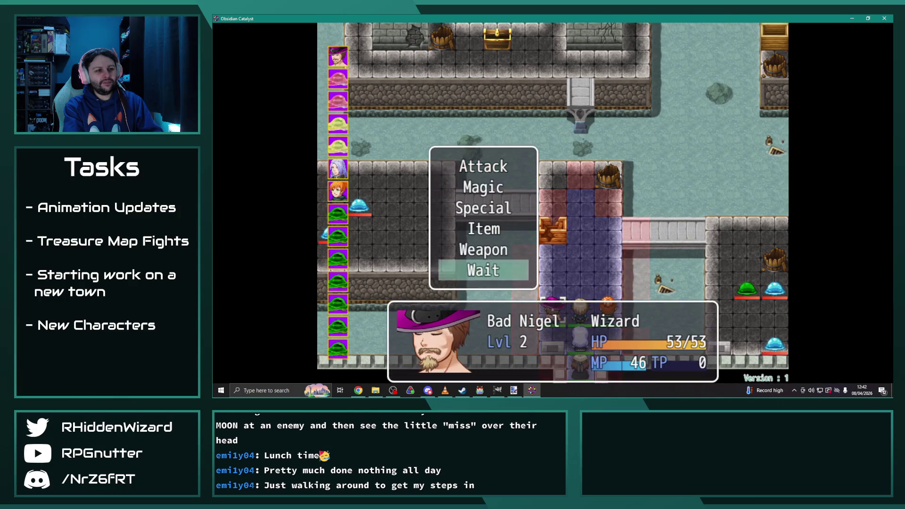
key("Return")
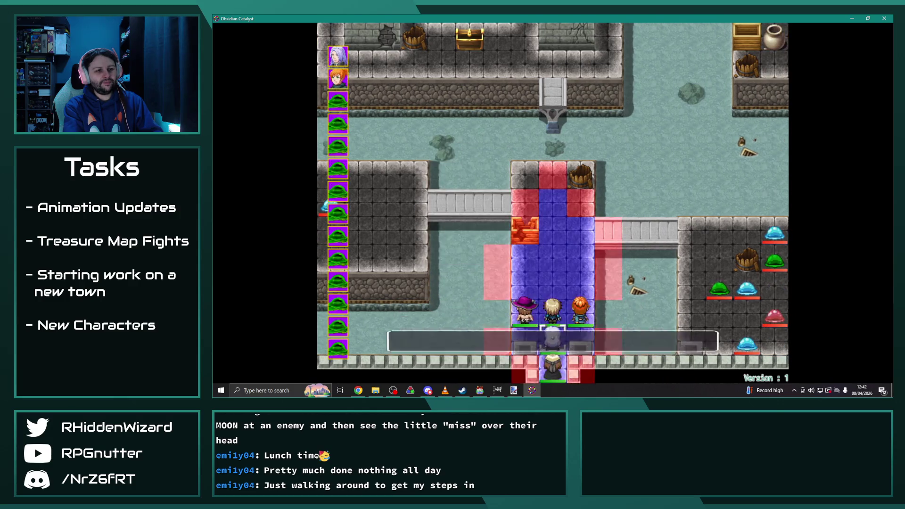
key("Return")
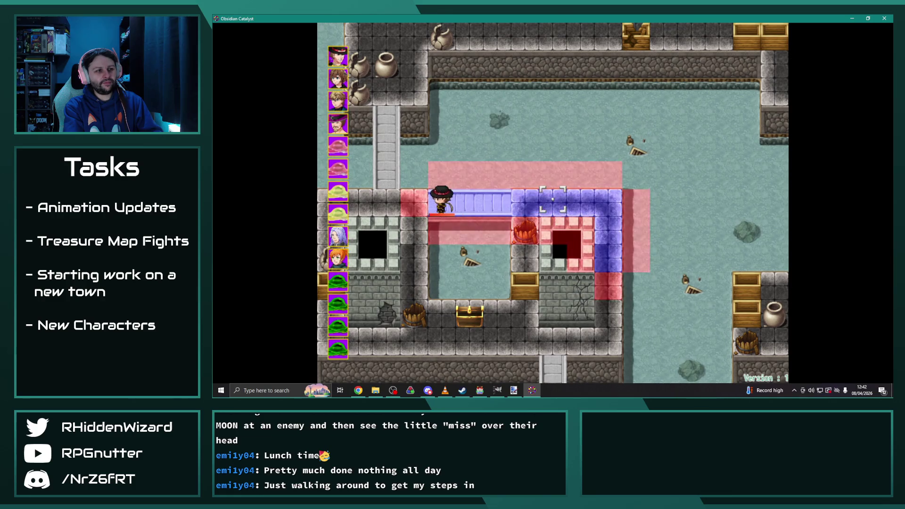
key("Return")
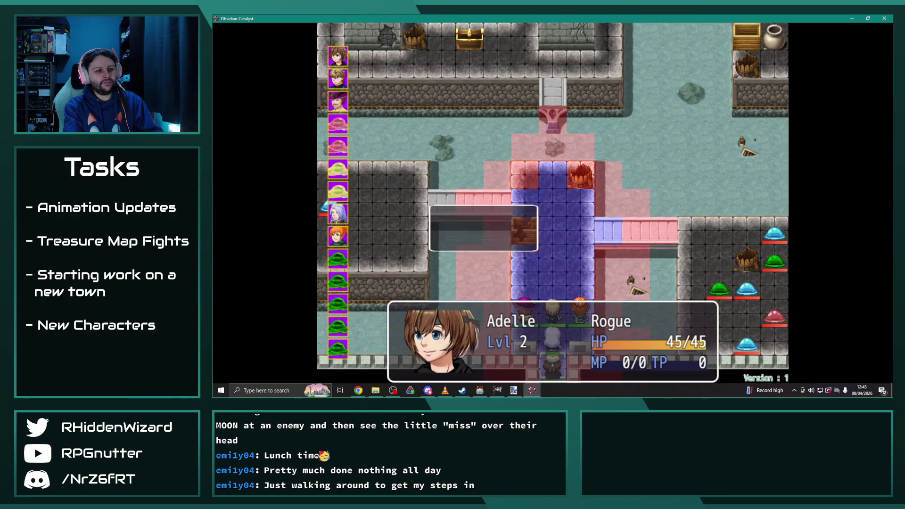
key("Return")
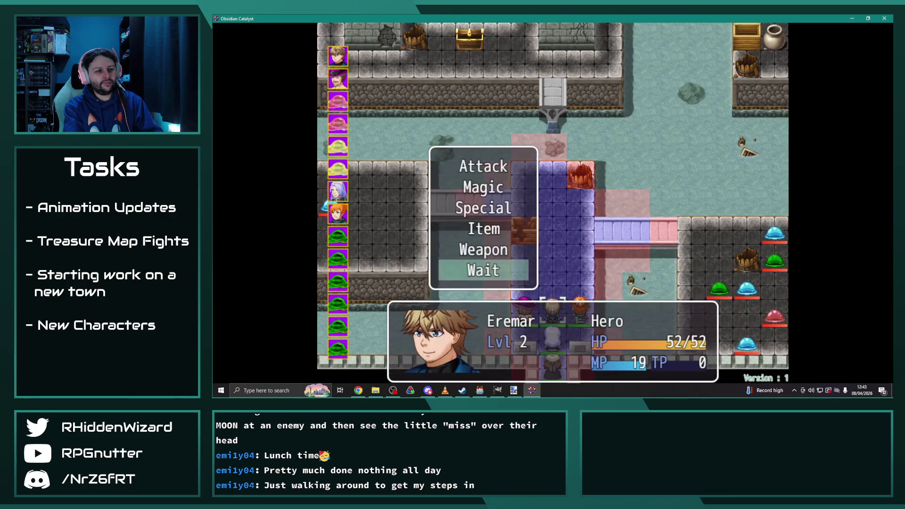
key("Return")
key("Return")
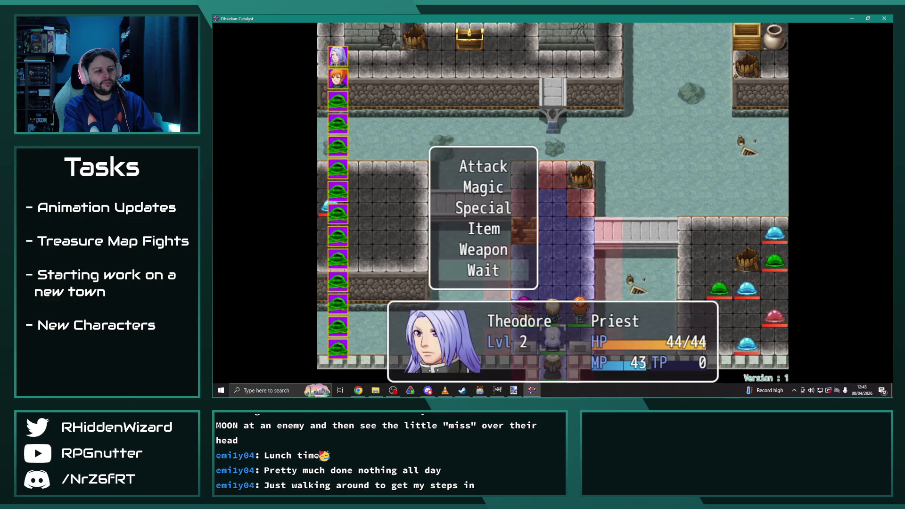
key("Return")
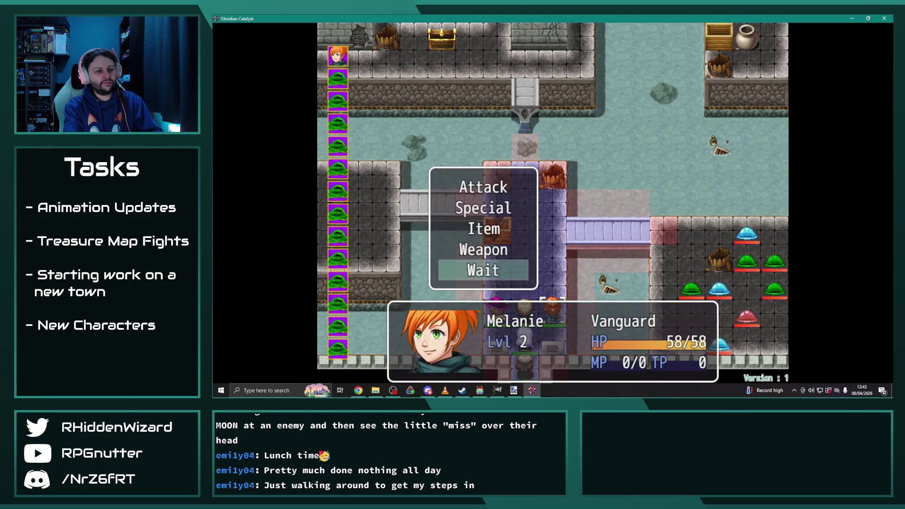
key("Return")
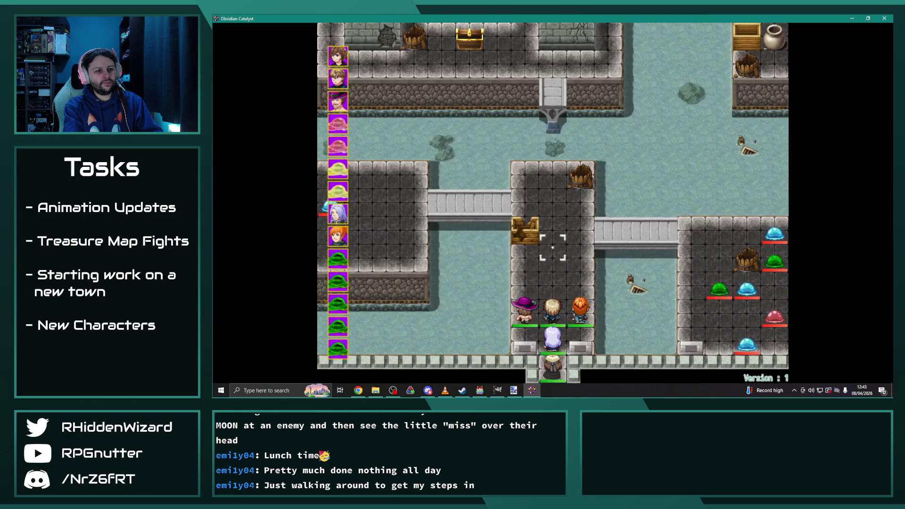
key("Return")
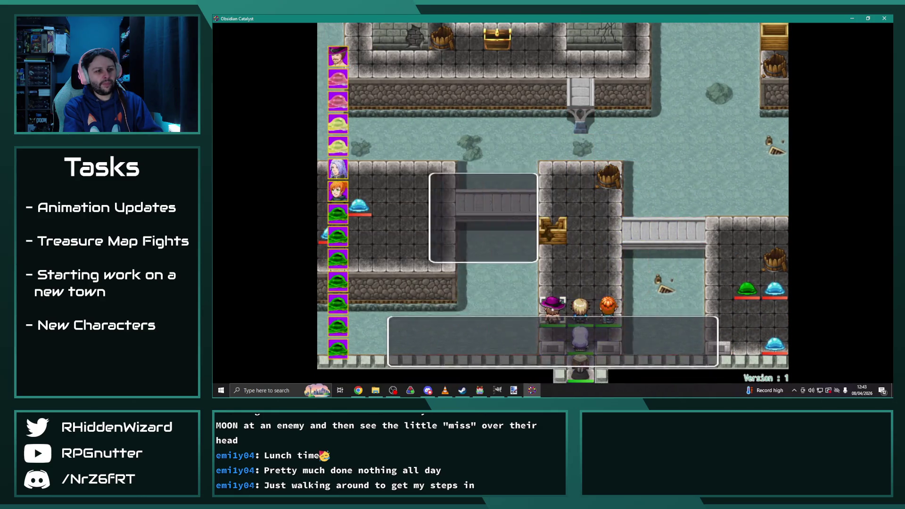
key("Up")
key("Return")
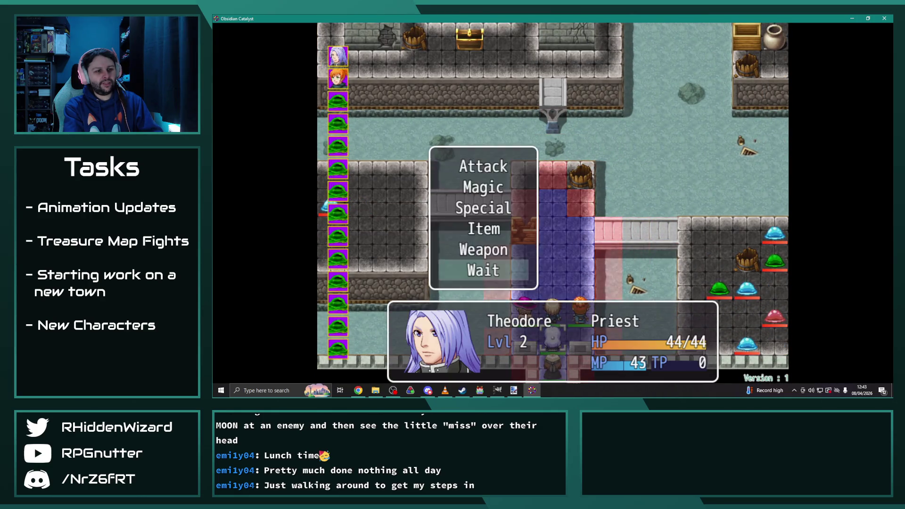
key("Return")
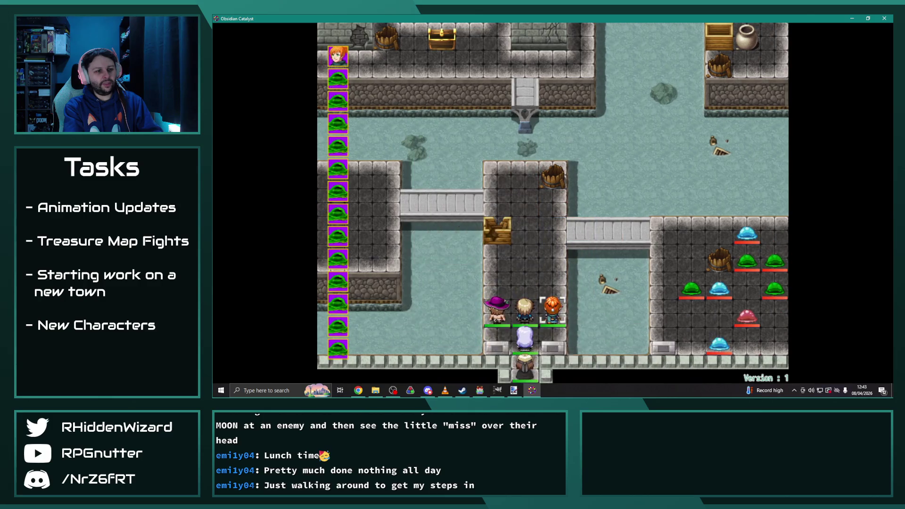
key("Return")
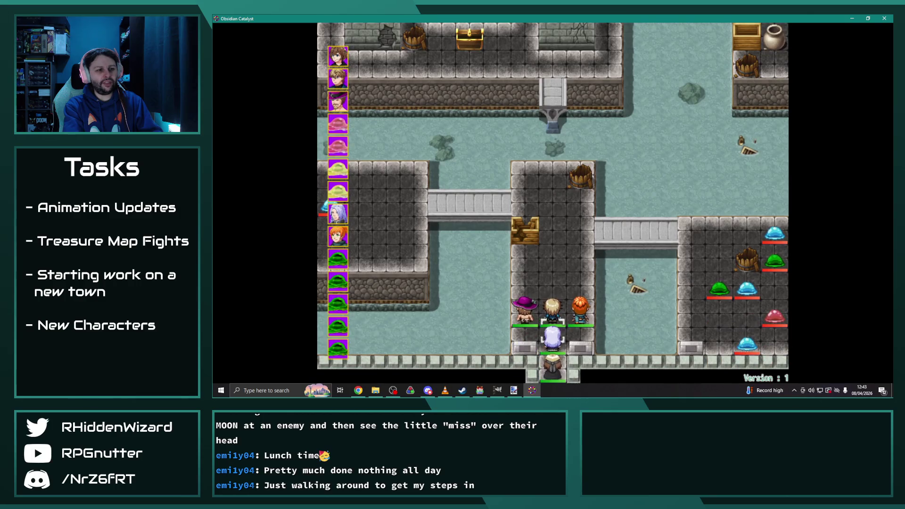
Step: Keep every party member waiting for further rounds, then move the map cursor above the barrel
key("Up")
key("Return")
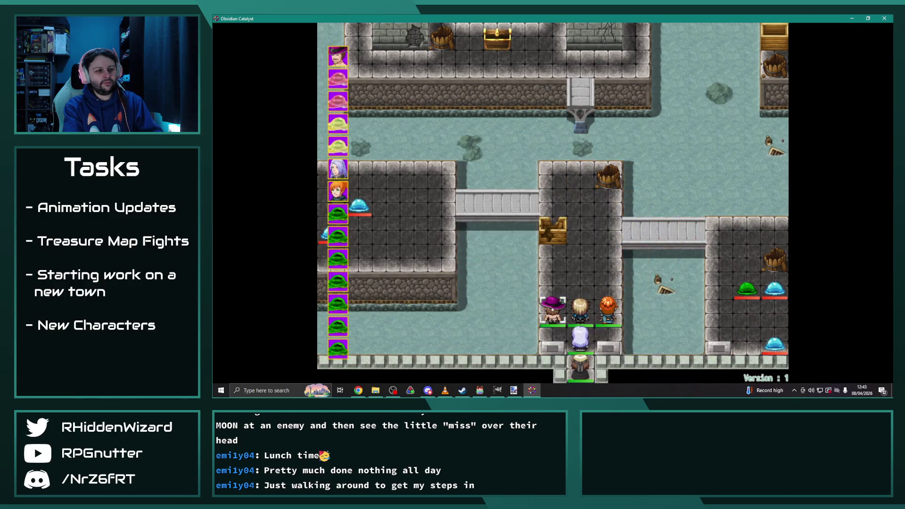
key("Return")
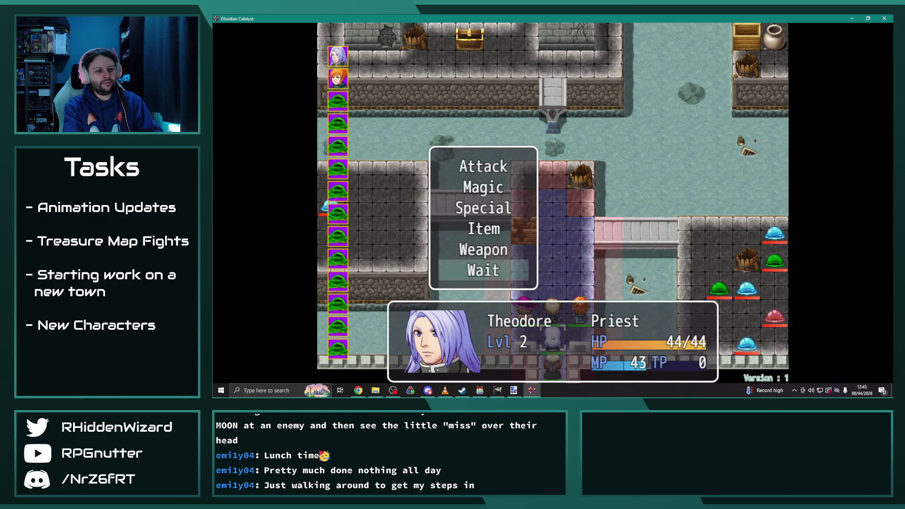
key("Return")
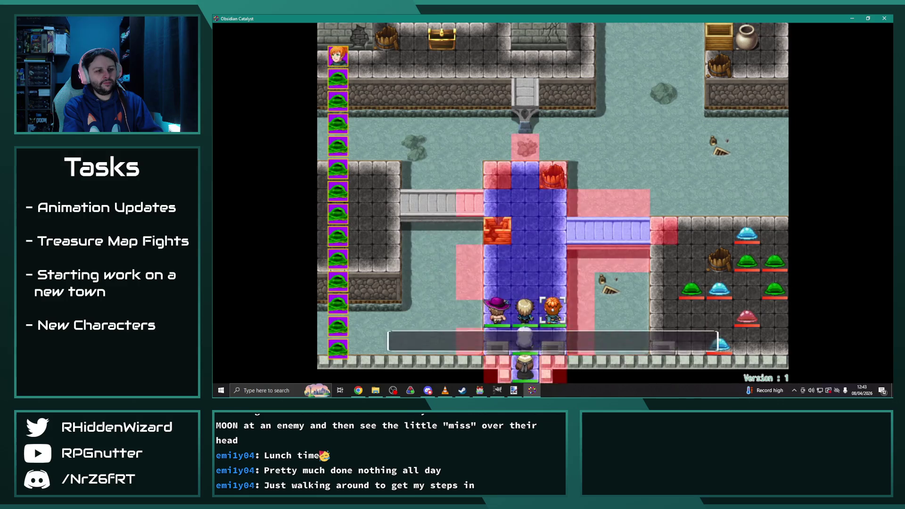
key("Return")
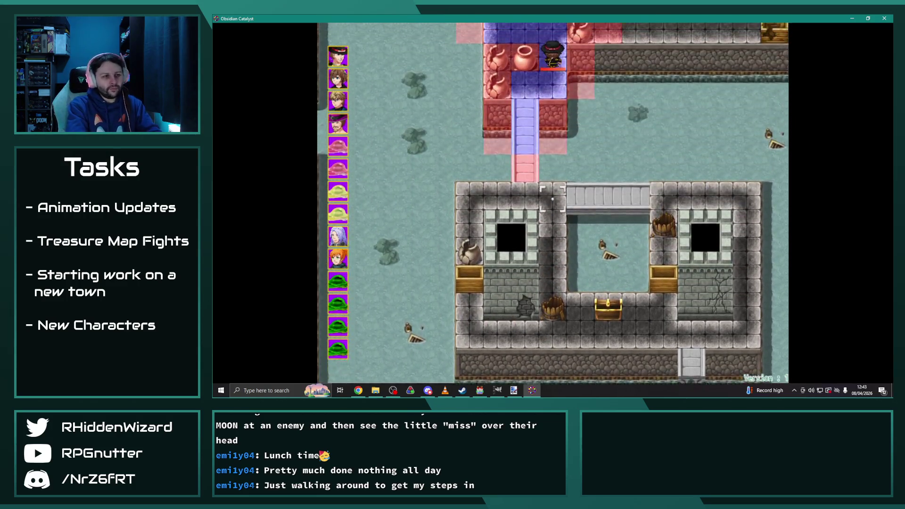
key("Return")
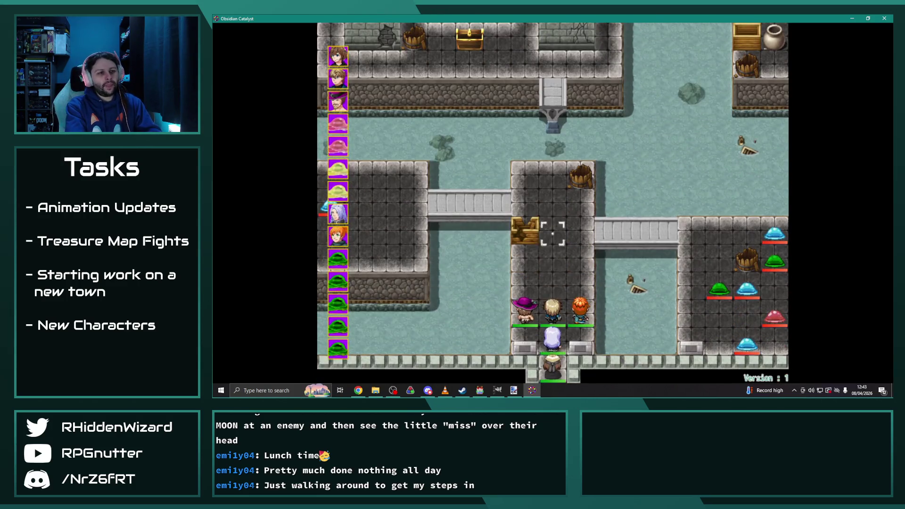
key("Return")
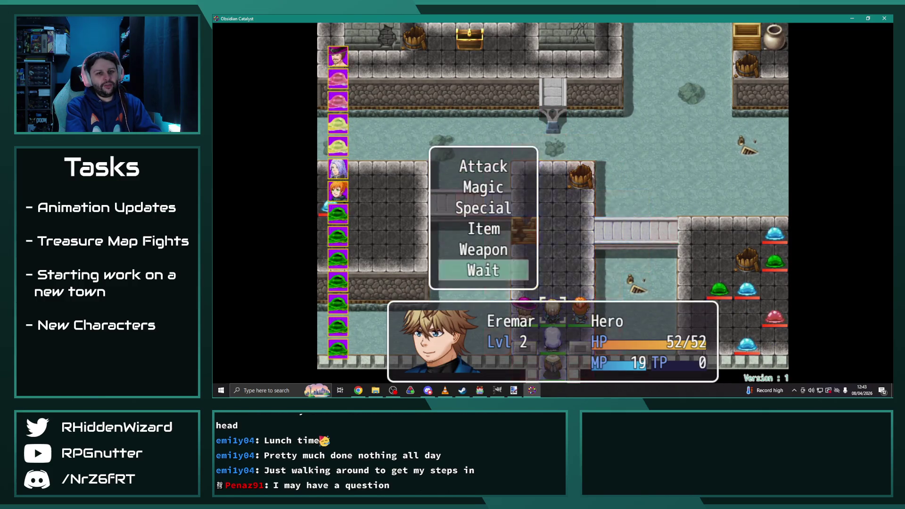
key("Return")
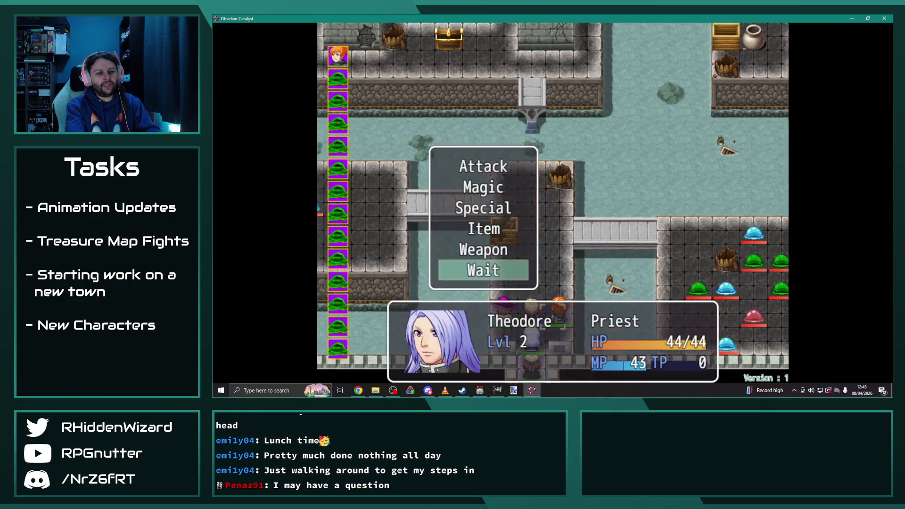
key("Return")
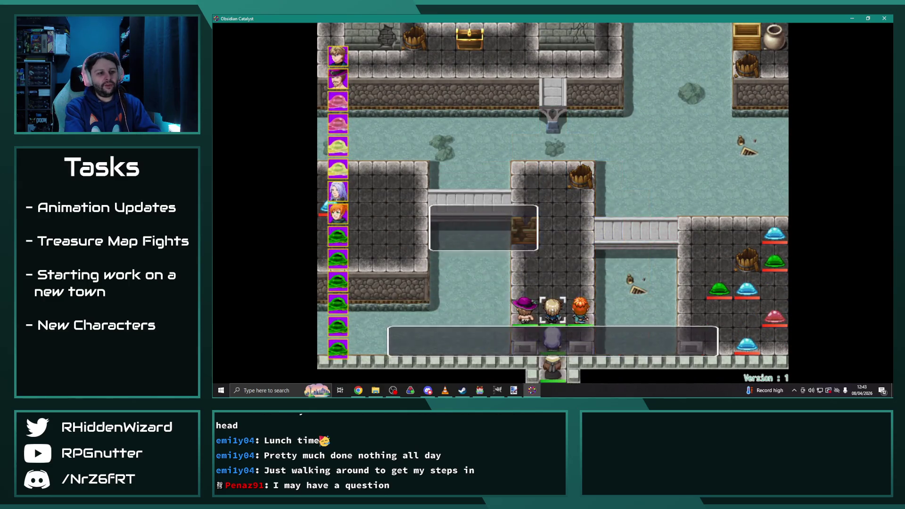
key("Return")
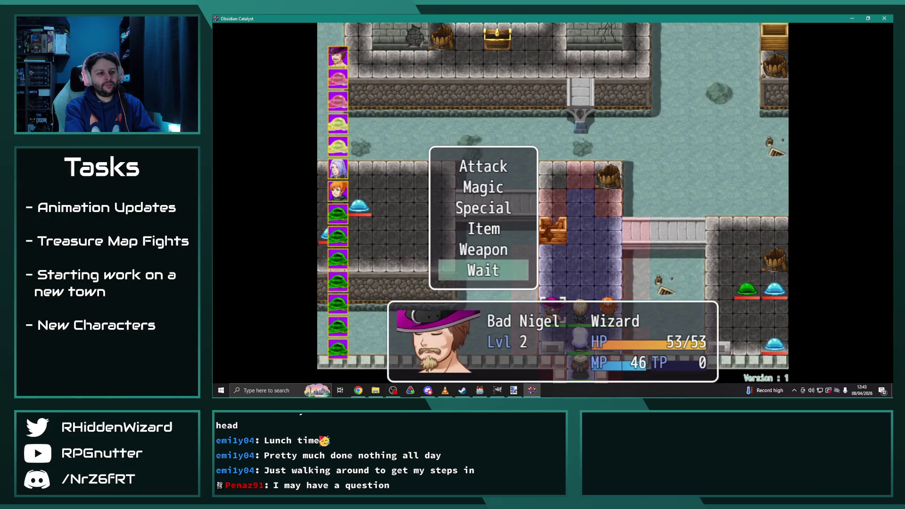
key("Return")
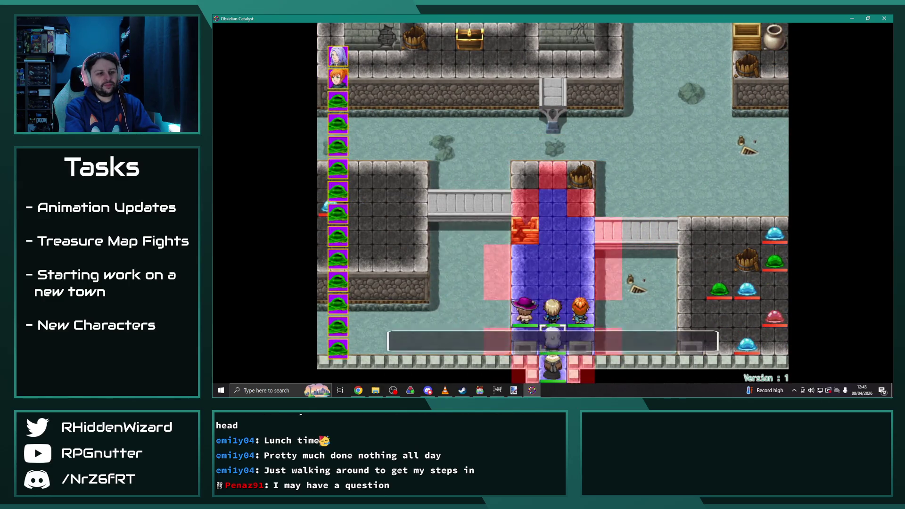
key("Return")
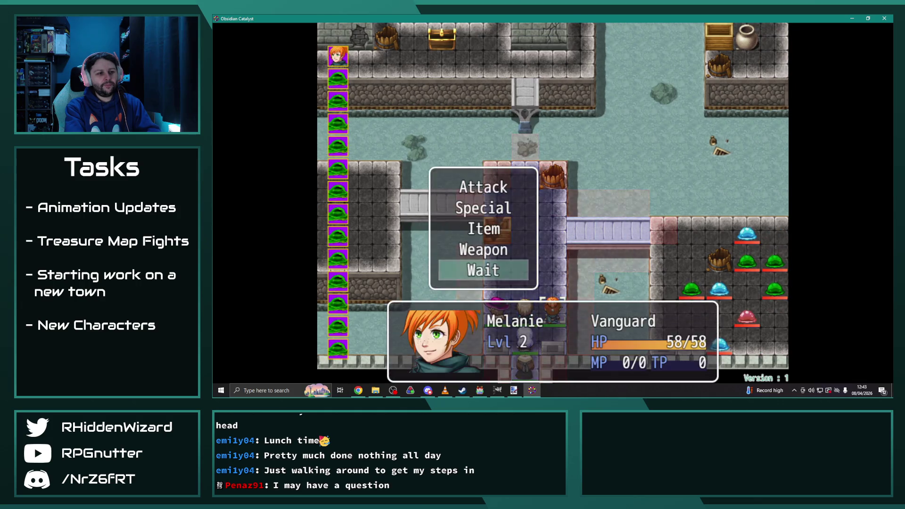
key("Return")
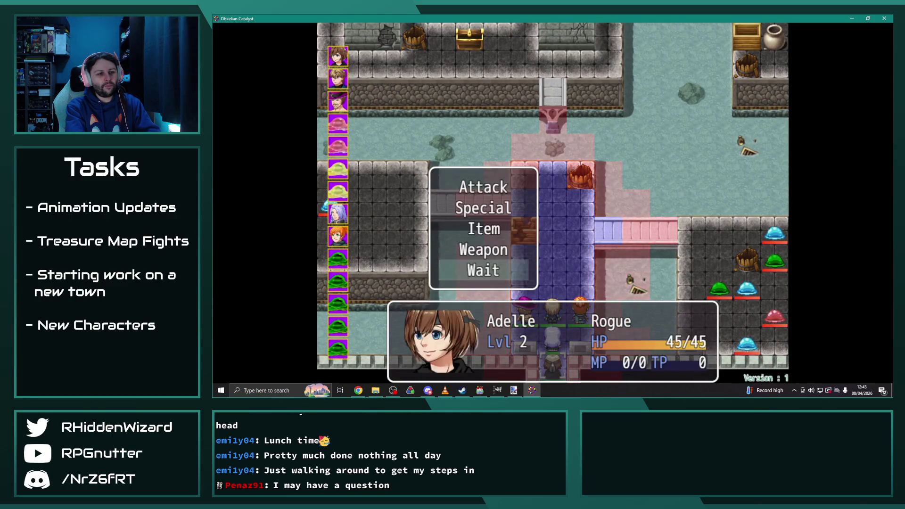
key("Return")
key("Return")
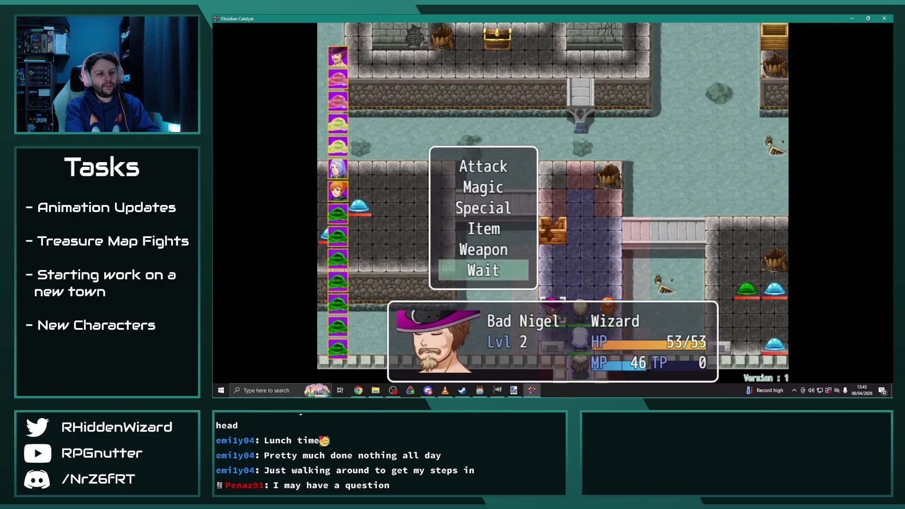
key("Return")
key("Return")
key("Return")
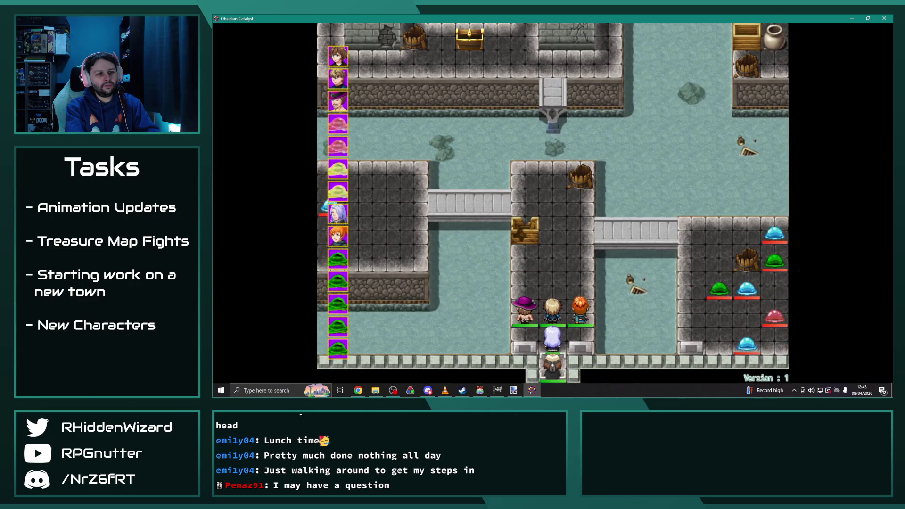
key("Up")
key("Return")
key("Return")
key("Up")
key("Return")
key("Return")
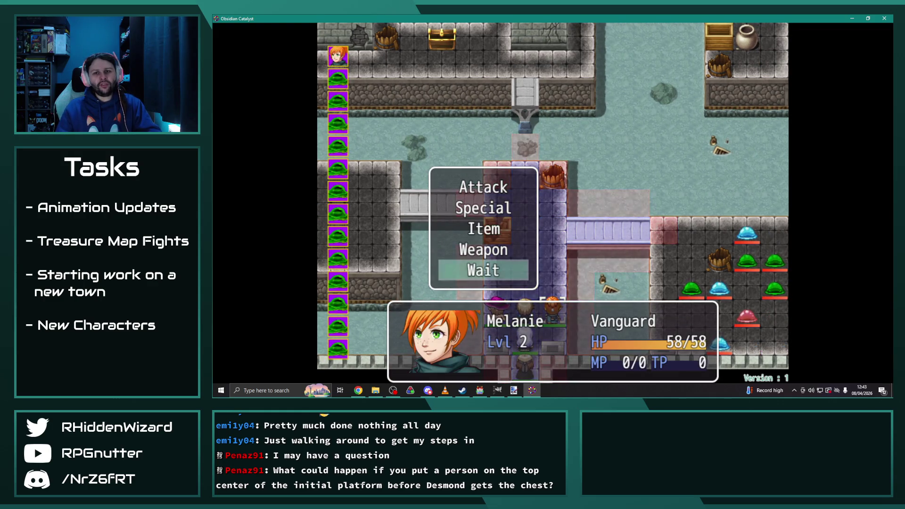
key("Return")
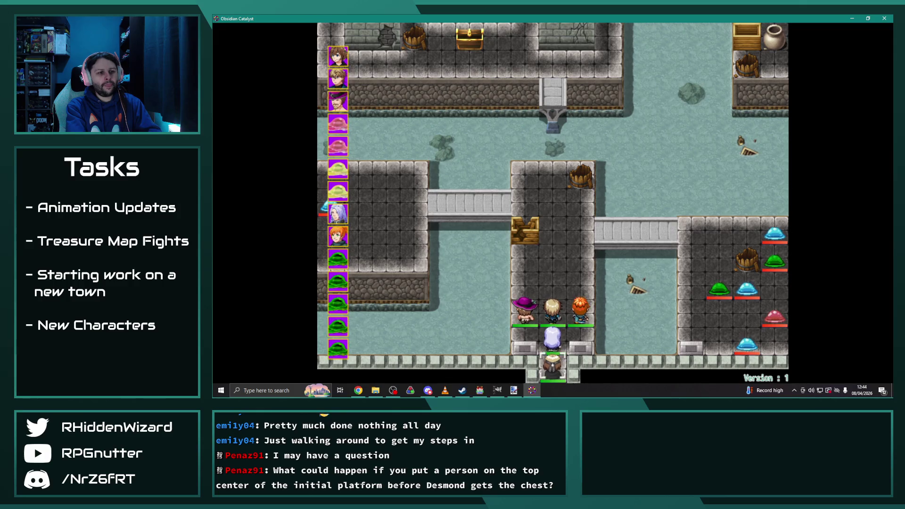
key("Up")
key("Up")
key("Up")
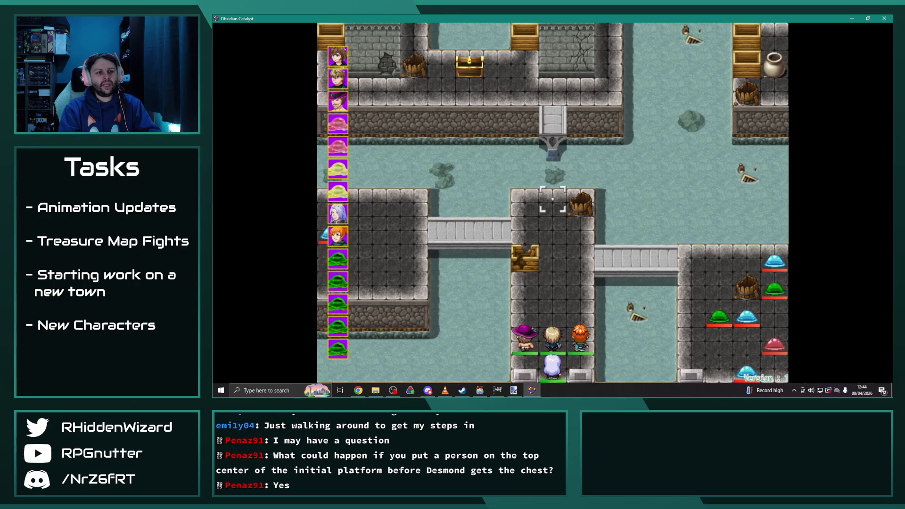
key("Left")
key("Left")
key("Left")
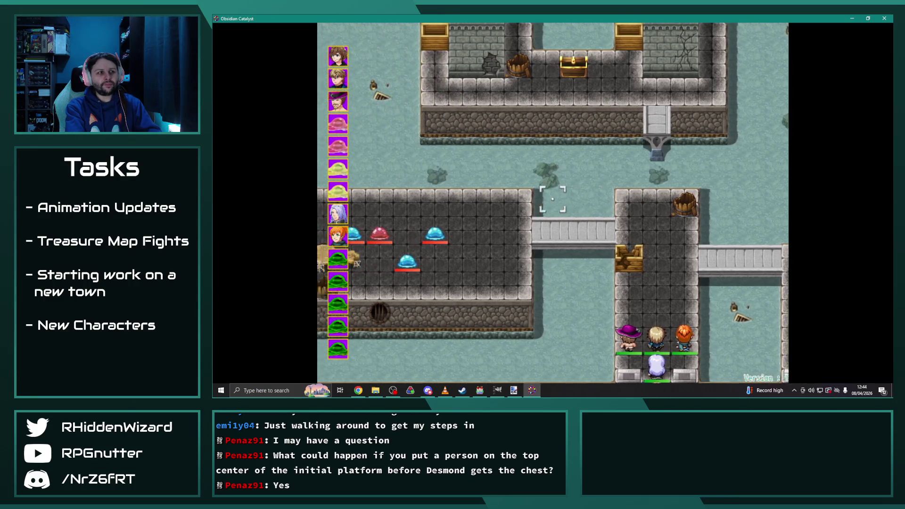
key("Left")
key("Left")
key("Left")
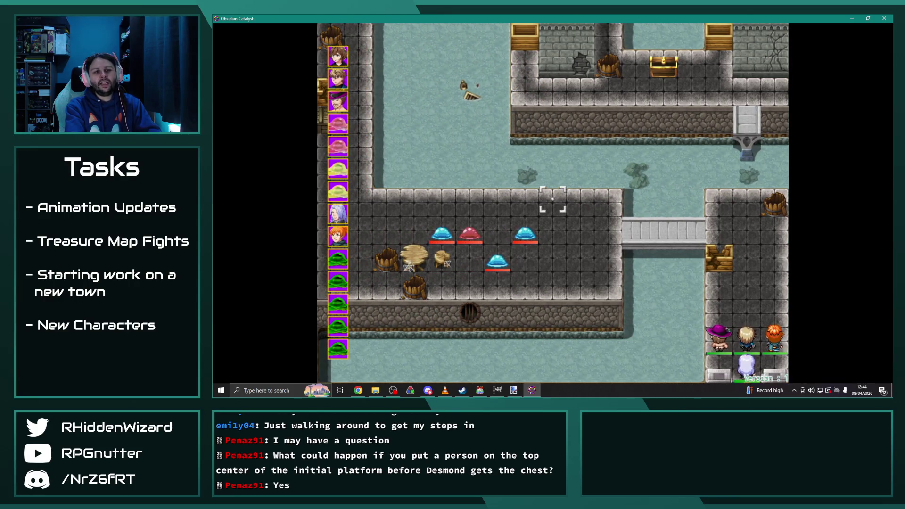
key("Up")
key("Up")
key("Up")
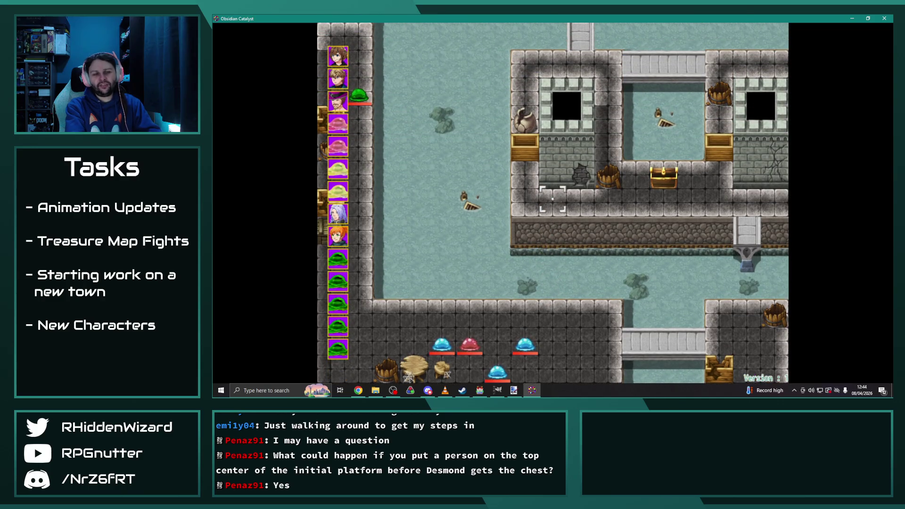
key("Right")
key("Right")
key("Right")
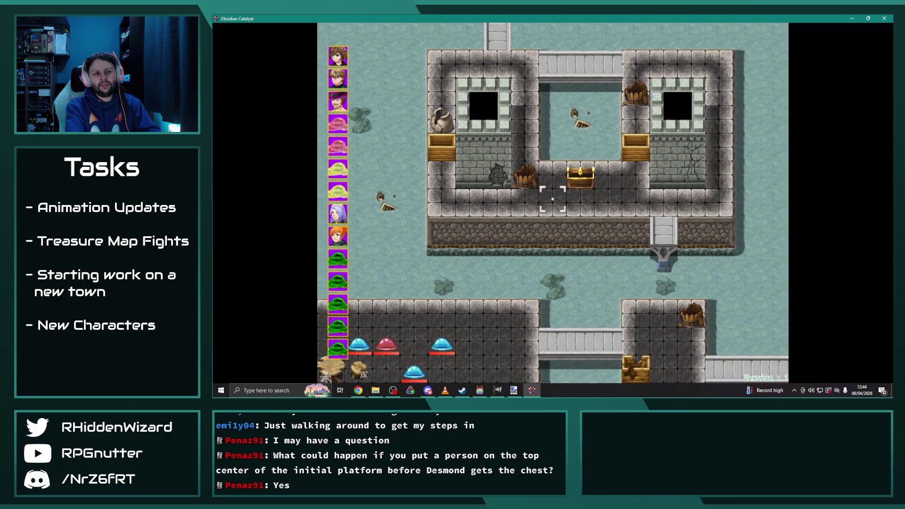
key("Right")
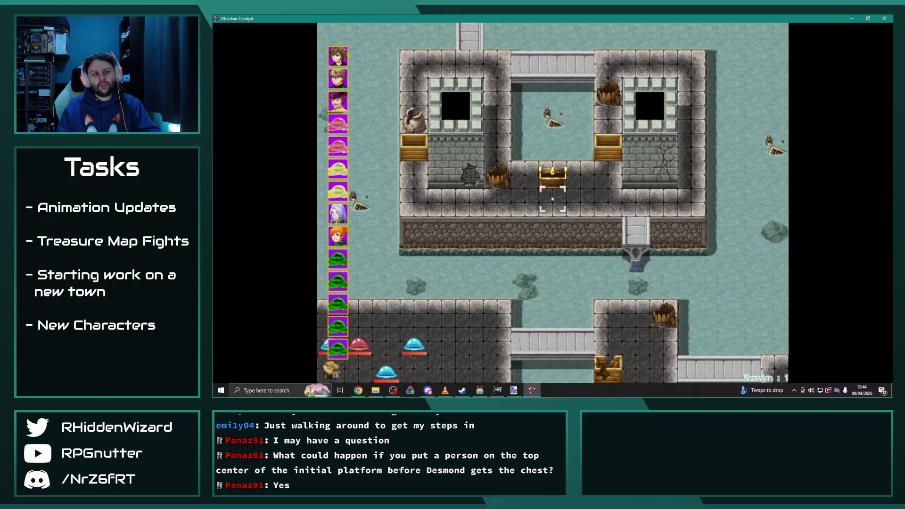
key("Up")
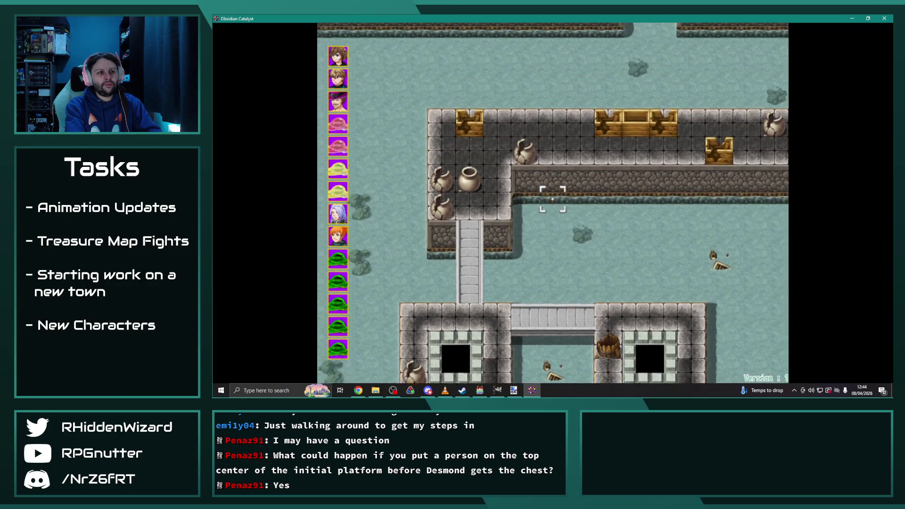
key("Right")
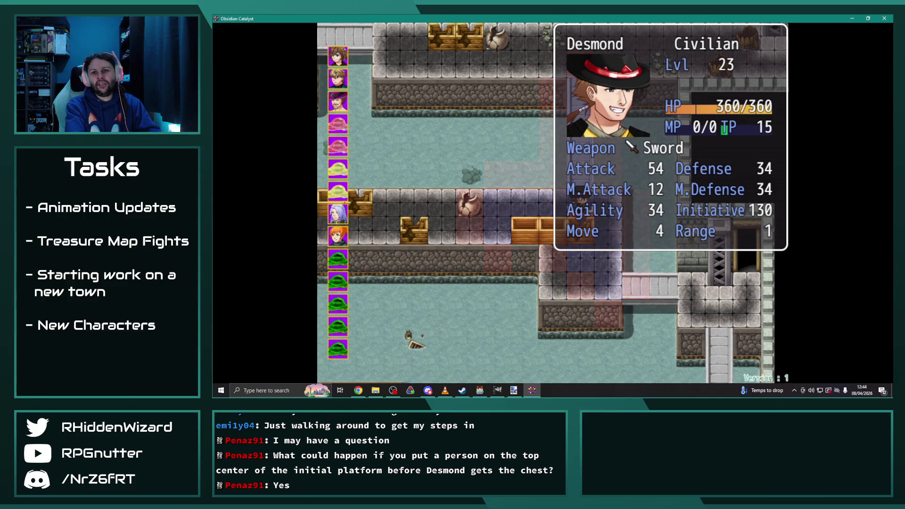
key("Down")
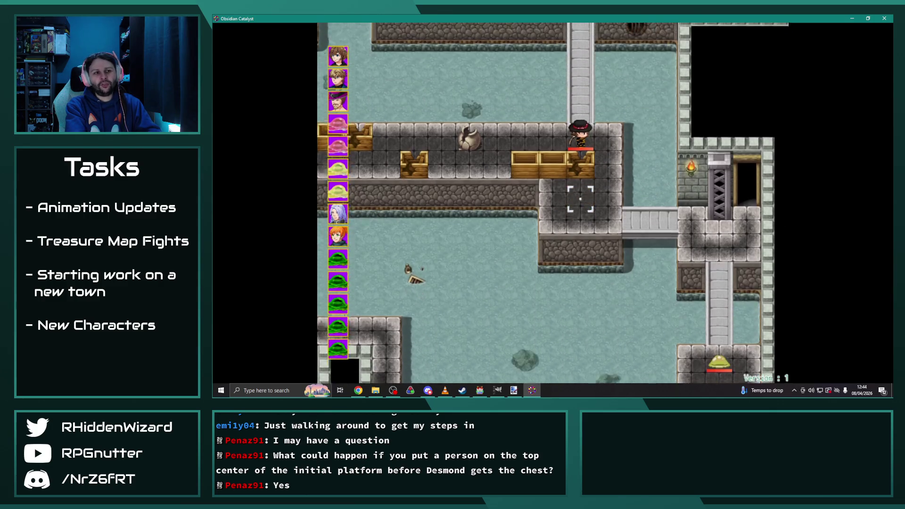
key("Left")
key("Left")
key("Left")
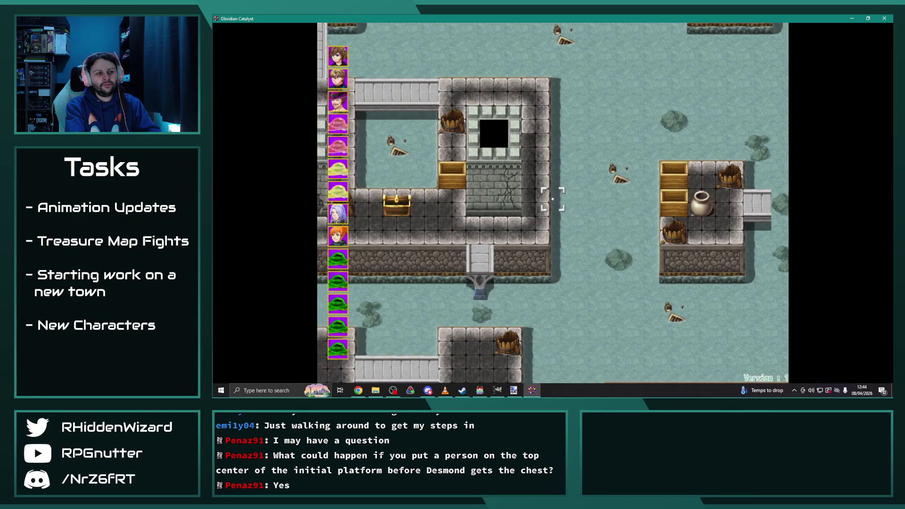
key("Down")
key("Down")
key("Down")
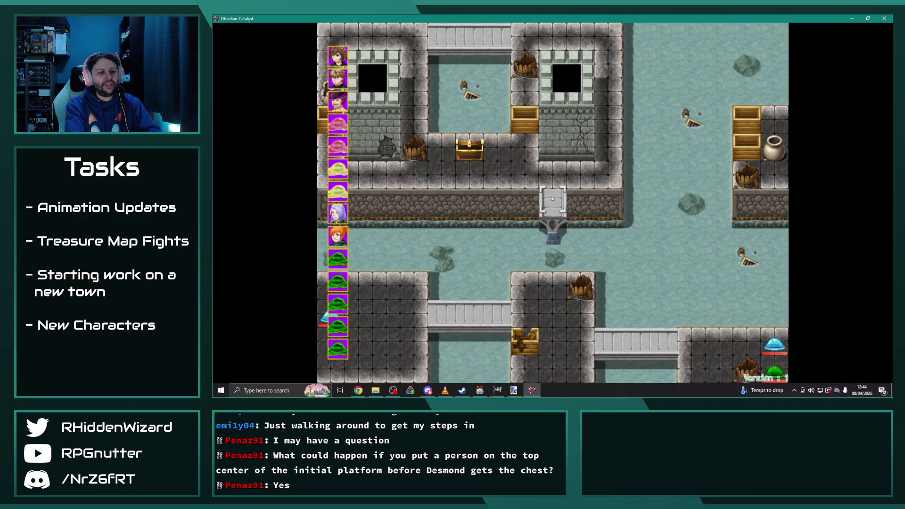
key("Down")
key("Down")
key("Down")
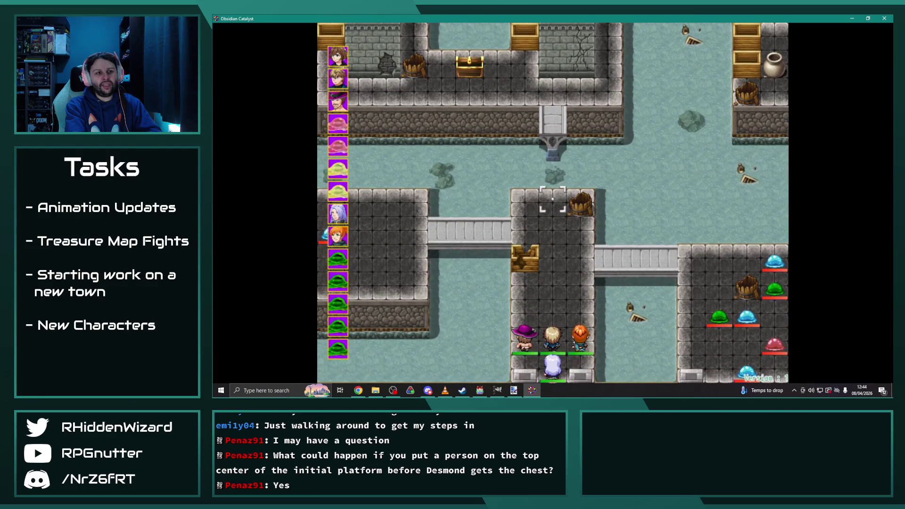
key("Down")
key("Down")
key("Down")
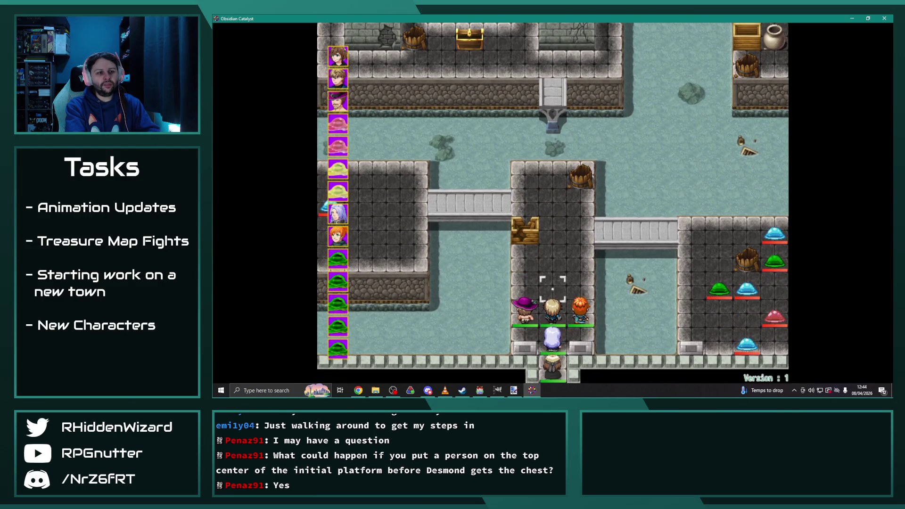
Step: Have Eremar, Bad Nigel, Melanie, Theodore and Adelle each Wait without moving
key("Return")
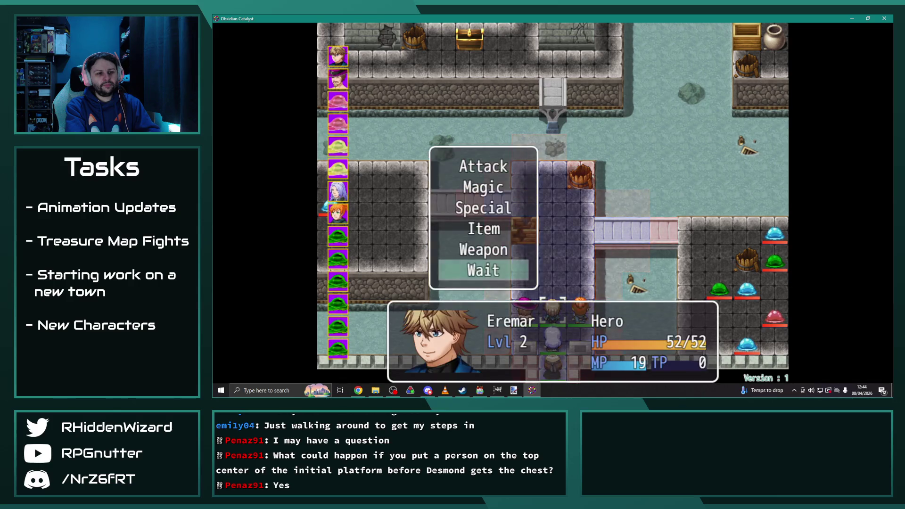
key("Return")
key("Return")
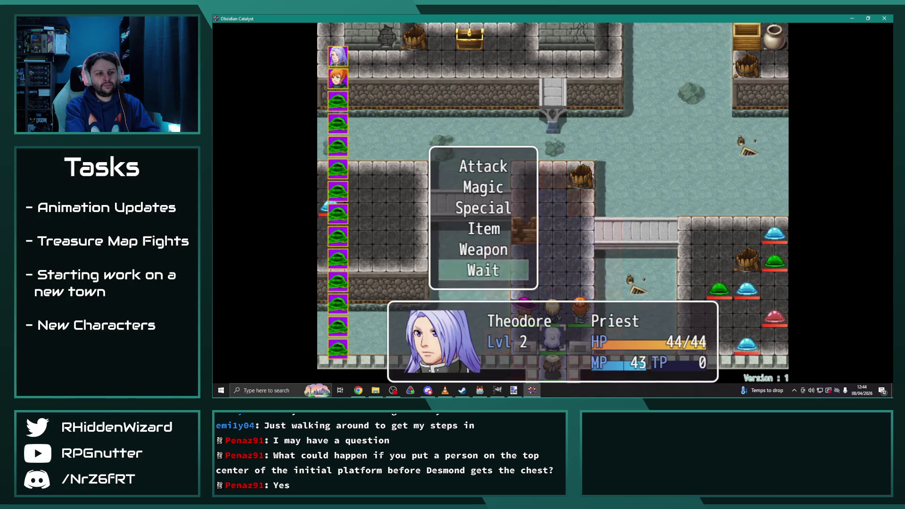
key("Return")
key("Return")
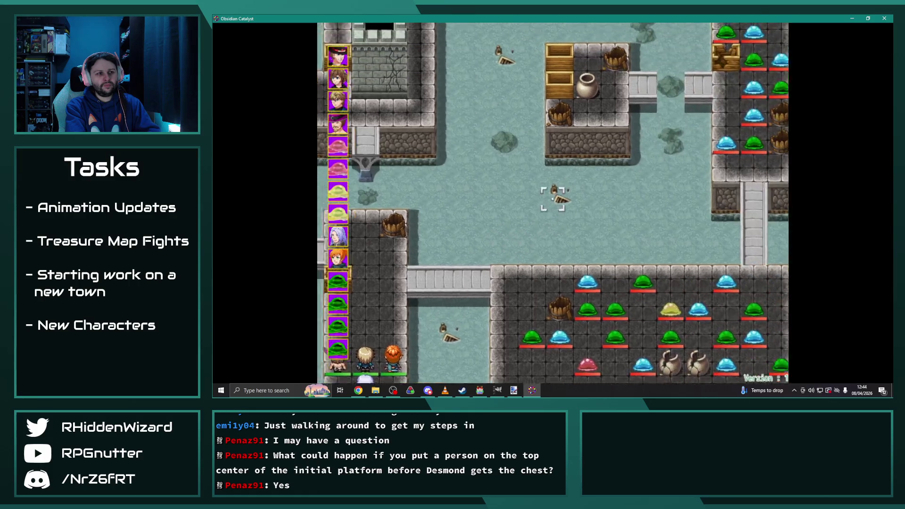
key("Return")
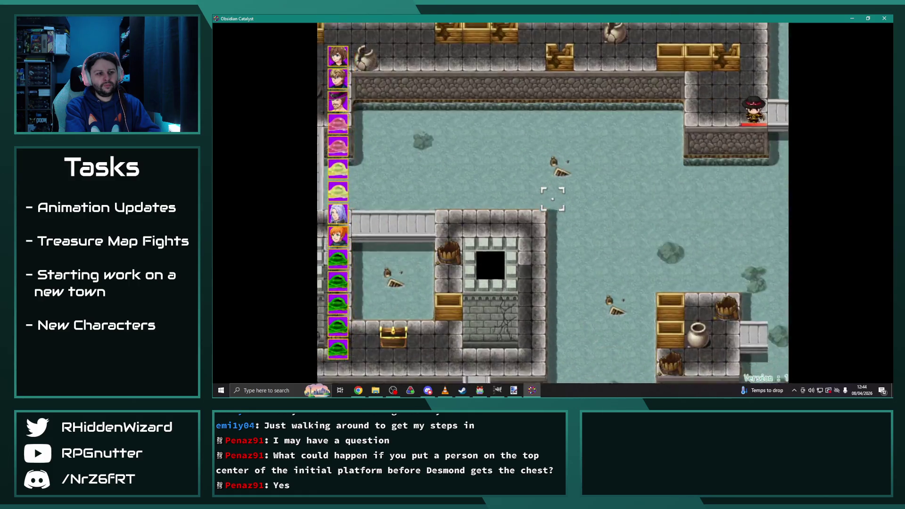
key("Return")
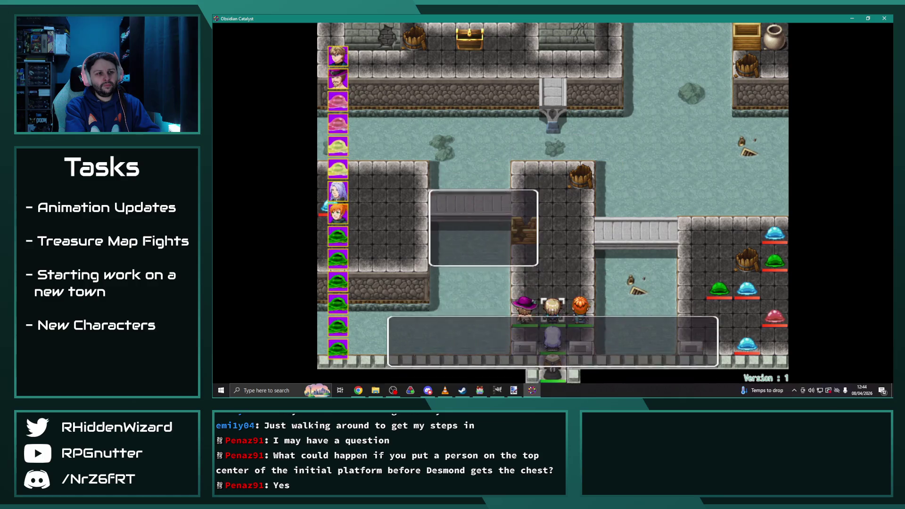
key("Page_Down")
key("Page_Down")
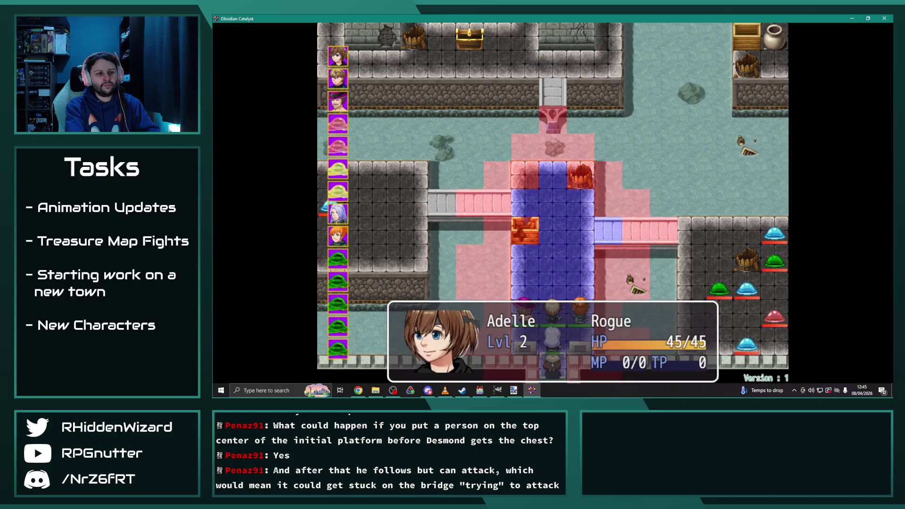
key("Return")
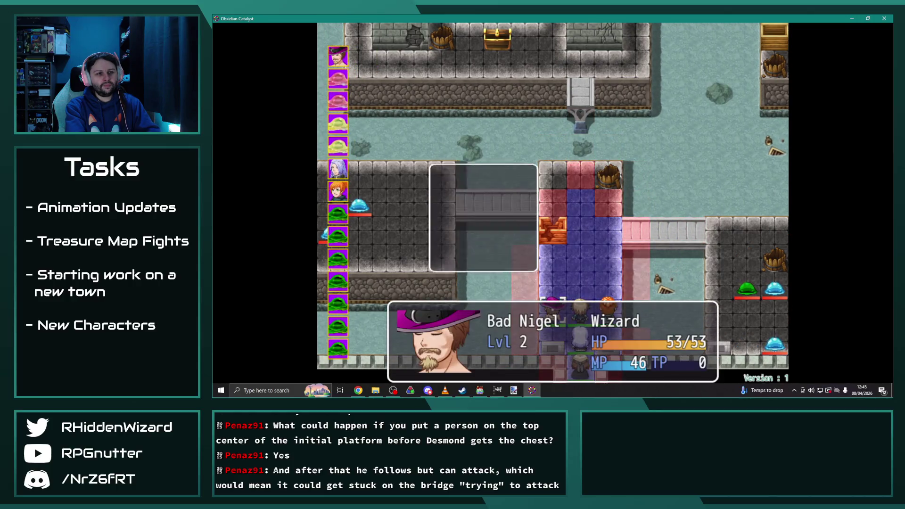
key("Return")
key("Return")
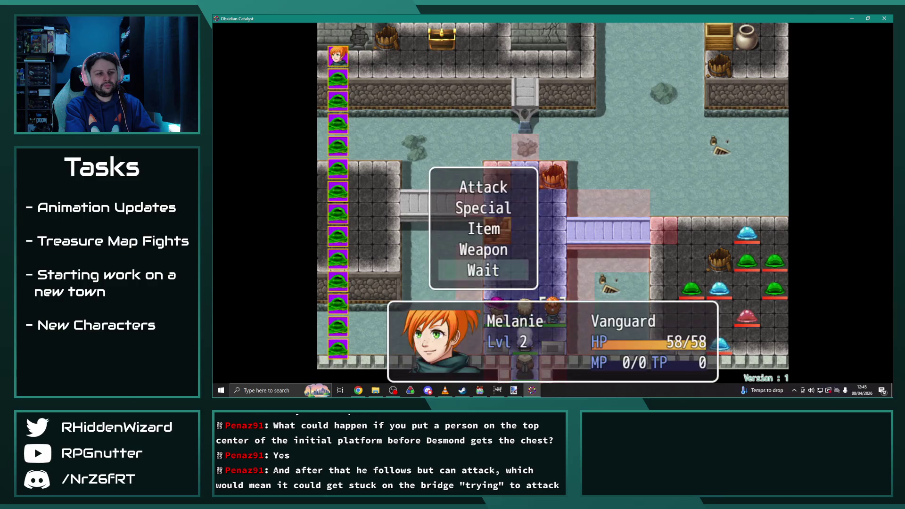
key("Return")
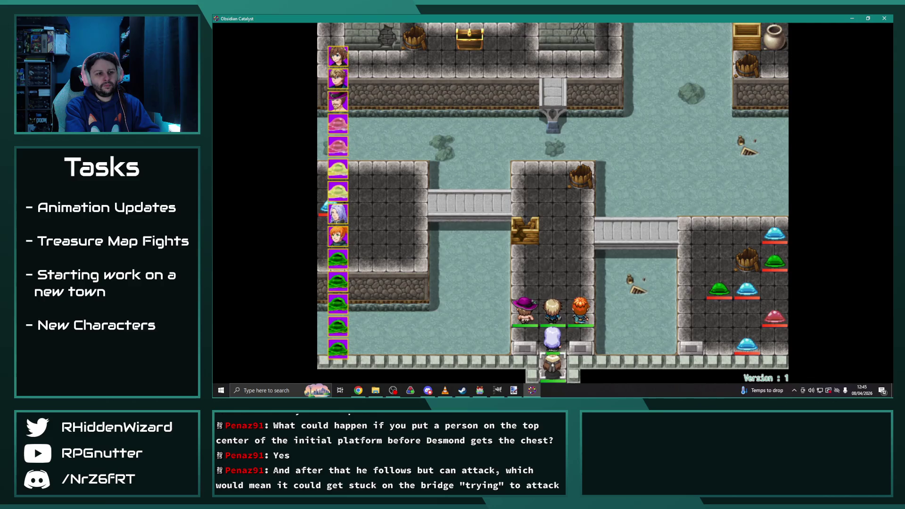
key("Return")
key("Return")
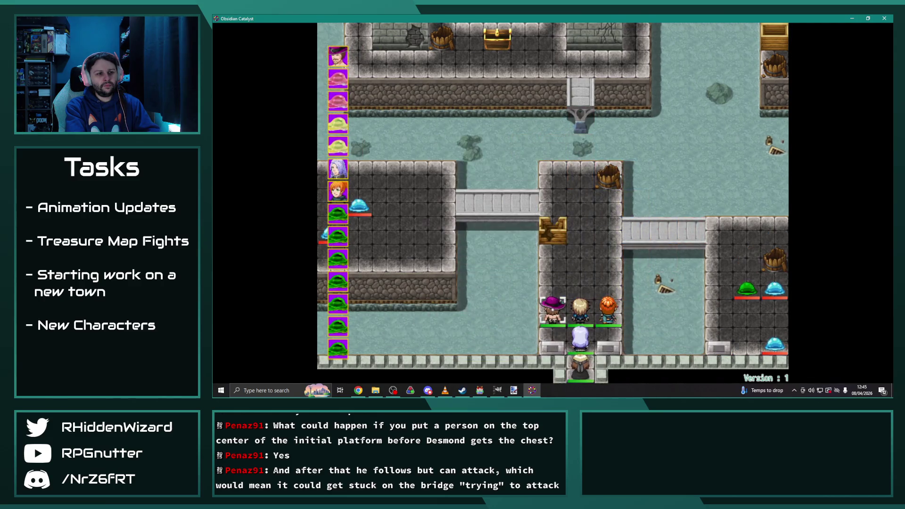
key("Return")
key("Return")
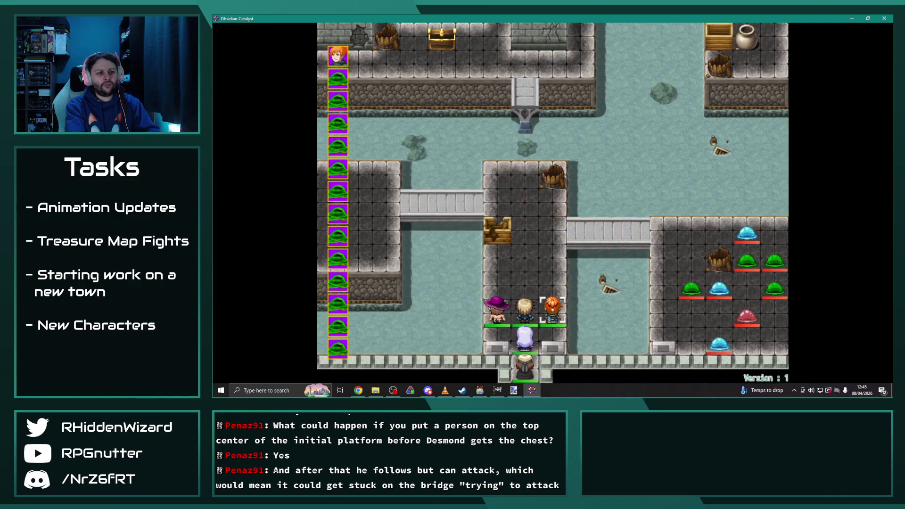
key("Return")
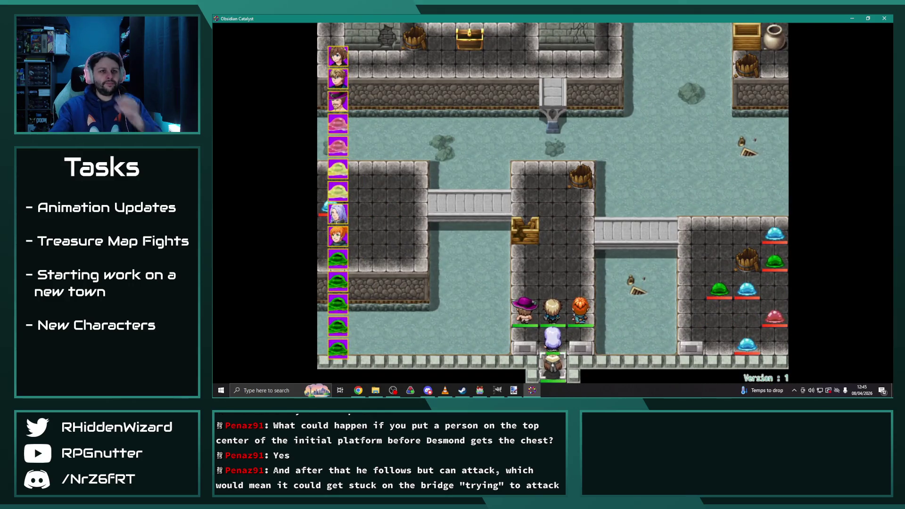
Step: Close the playtest and dismiss the new-event dialog on tile 31,11 by the right-hand gate
left_click(885, 18)
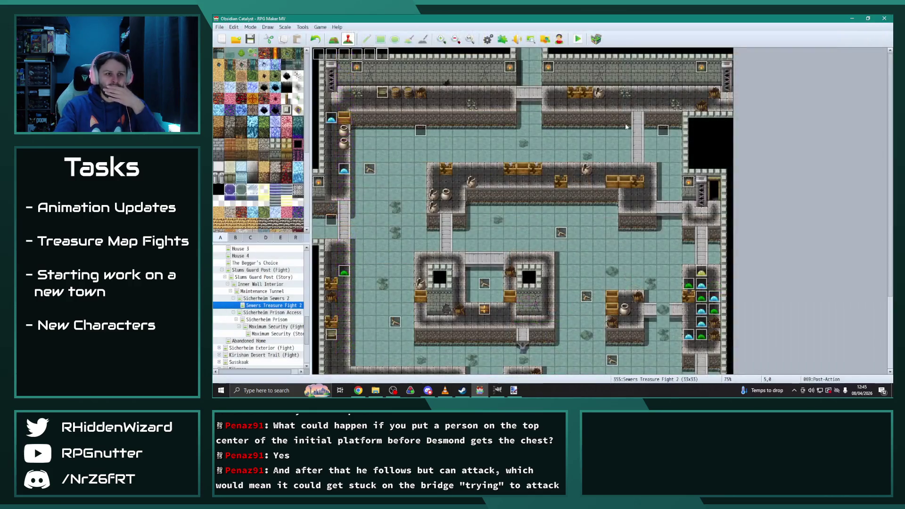
left_click(714, 191)
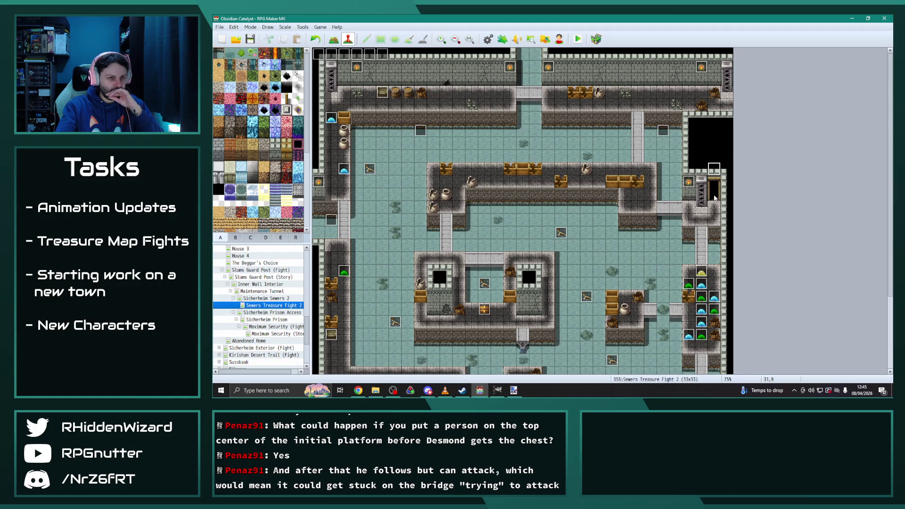
double_click(715, 197)
left_click(730, 72)
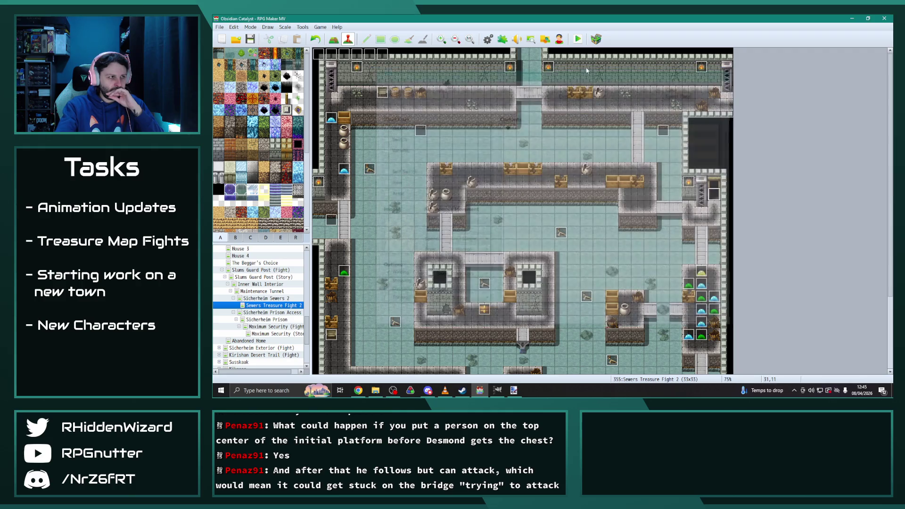
Step: Paint region 70 onto three tiles beside the right gate, then return to tile palette A
left_click(299, 238)
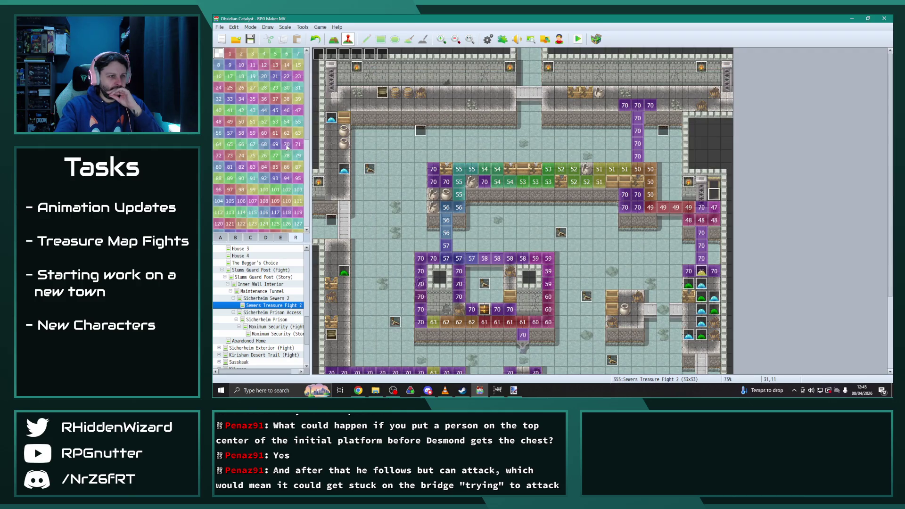
left_click(334, 41)
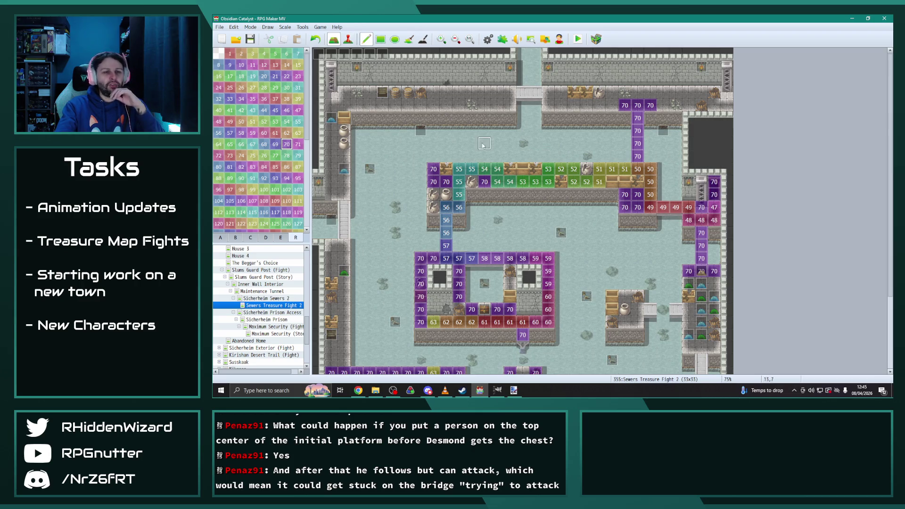
left_click_drag(704, 172, 728, 168)
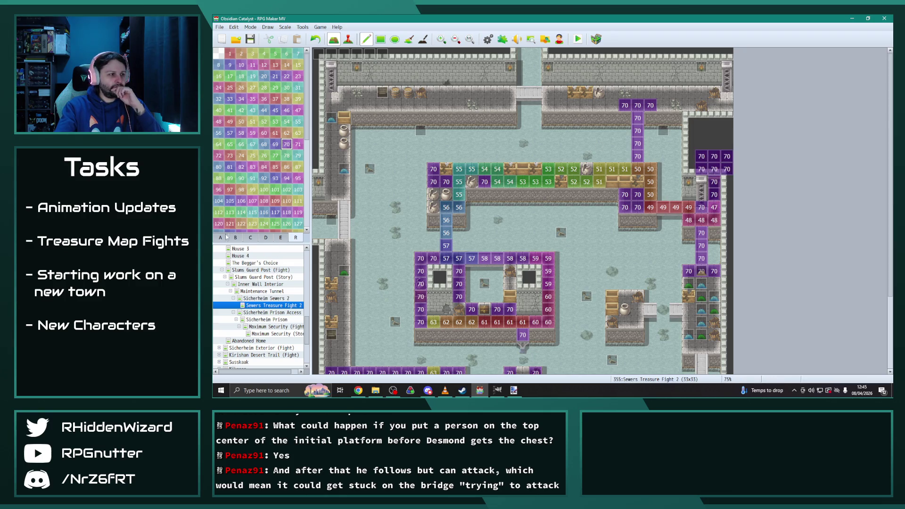
left_click(227, 237)
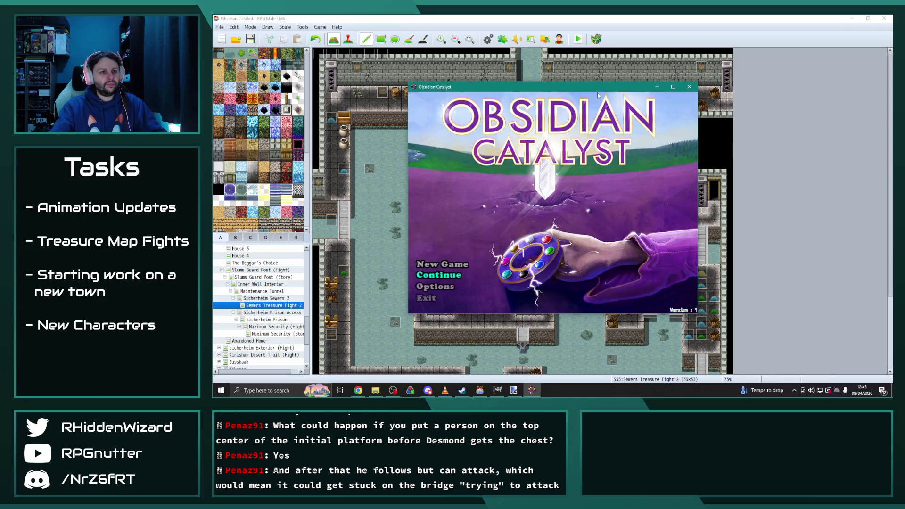
Step: Maximize the playtest, load File 9, and walk the hero up beside the bedroom bed
left_click(669, 86)
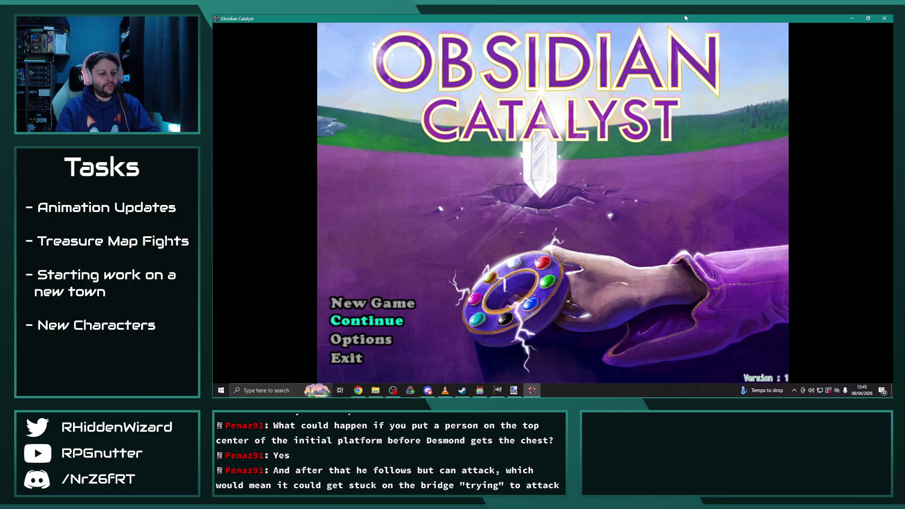
key("Return")
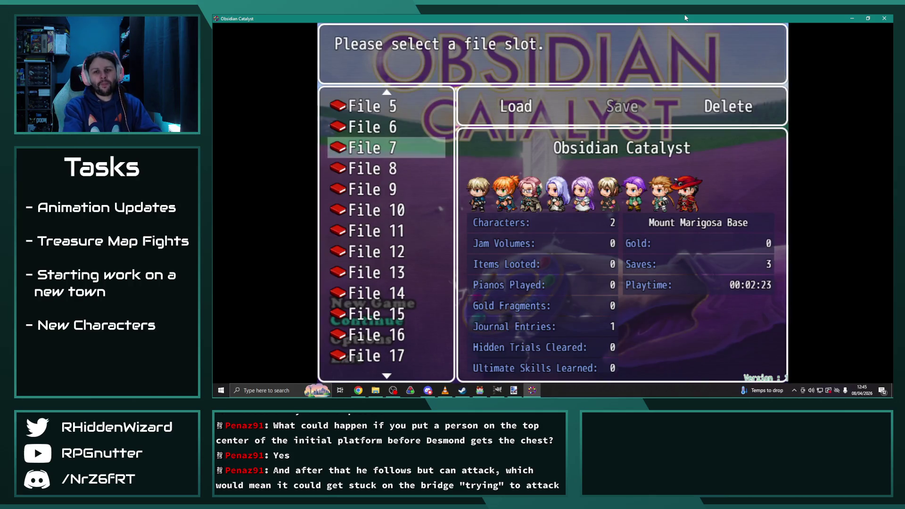
key("Down")
key("Down")
key("Return")
key("Return")
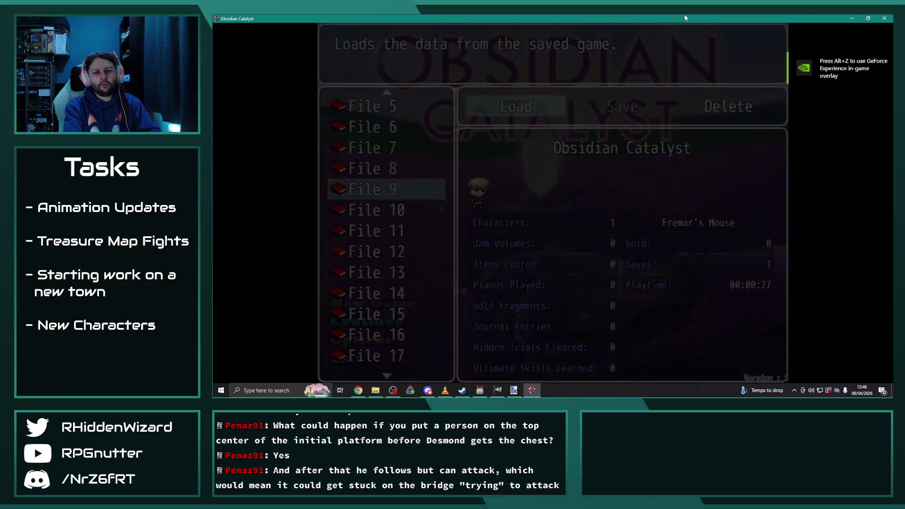
key("Left")
key("Up")
key("Right")
key("Up")
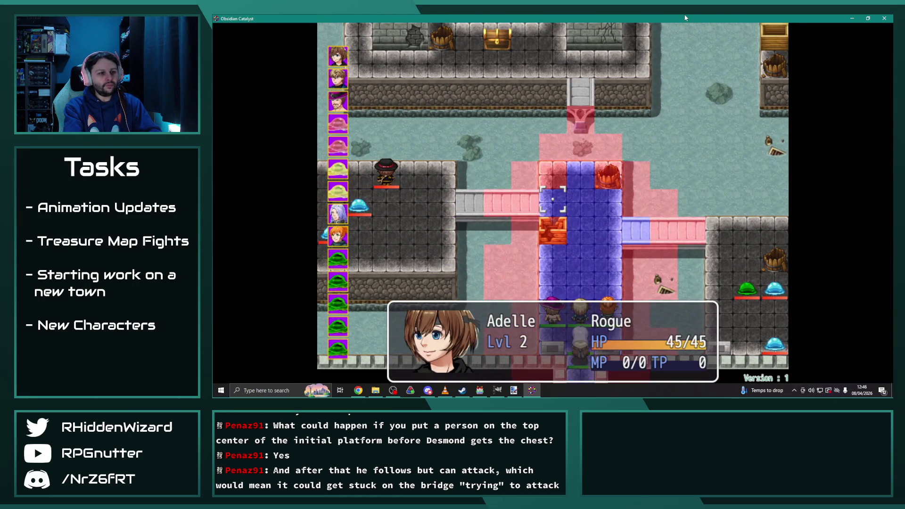
Step: Move Adelle and then Eremar onto bridge tiles and have each of them wait
key("Return")
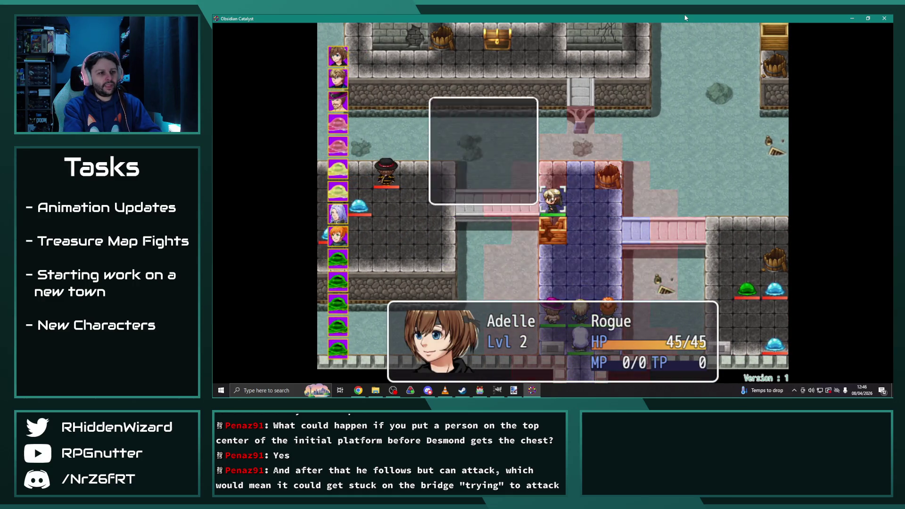
key("Up")
key("Return")
key("Up")
key("Up")
key("Up")
key("Right")
key("Right")
key("Right")
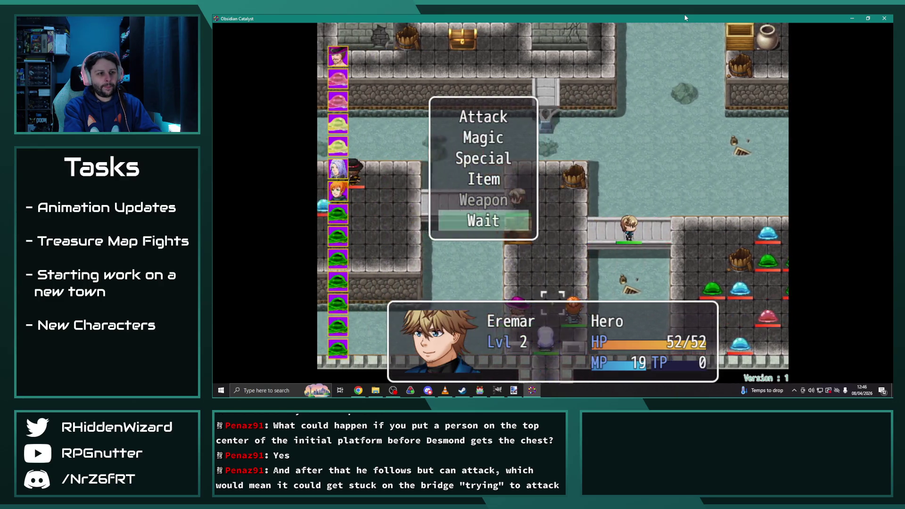
key("Return")
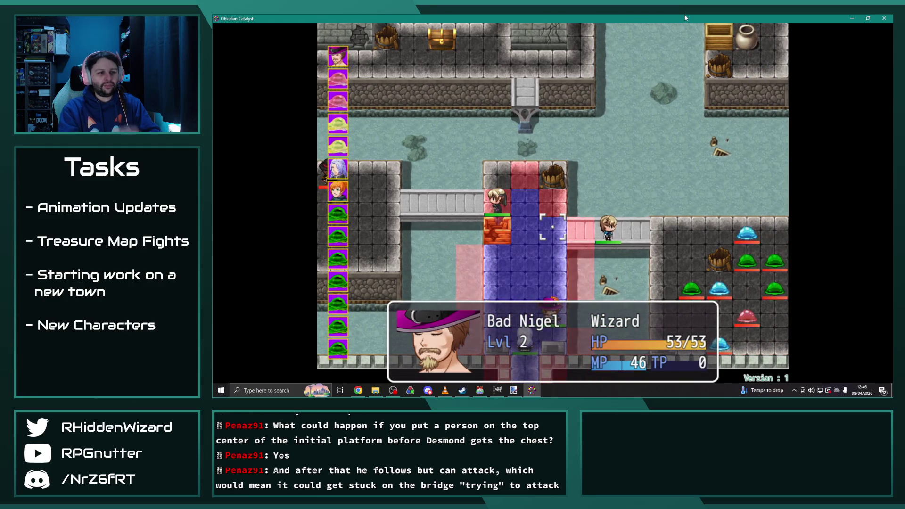
Step: Move Bad Nigel and Theodore onto the bridge, then end Melanie's turn
key("Return")
key("Up")
key("Return")
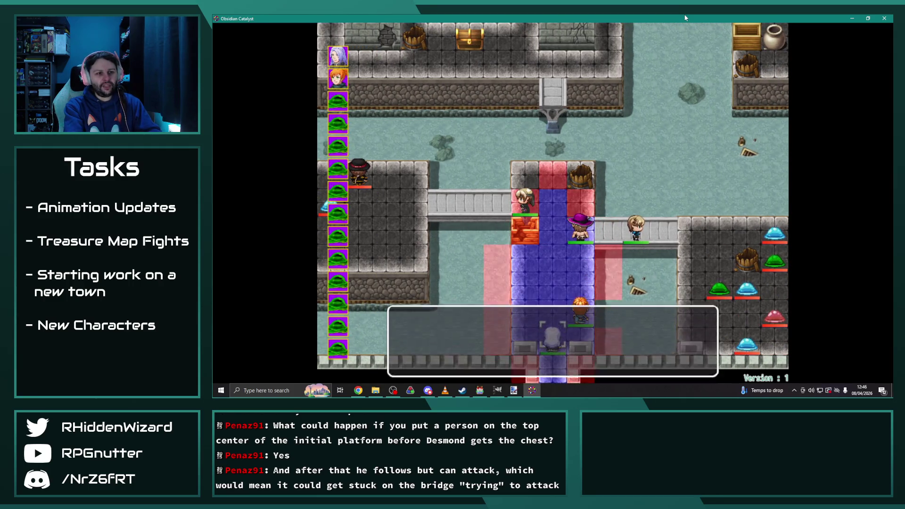
key("Right")
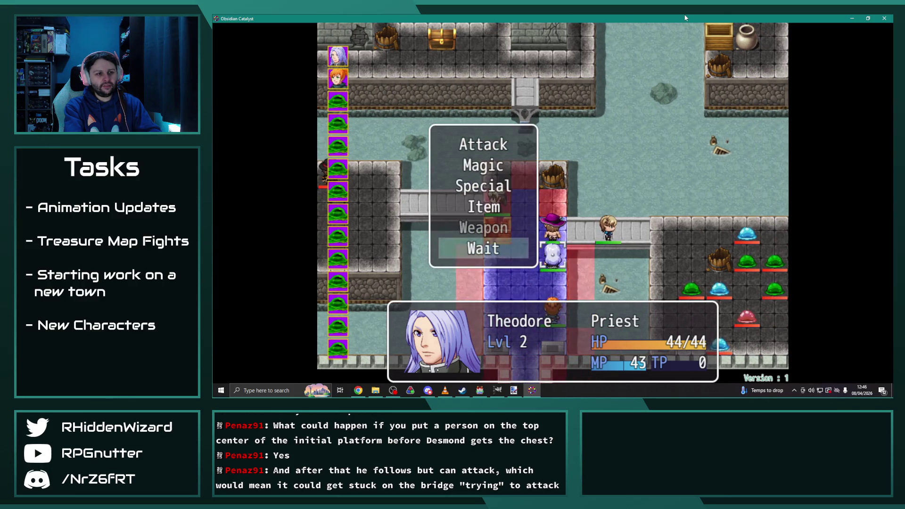
key("Return")
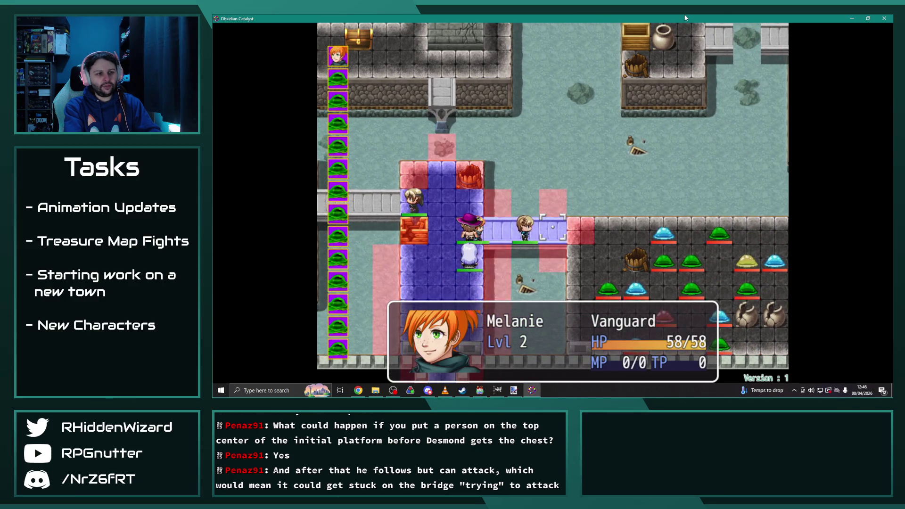
key("Return")
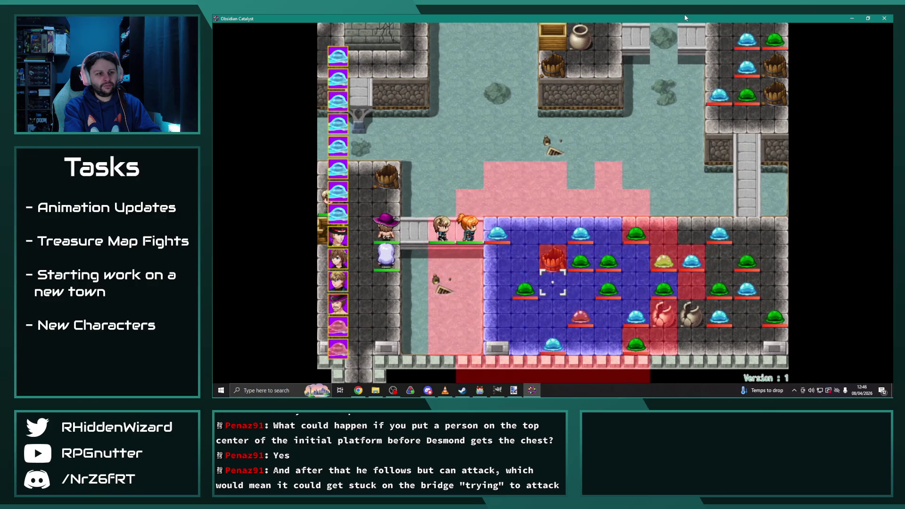
key("Return")
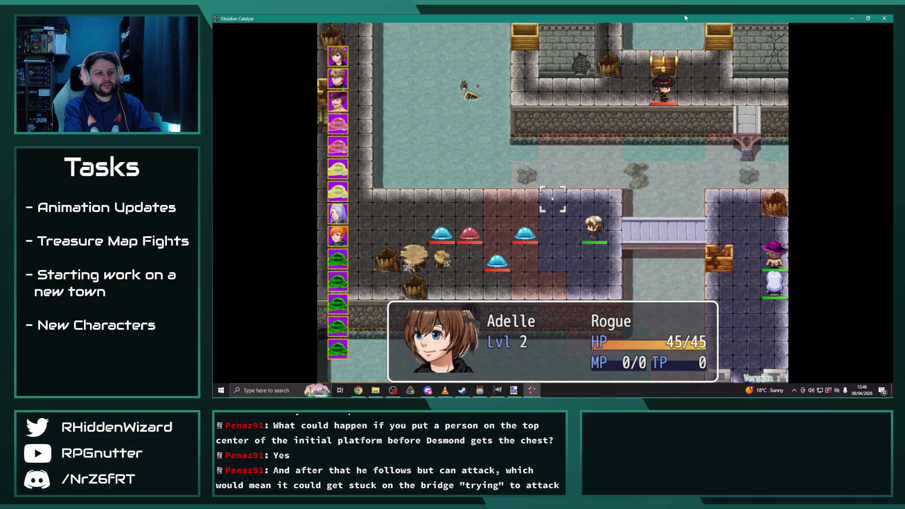
Step: Attack the Slime, then have Eremar cast Fulgur I on a Slime
key("Return")
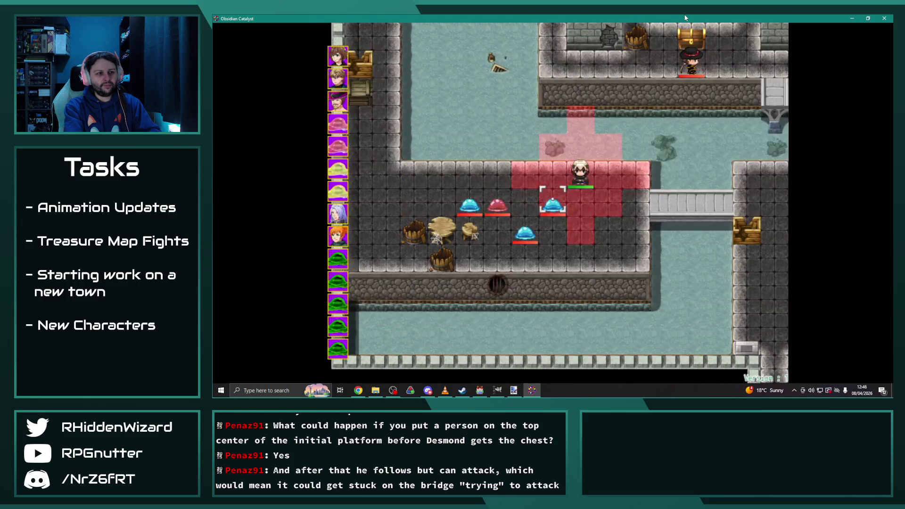
key("Return")
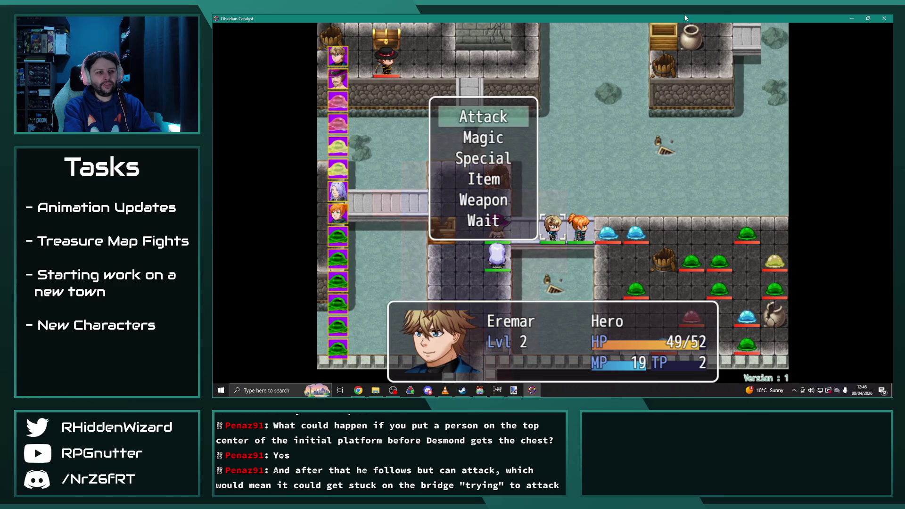
key("Down")
key("Return")
key("Right")
key("Return")
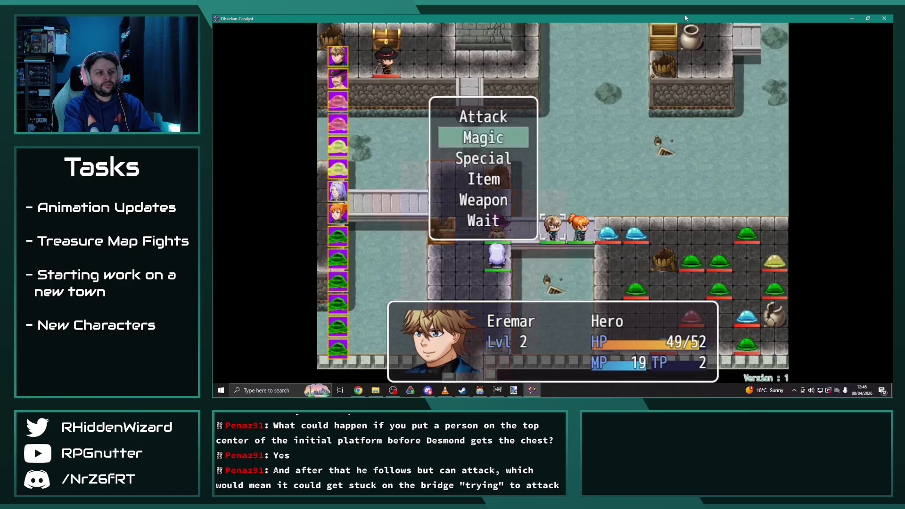
key("Return")
key("Return")
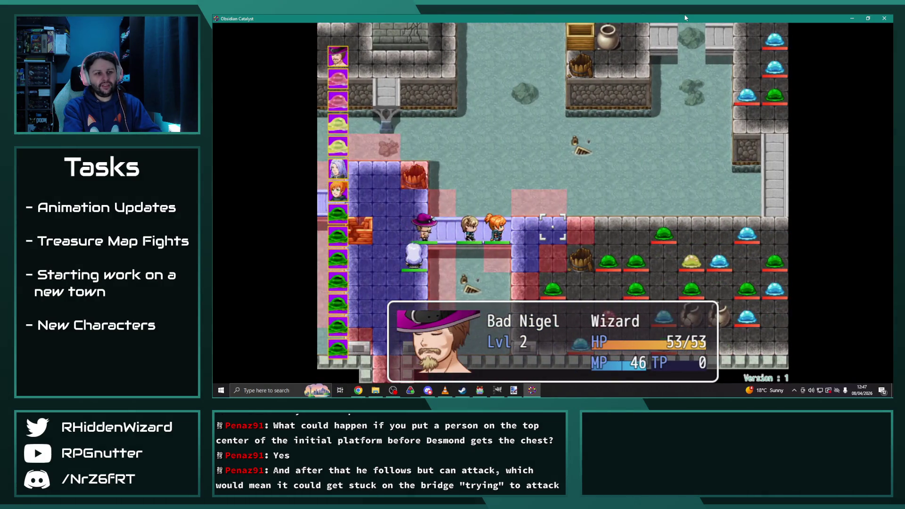
Step: Have Bad Nigel cast Terra II on the Ooze and start the battle
key("Return")
key("Return")
key("Down")
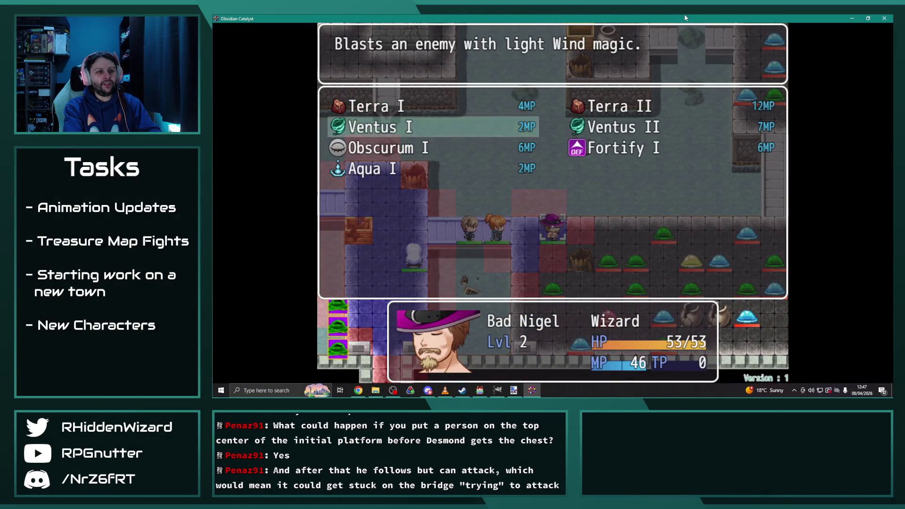
key("Return")
key("Right")
key("Right")
key("Down")
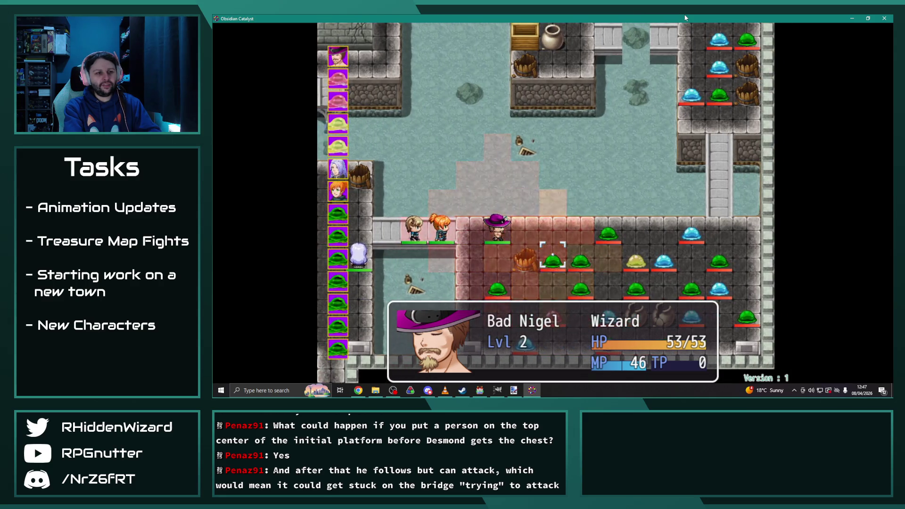
key("Return")
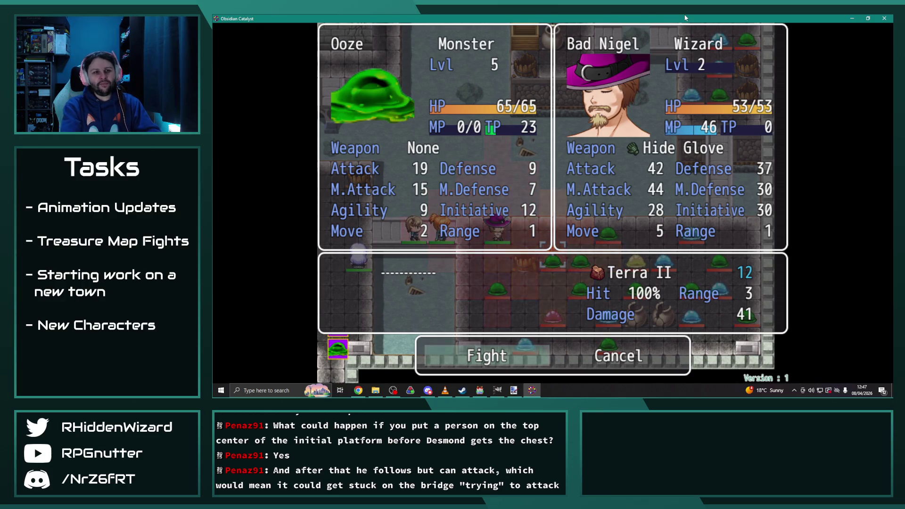
key("Return")
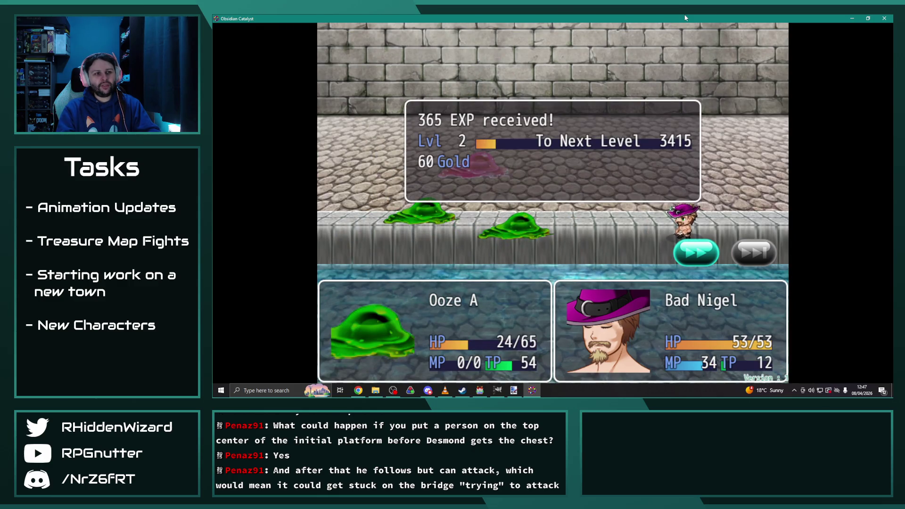
Step: Dismiss the 365 EXP and 60 Gold results and watch the enemy phase reach the chest
key("Return")
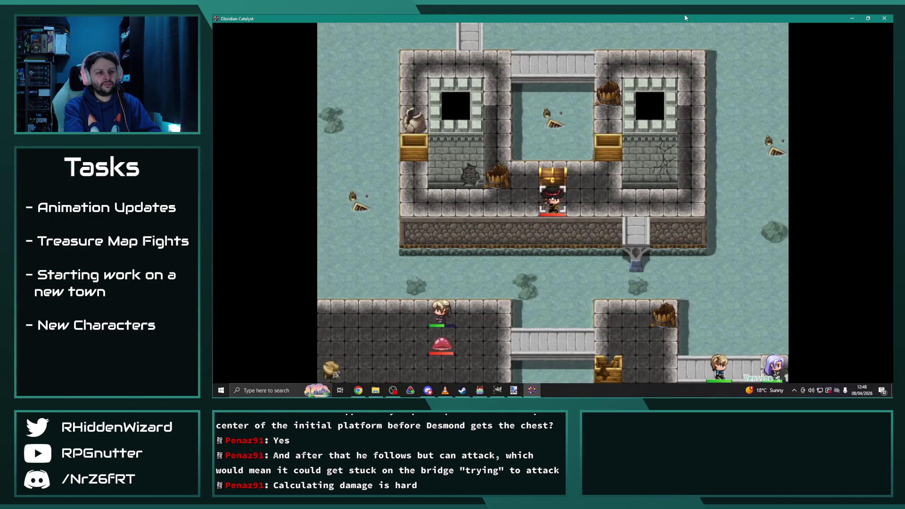
Step: Finish Desmond's dialogue, then move Adelle one tile left and have her wait
key("Return")
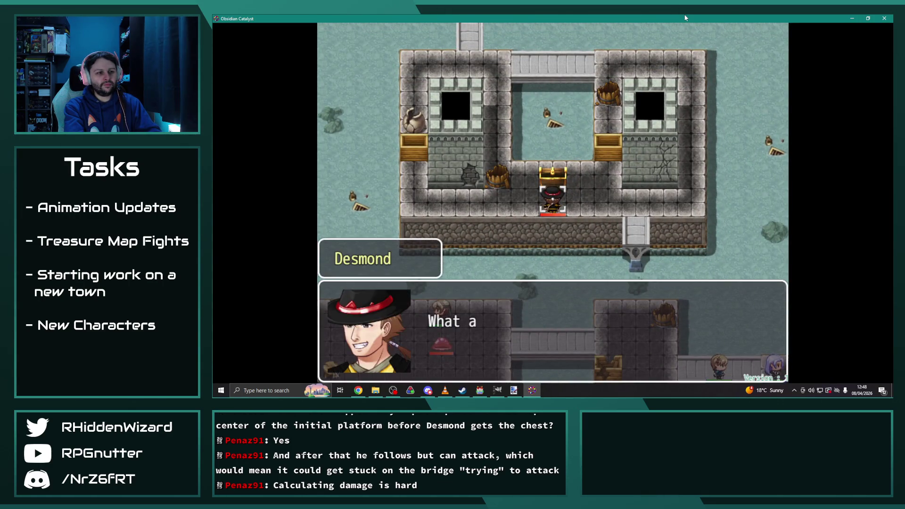
key("Return")
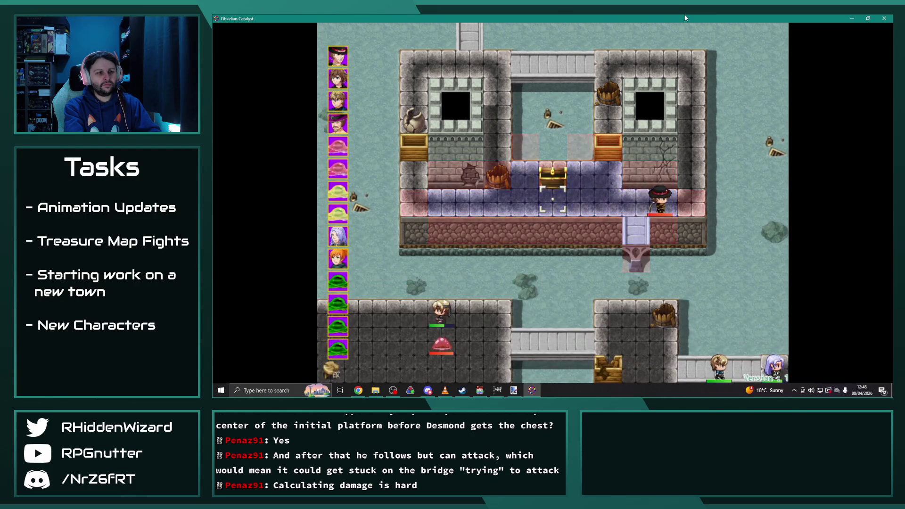
key("Left")
key("Left")
key("Left")
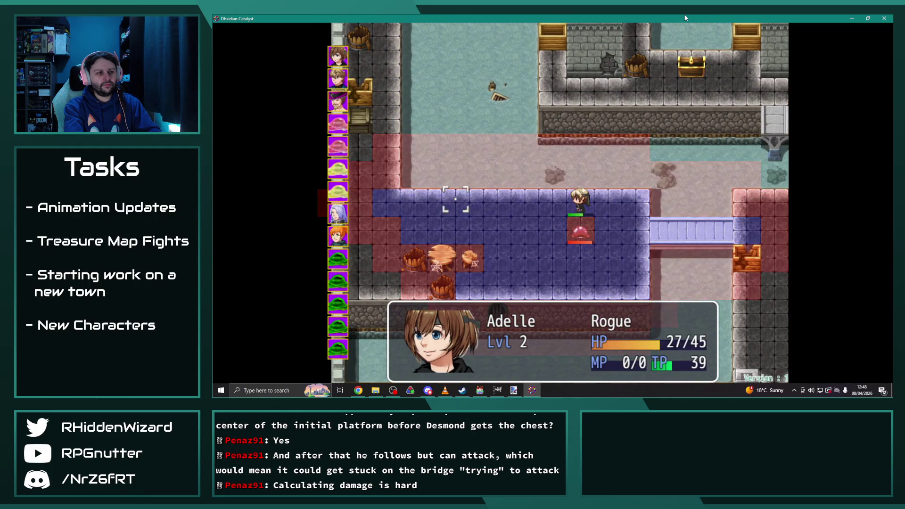
key("Return")
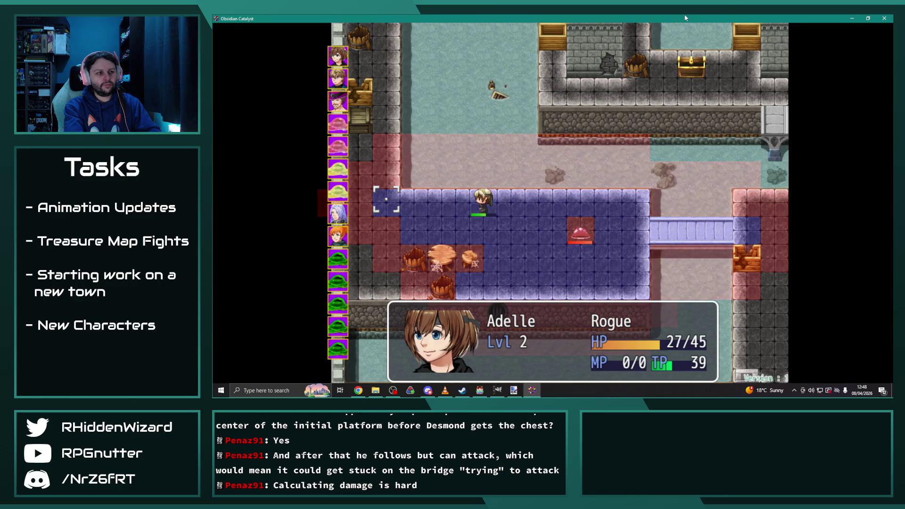
key("Return")
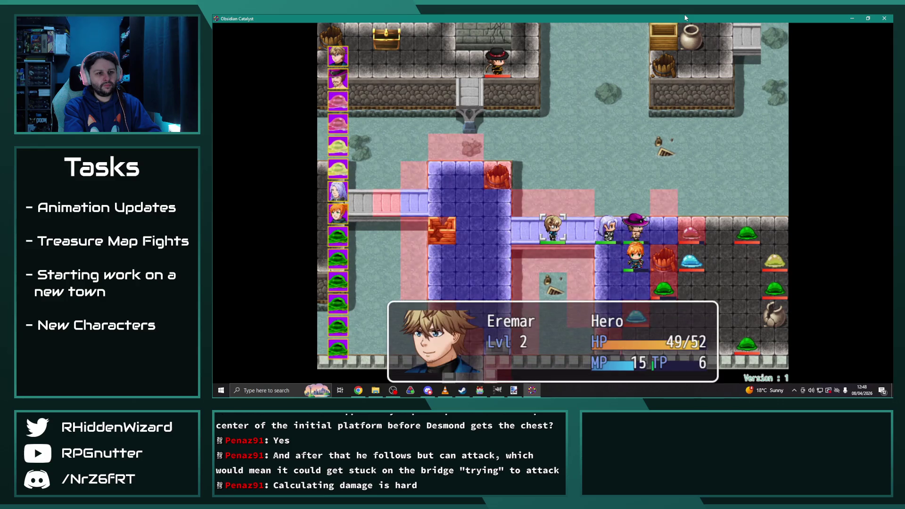
Step: Move Eremar down and right, then cast Fulgur I on its target
key("Right")
key("Right")
key("Down")
key("Down")
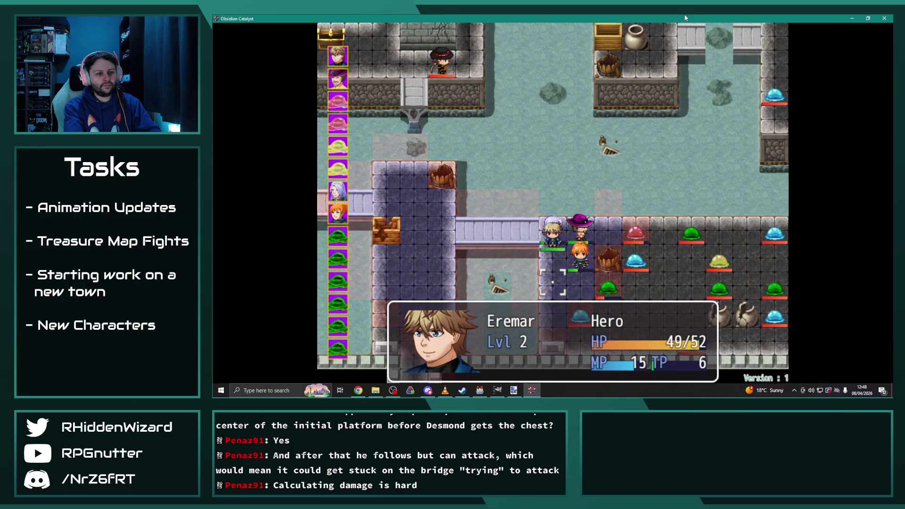
key("Down")
key("Return")
key("Right")
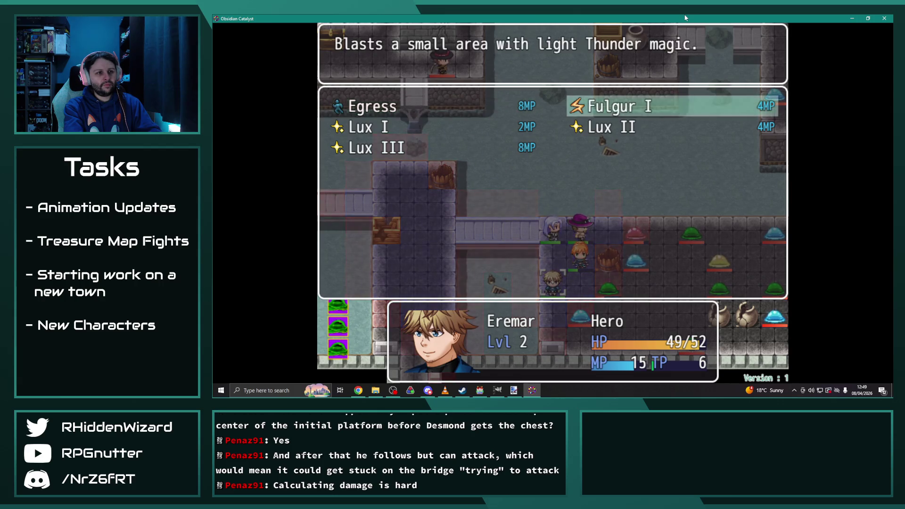
key("Return")
key("Return")
key("Return")
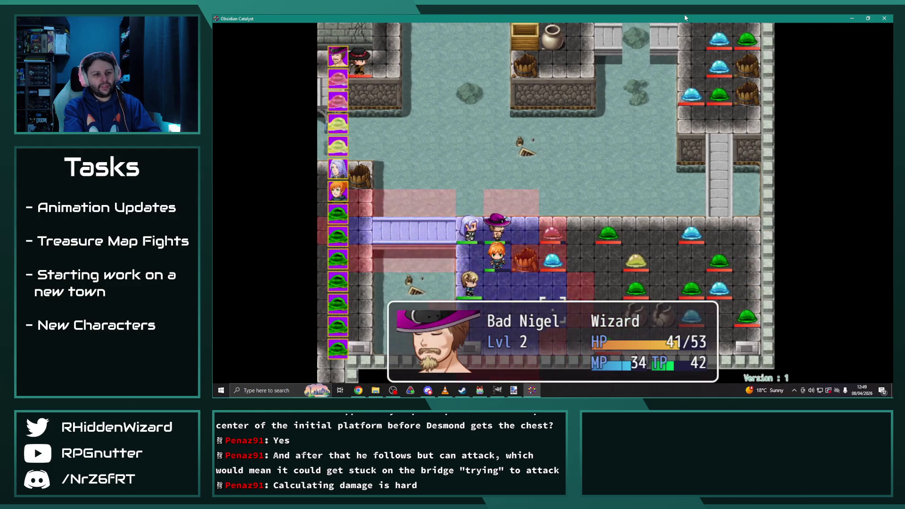
Step: Move Bad Nigel and start a Terra II battle against a Slime
key("Return")
key("Down")
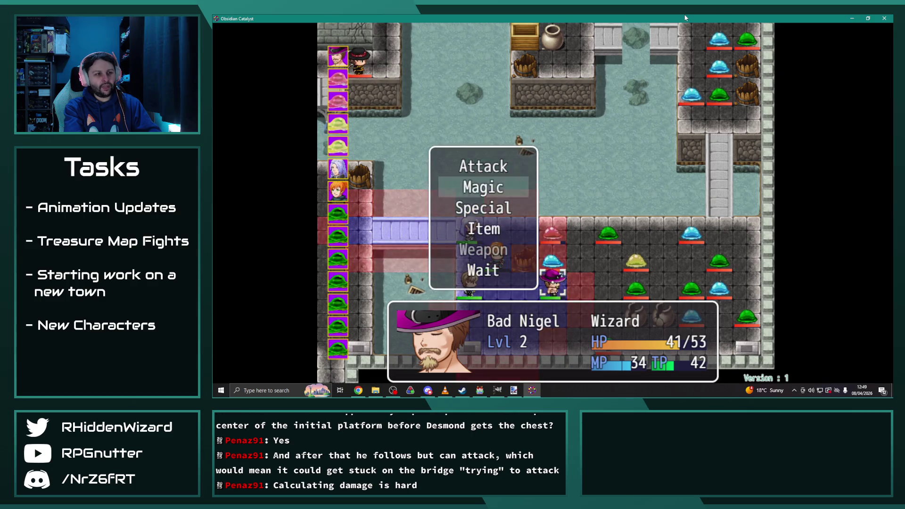
key("Return")
key("Right")
key("Return")
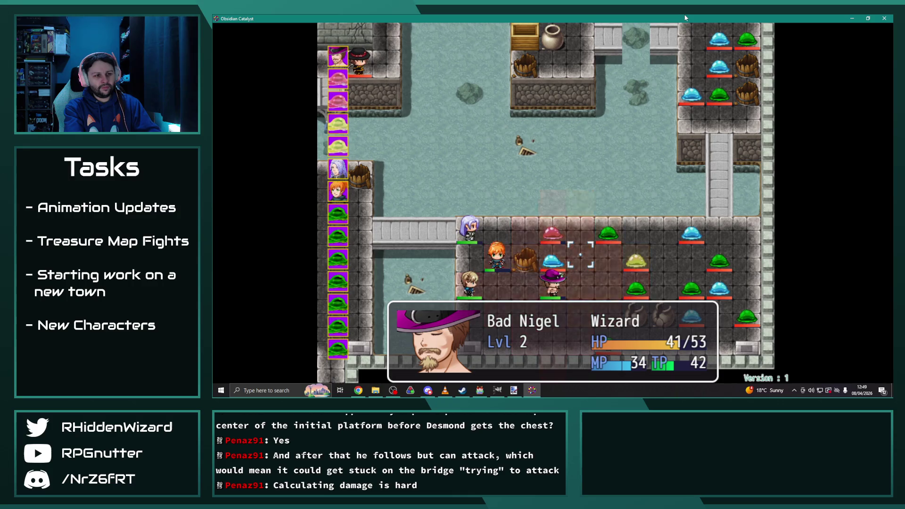
key("Return")
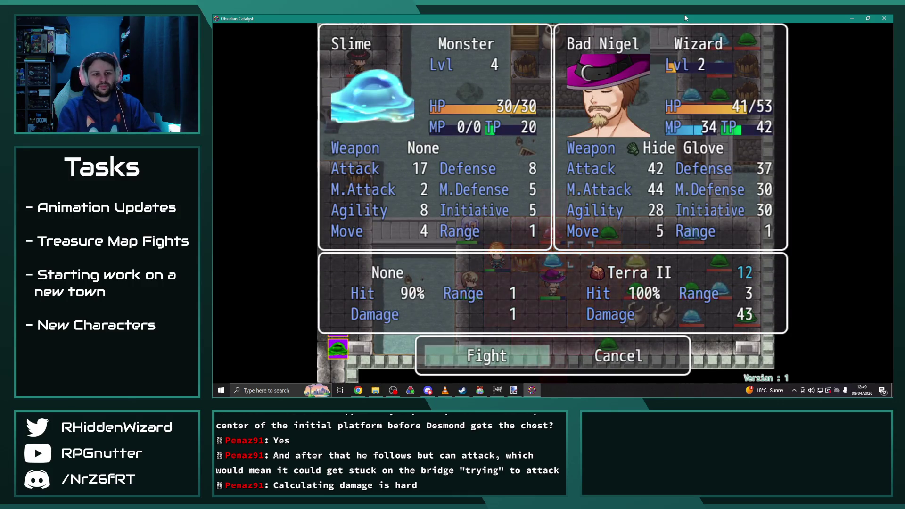
key("Return")
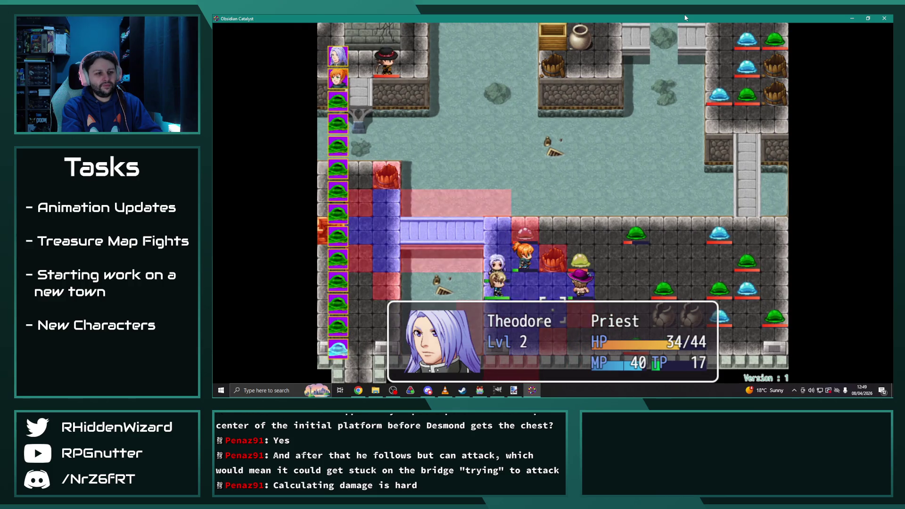
Step: Preview Theodore healing Bad Nigel with Heal II, then cancel the forecast
key("Return")
key("Down")
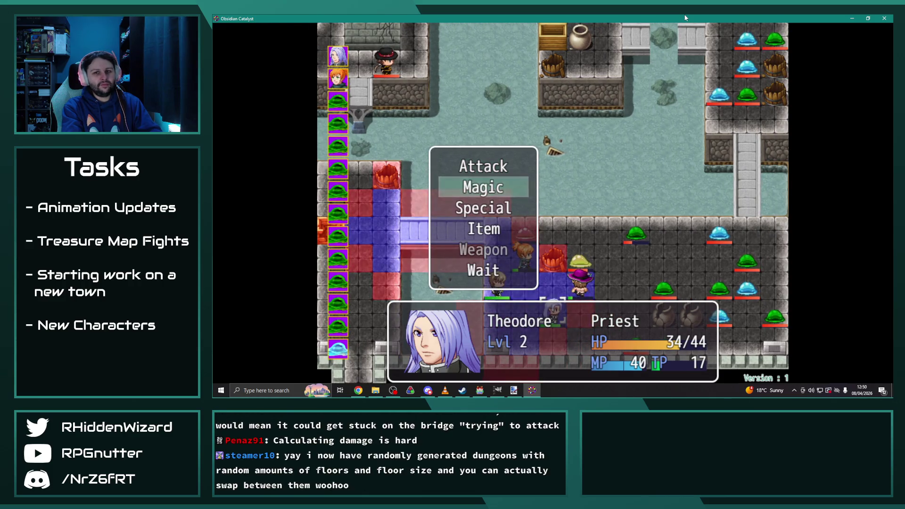
key("Return")
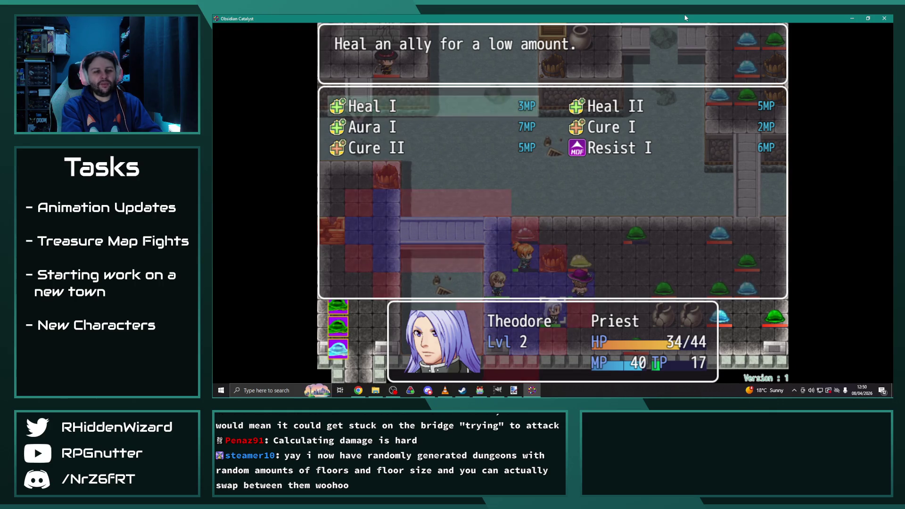
key("Escape")
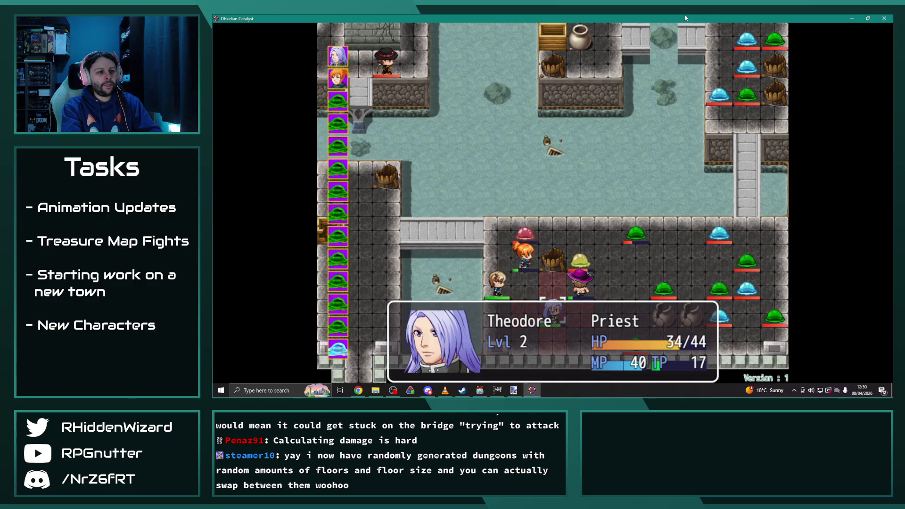
key("Return")
key("Right")
key("Return")
key("Return")
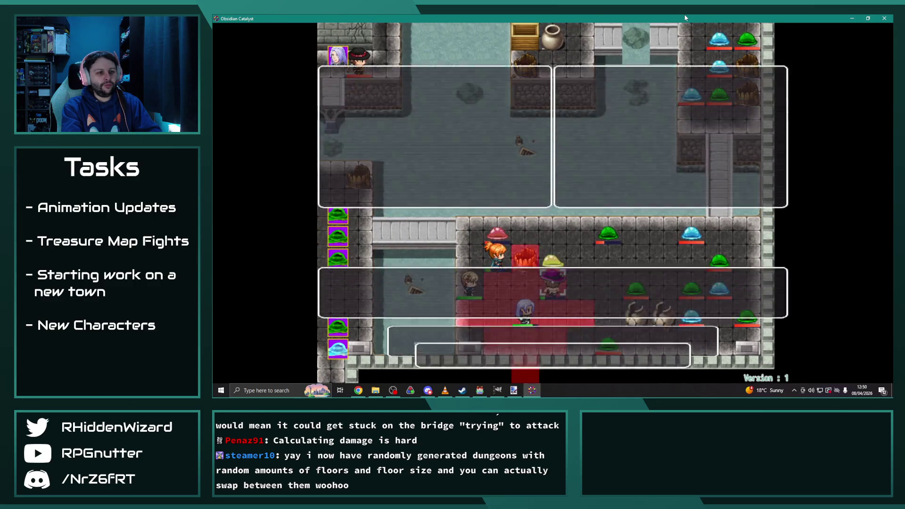
key("Escape")
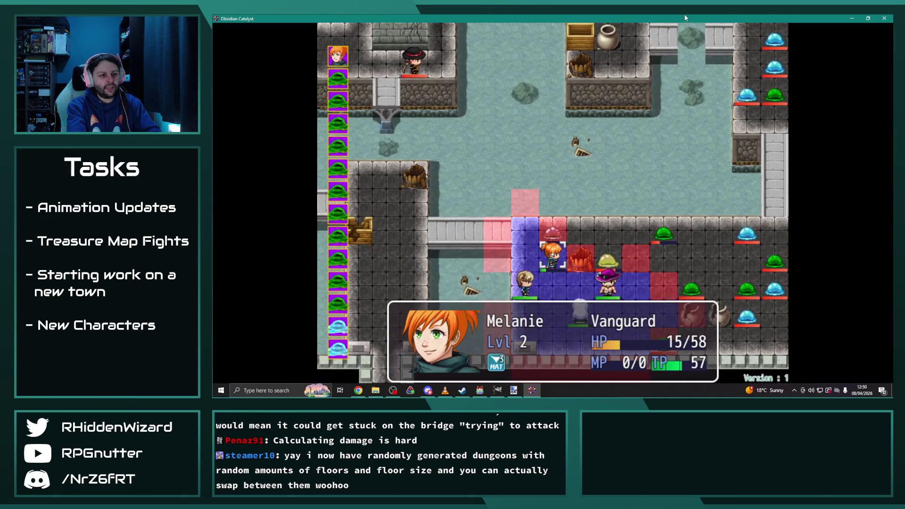
Step: Use a Golden Potion from the battle Item menu, then leave the playtest for the editor
key("Return")
key("Down")
key("Down")
key("Return")
key("Right")
key("Return")
key("Return")
key("Return")
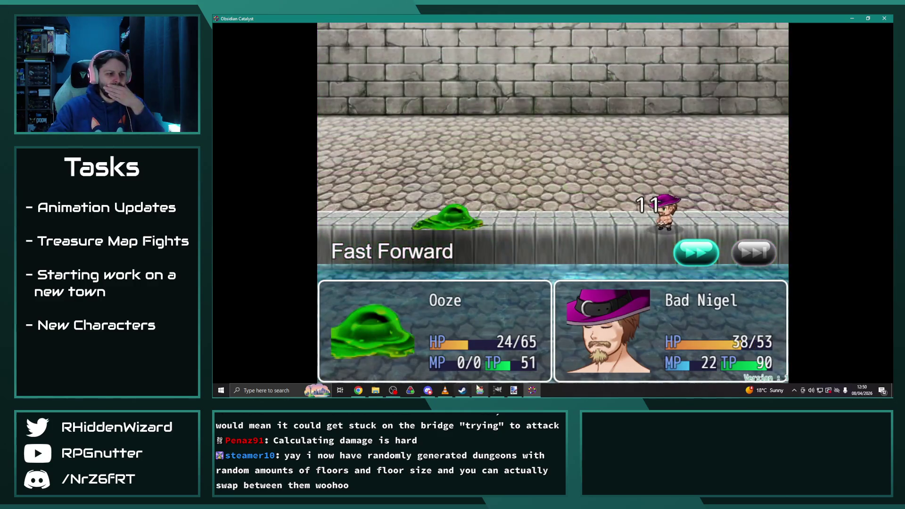
key("alt+Tab")
left_click(488, 40)
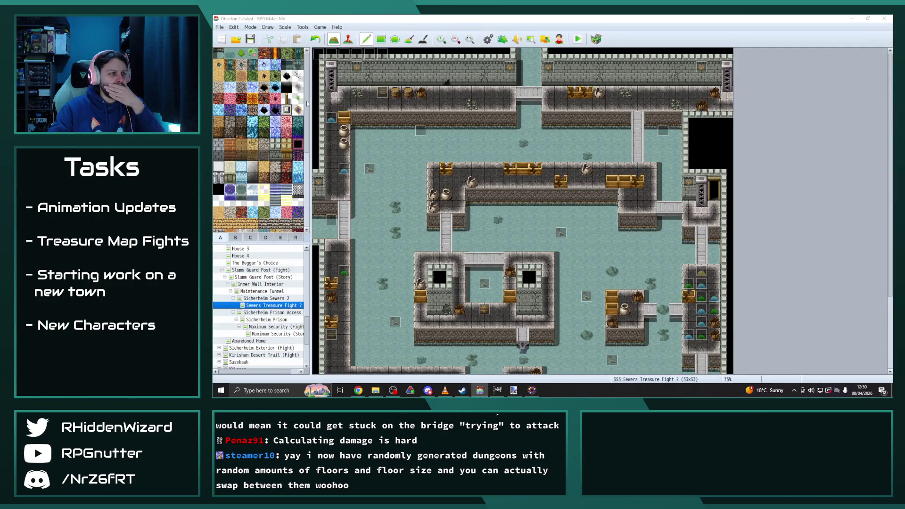
Step: In Database Items, set Golden Potion's animation to PotionGolden
left_click(369, 121)
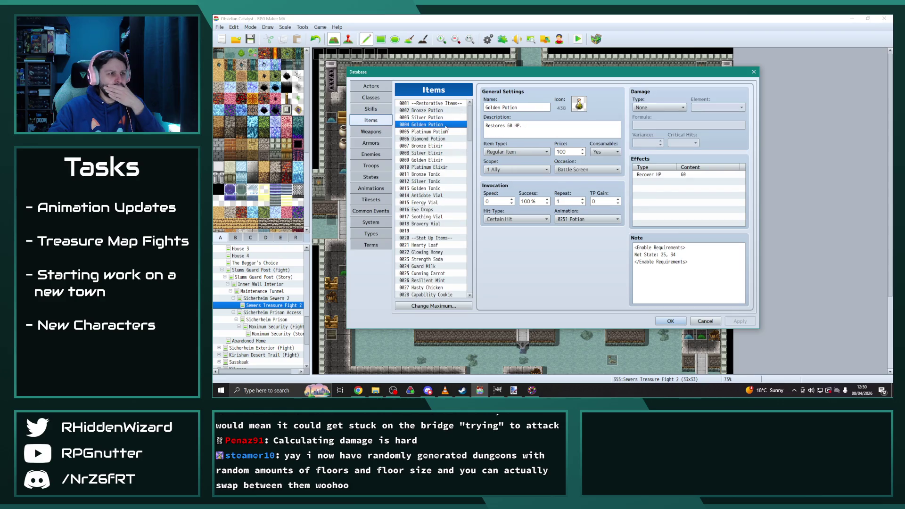
left_click(577, 220)
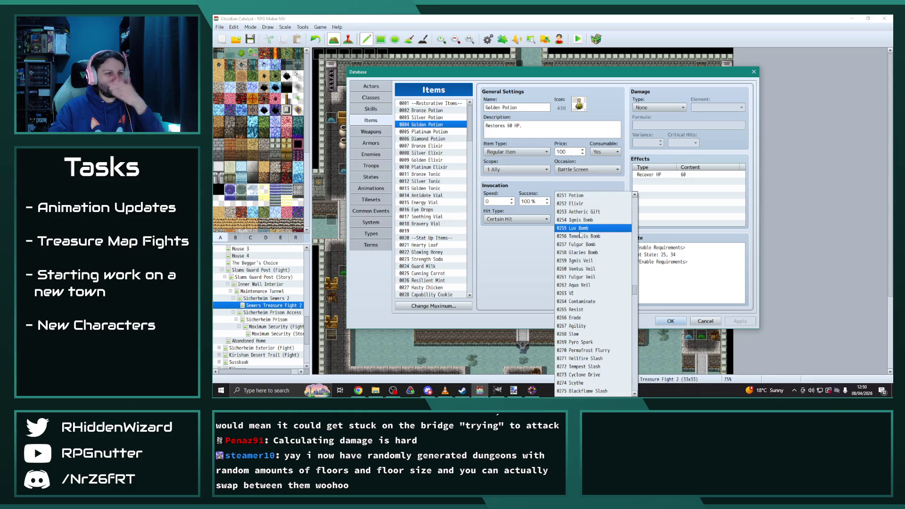
scroll(577, 259, "down", 10)
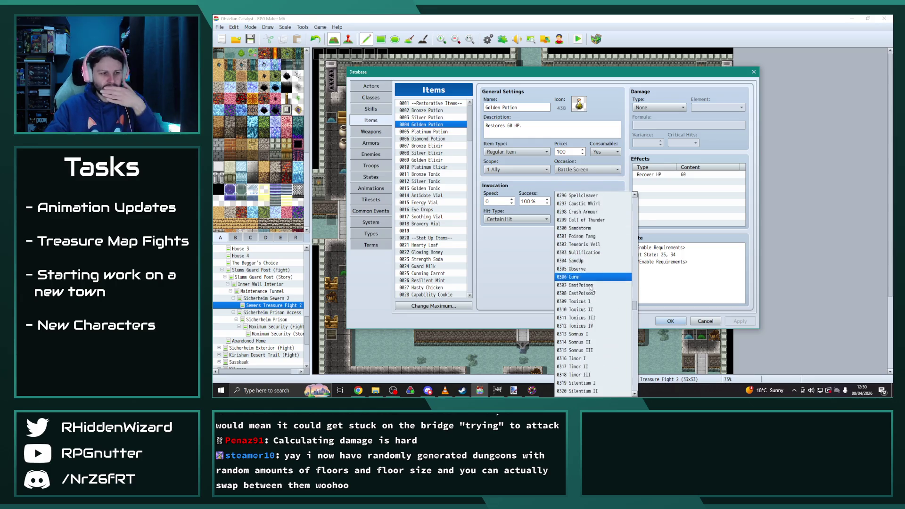
left_click_drag(634, 300, 632, 400)
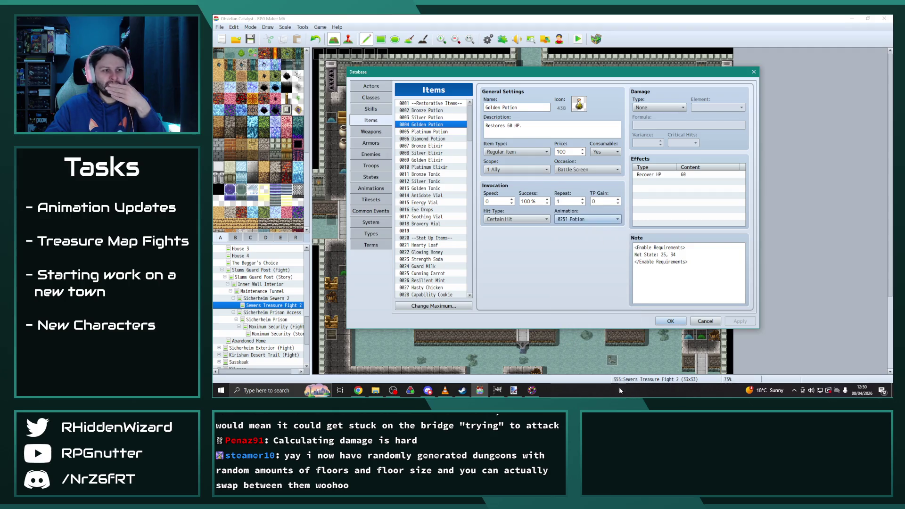
left_click(602, 224)
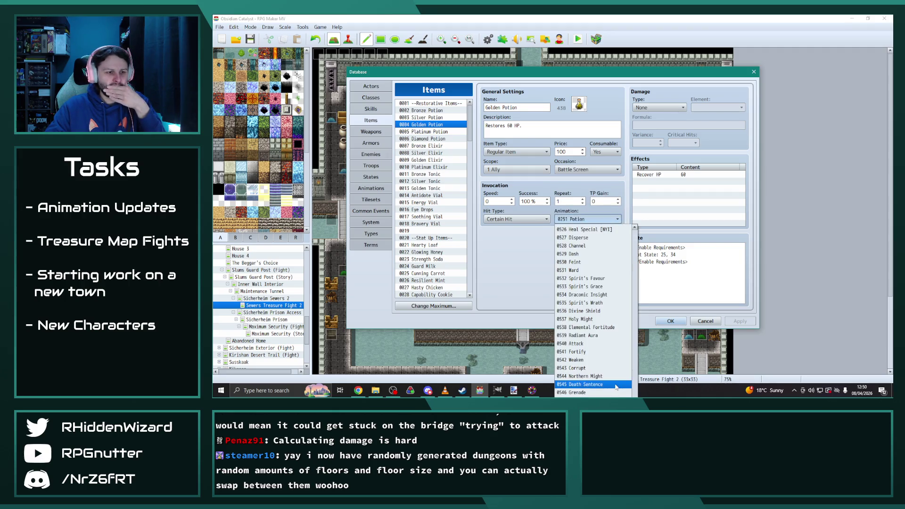
scroll(606, 384, "up", 2)
scroll(606, 385, "up", 10)
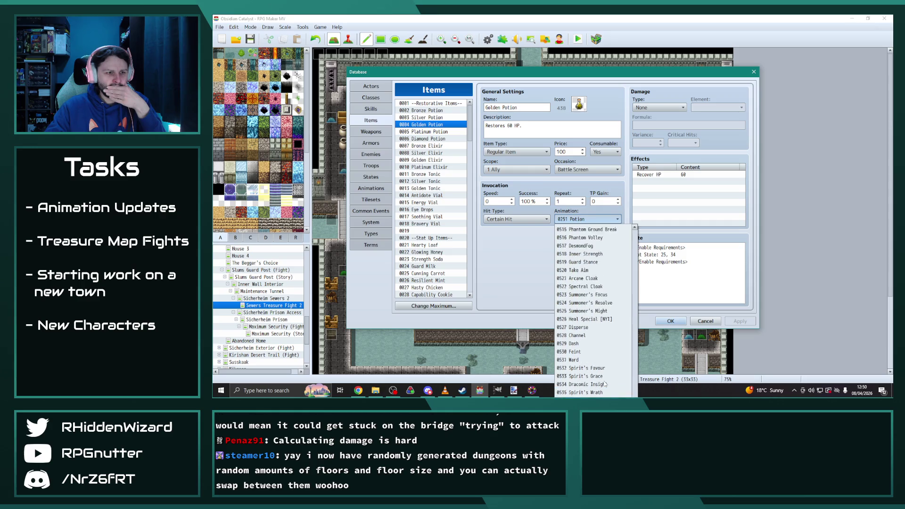
scroll(605, 384, "up", 6)
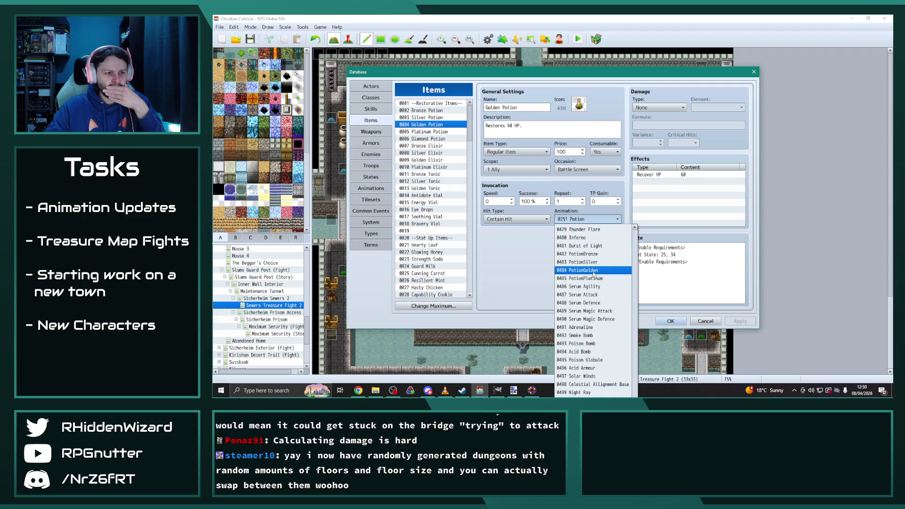
left_click(596, 270)
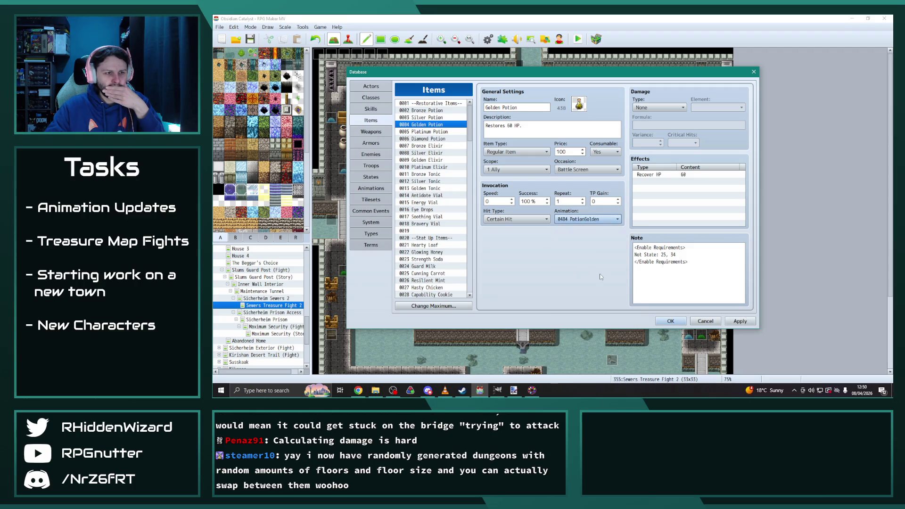
Step: Set Silver Potion's animation to PotionSilver
left_click(425, 117)
left_click(588, 220)
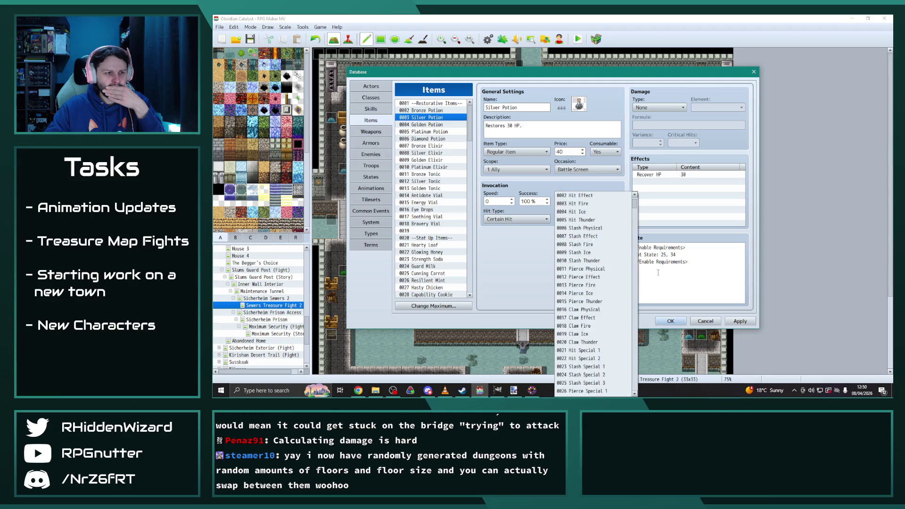
left_click_drag(635, 208, 635, 385)
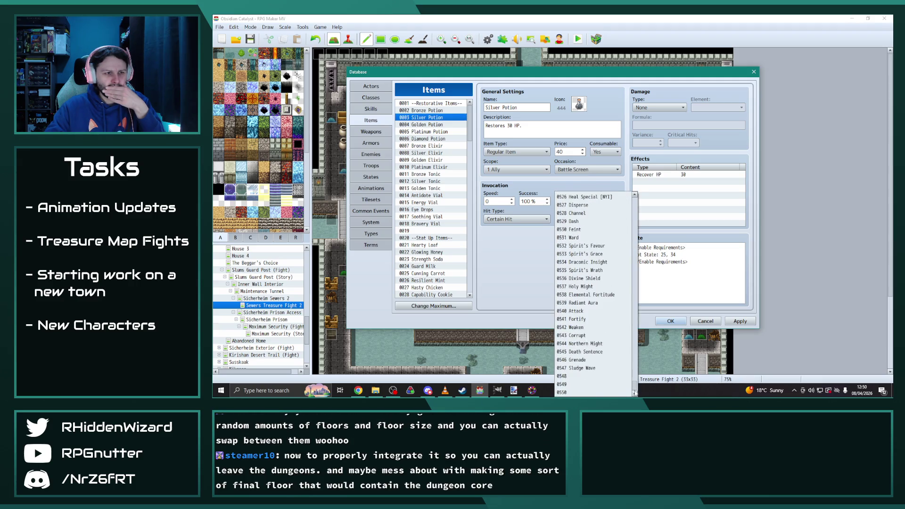
scroll(609, 345, "up", 13)
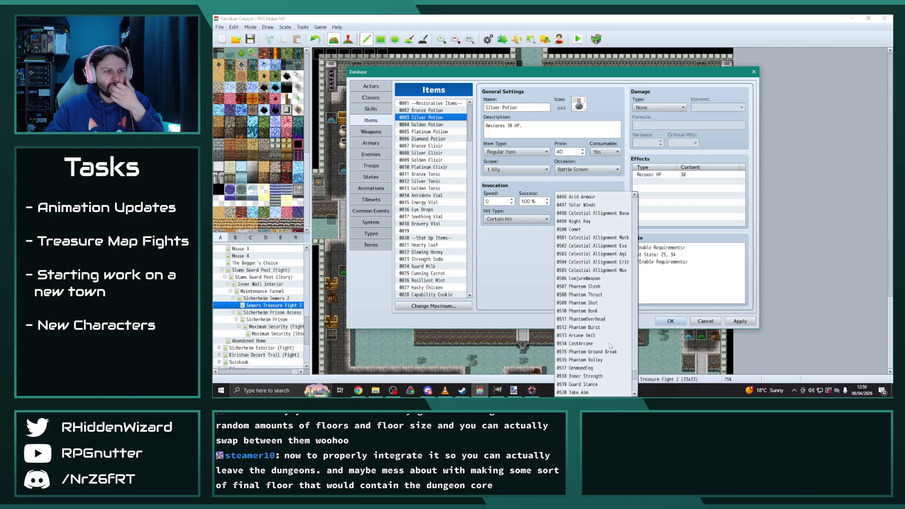
left_click(594, 268)
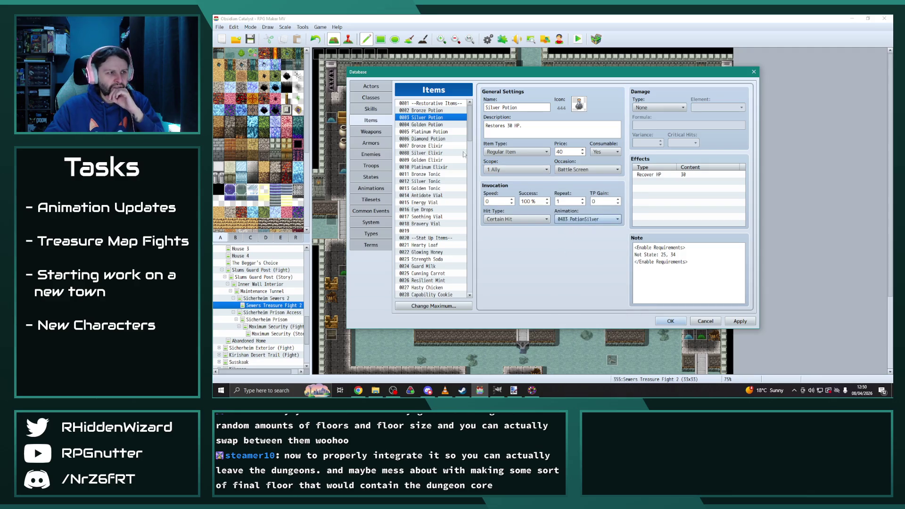
Step: Set Bronze Potion's animation to PotionBronze
left_click(419, 110)
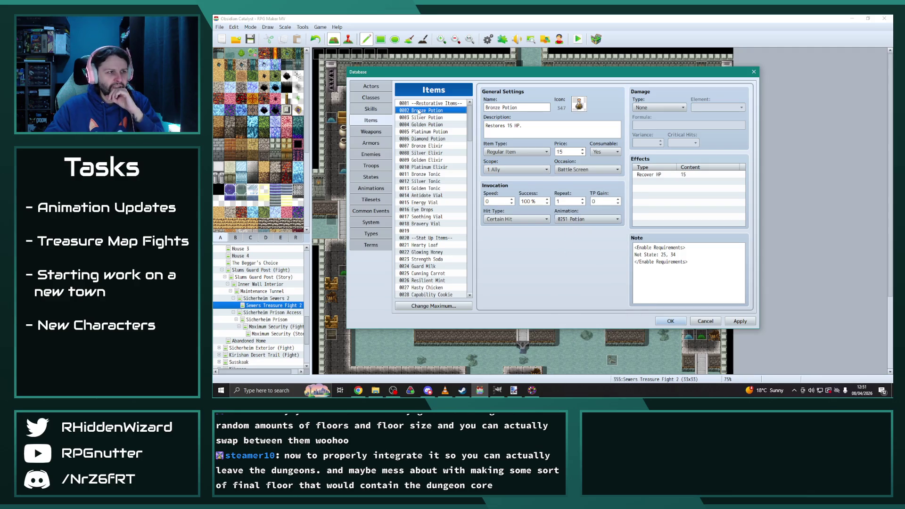
left_click(604, 221)
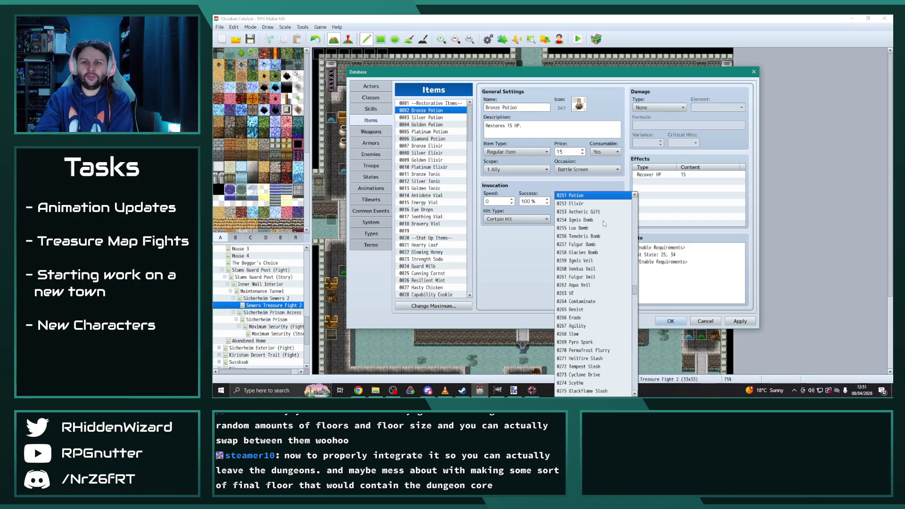
scroll(605, 223, "down", 1)
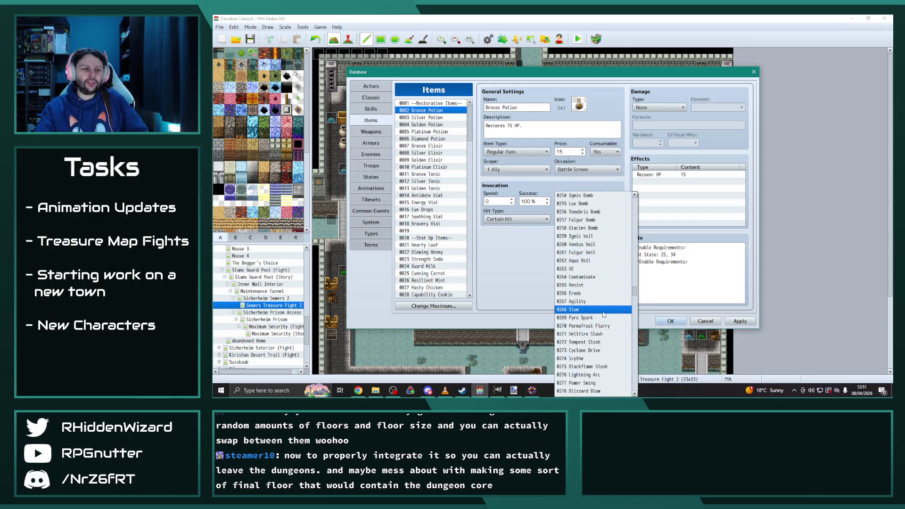
scroll(613, 348, "down", 15)
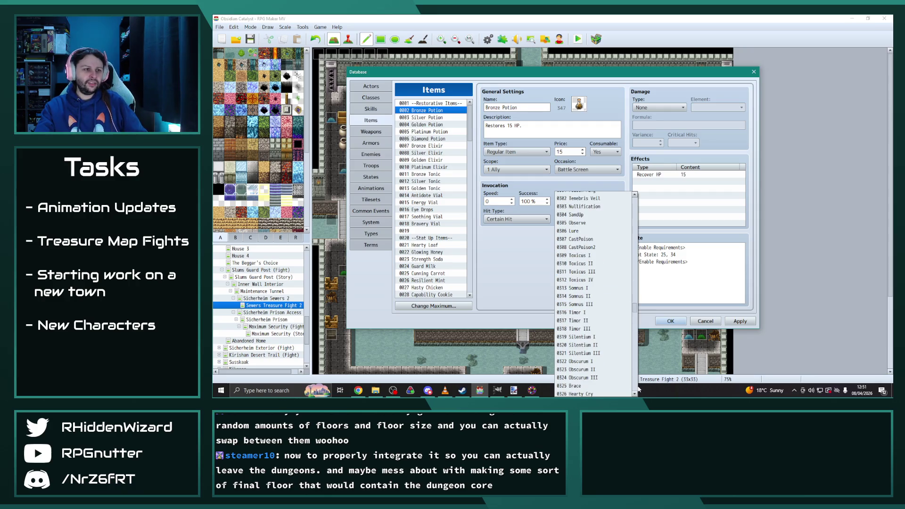
scroll(589, 355, "down", 20)
scroll(594, 351, "up", 7)
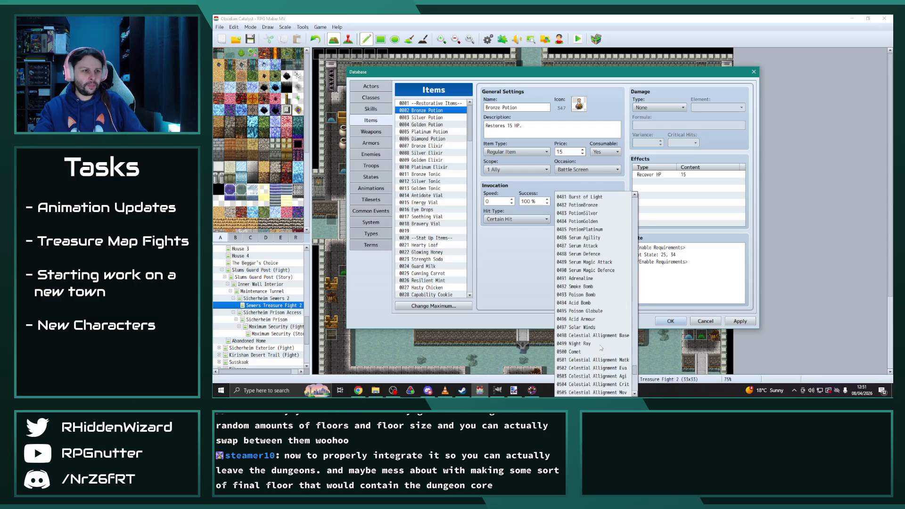
left_click(591, 243)
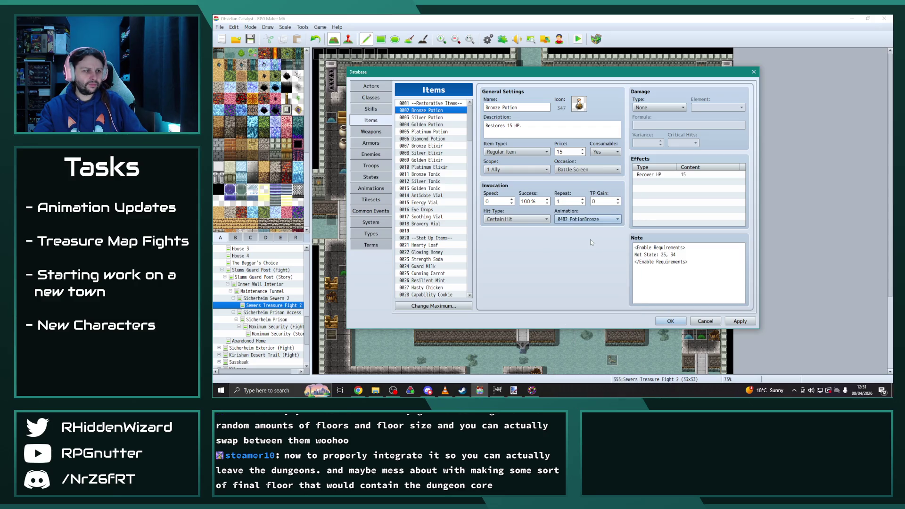
Step: Set Platinum Potion's animation to PotionPlatinum and check the elixir items' settings
left_click(433, 132)
left_click(434, 138)
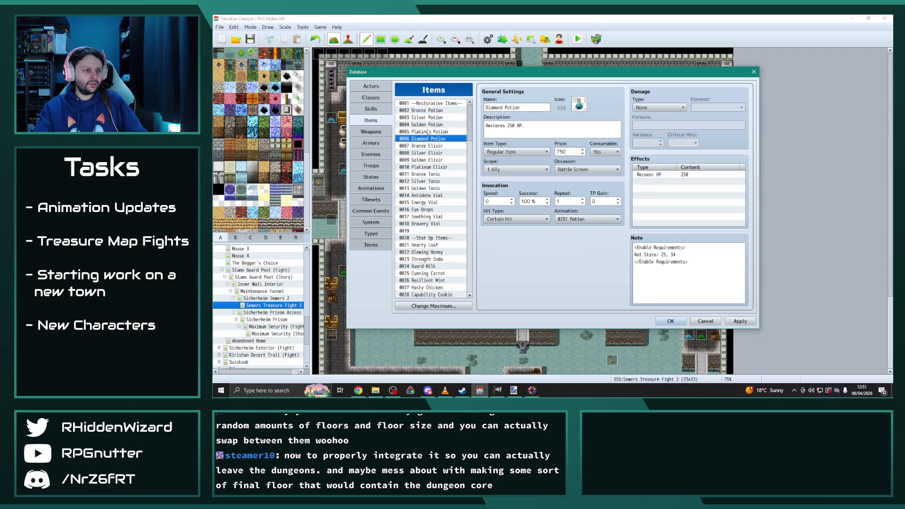
left_click(429, 132)
left_click(426, 138)
left_click(423, 134)
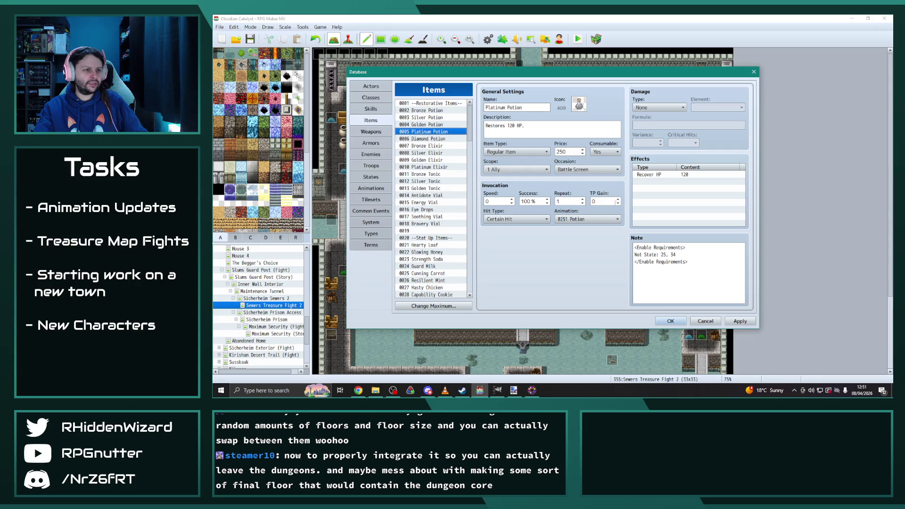
left_click(613, 220)
left_click_drag(636, 293, 634, 372)
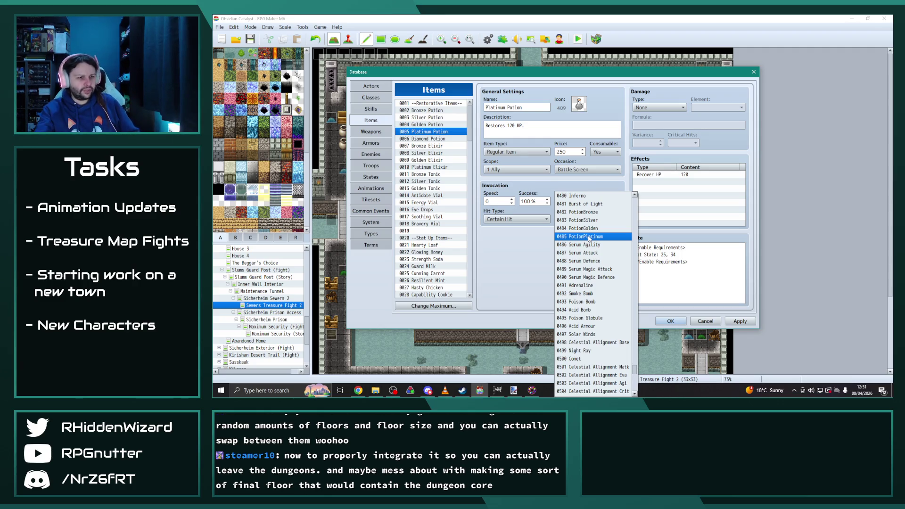
left_click(590, 238)
mouse_move(425, 148)
left_mouse_down()
mouse_move(429, 169)
mouse_move(428, 146)
mouse_move(430, 160)
left_mouse_up()
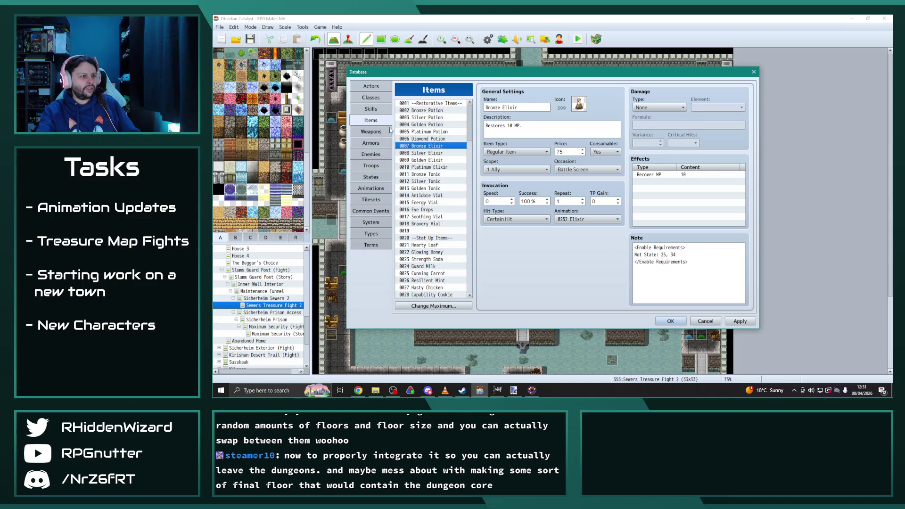
left_click(371, 98)
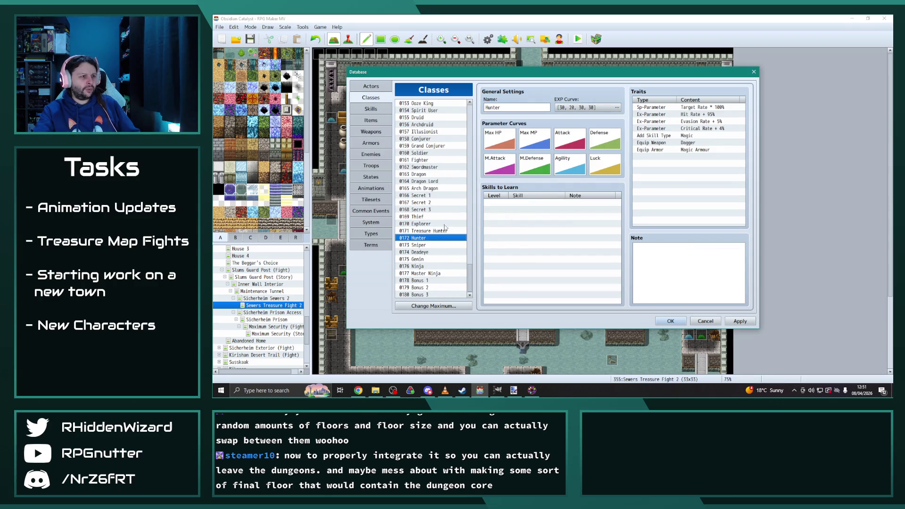
left_click_drag(469, 279, 473, 187)
left_click(422, 167)
scroll(591, 264, "down", 2)
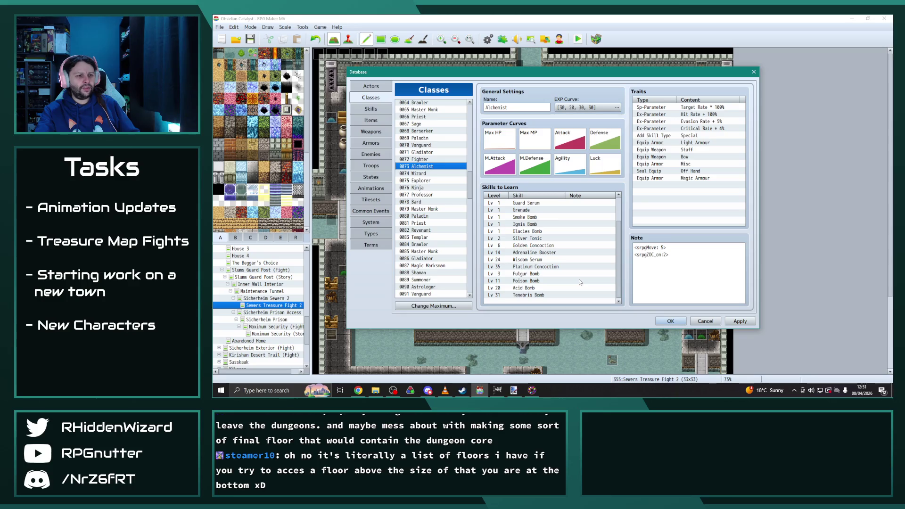
left_click(377, 110)
scroll(416, 204, "up", 12)
scroll(452, 247, "up", 15)
scroll(450, 248, "up", 12)
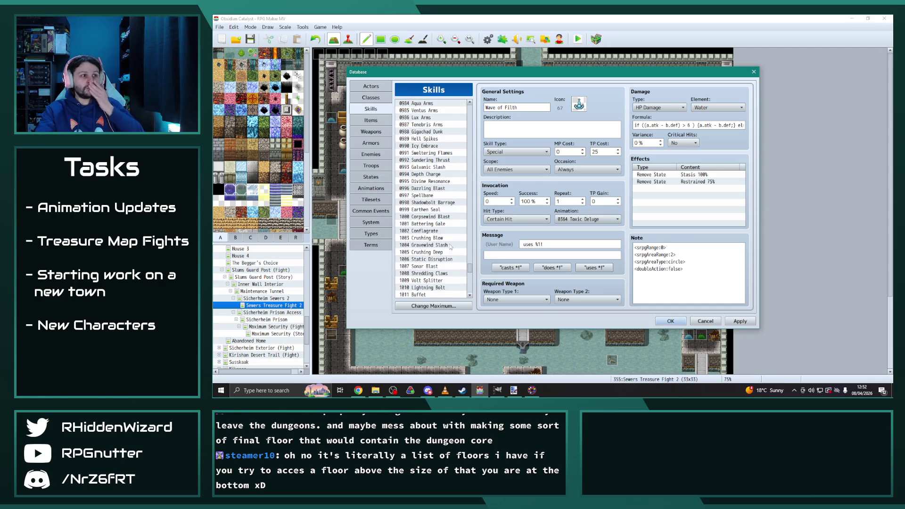
scroll(451, 245, "down", 5)
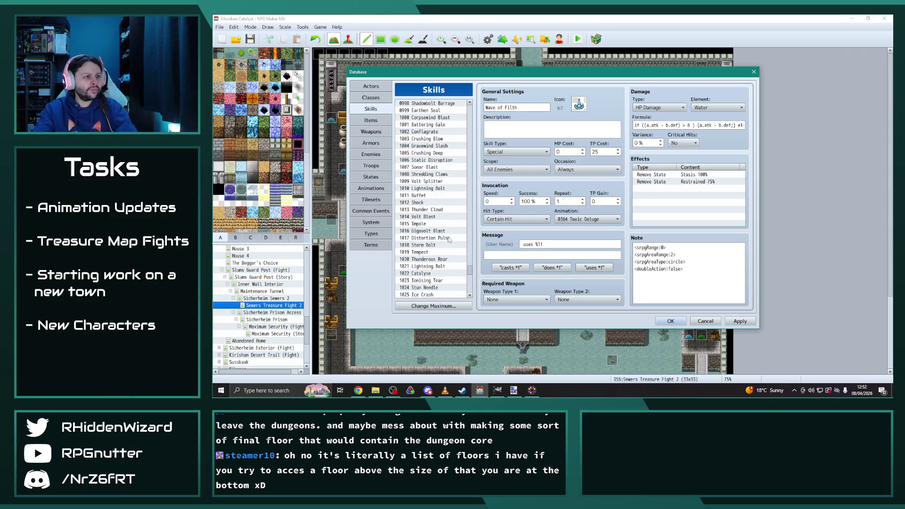
left_click_drag(470, 278, 478, 158)
left_click(435, 159)
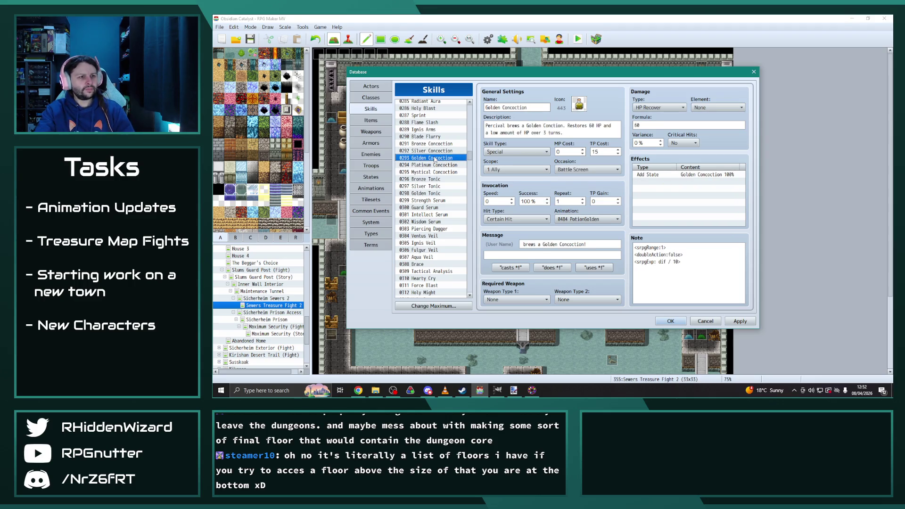
Step: Compare the animations of the Bronze, Silver, Platinum and Mystical Concoction skills
left_click(432, 144)
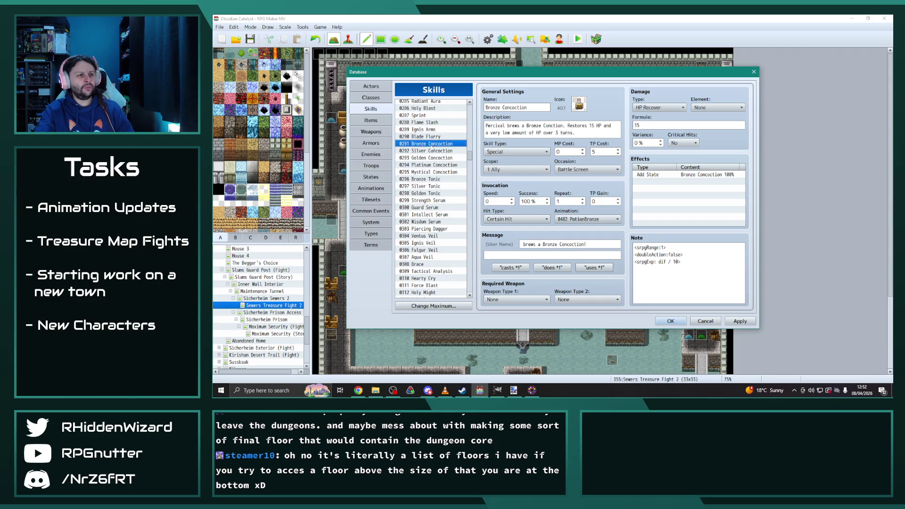
left_click(433, 151)
left_click(437, 165)
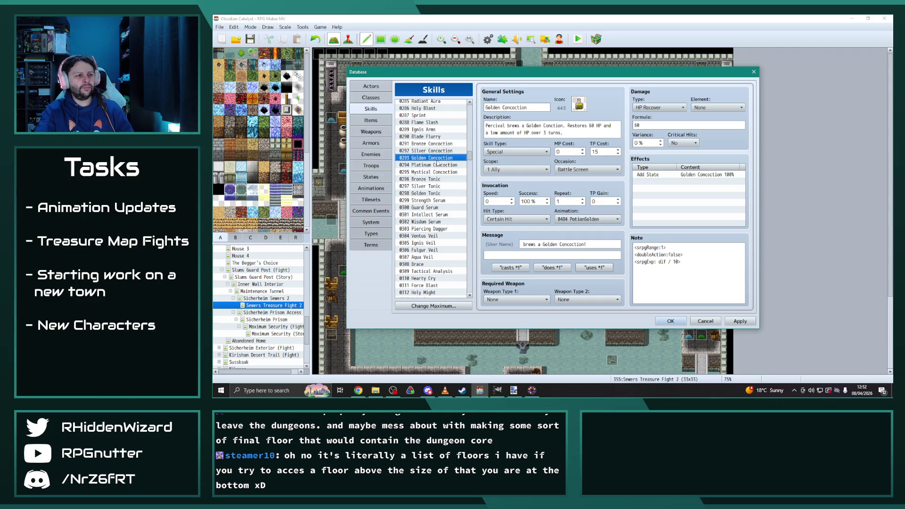
left_click(436, 173)
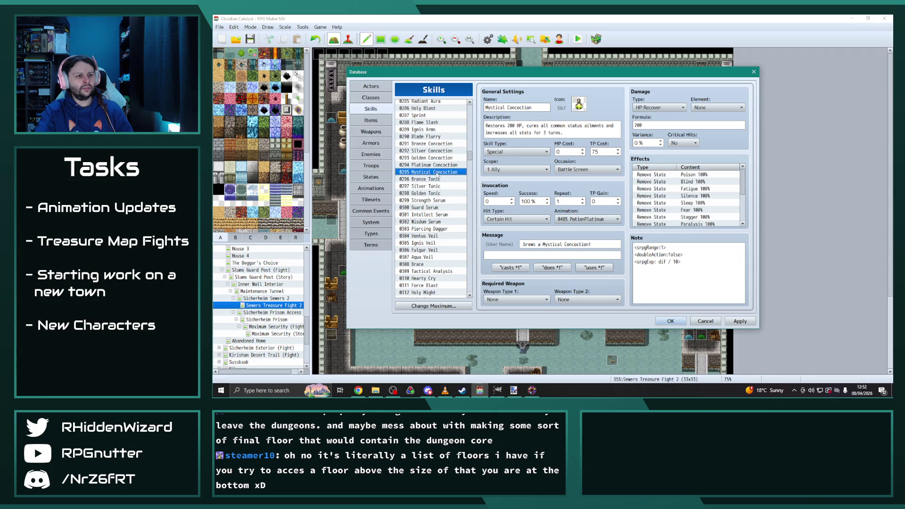
left_click(435, 166)
left_click(436, 173)
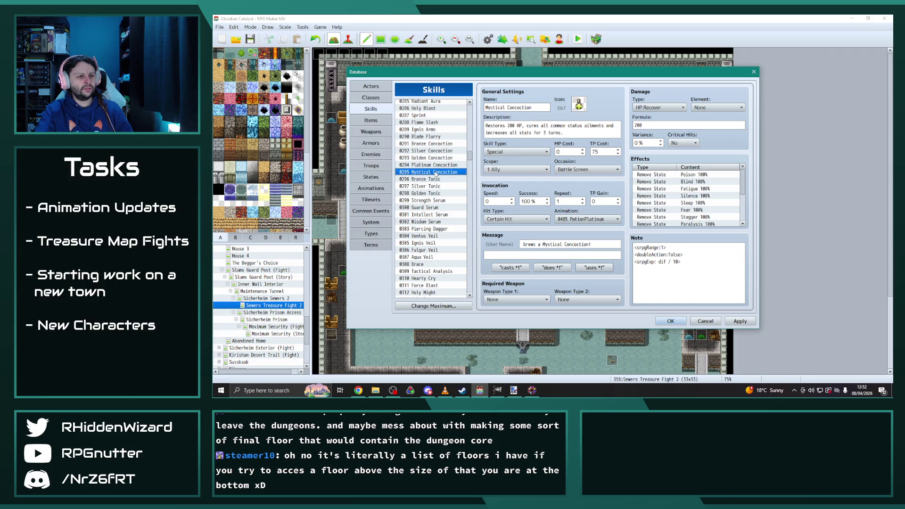
left_click(435, 167)
left_click(436, 173)
Step: Check the Silver and Golden Tonic and the Strength, Intellect and Wisdom Serum animations, then close the Database with OK
left_click(432, 187)
left_click(430, 194)
left_click(430, 201)
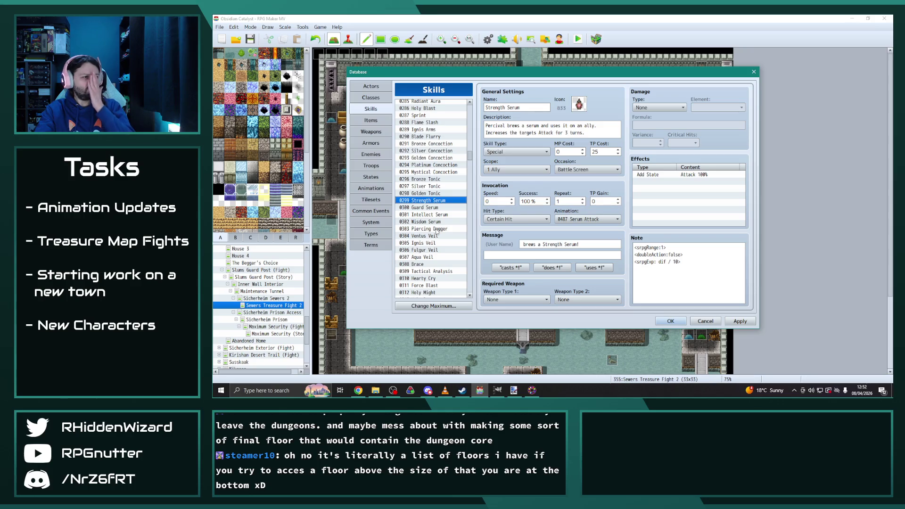
left_click(437, 215)
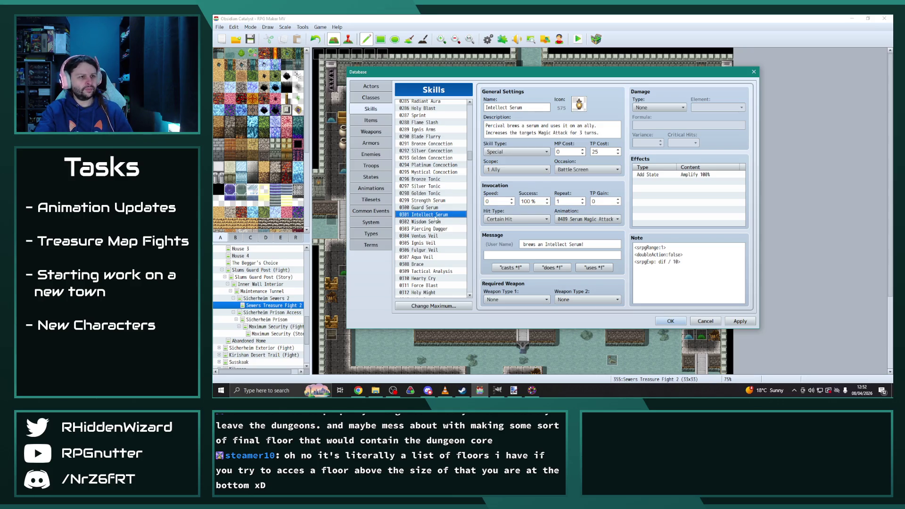
left_click(435, 221)
scroll(434, 230, "down", 1)
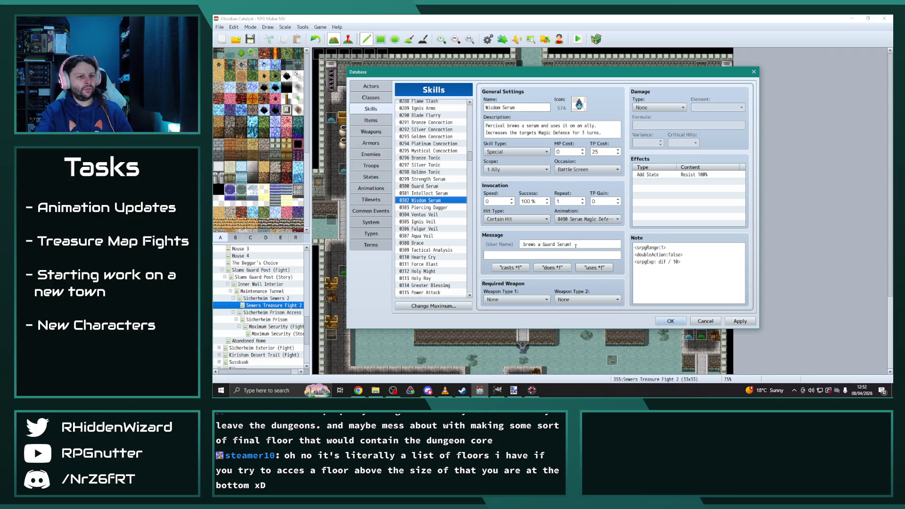
left_click(681, 325)
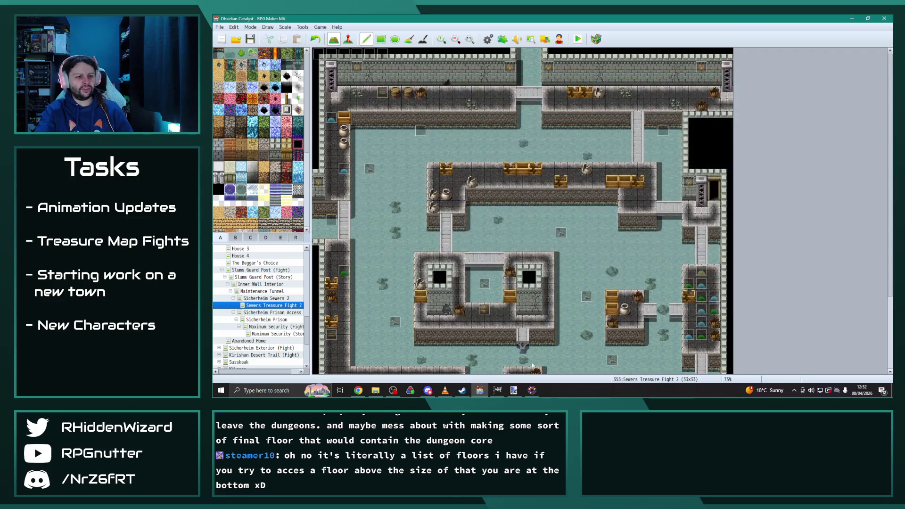
Step: End the battle, let Adelle collect the mithril, and advance to the Ooze versus Eremar forecast
left_click(532, 390)
key("Return")
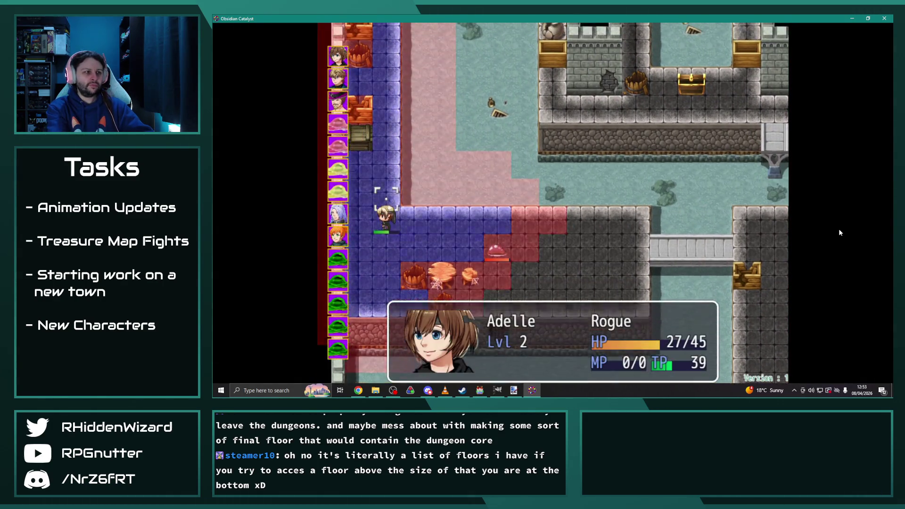
key("Return")
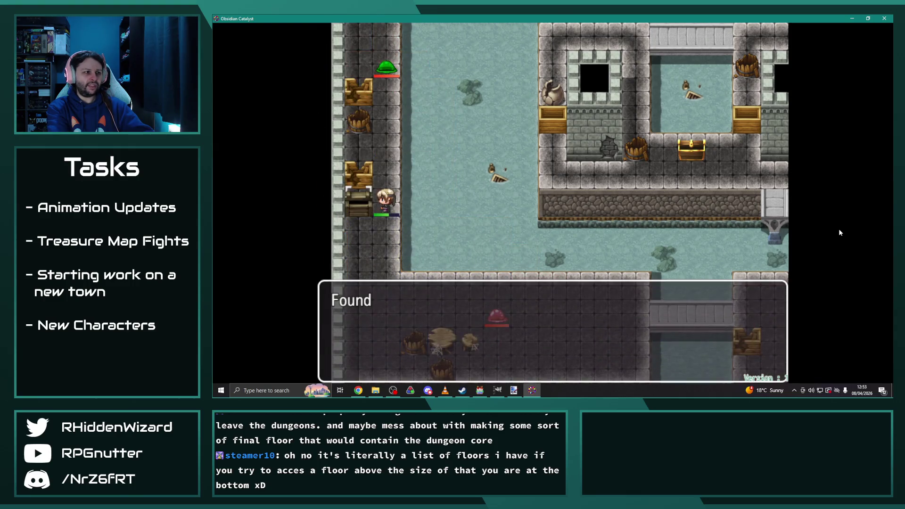
key("Return")
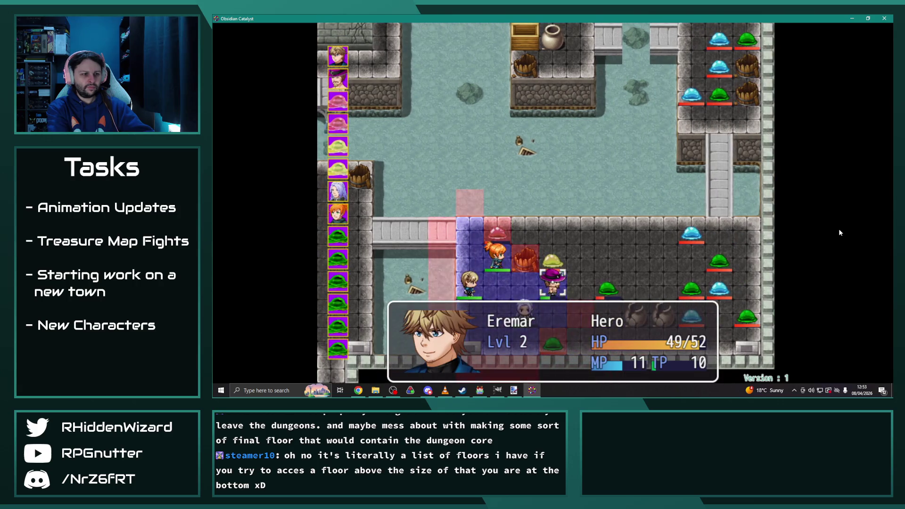
key("Return")
key("Return")
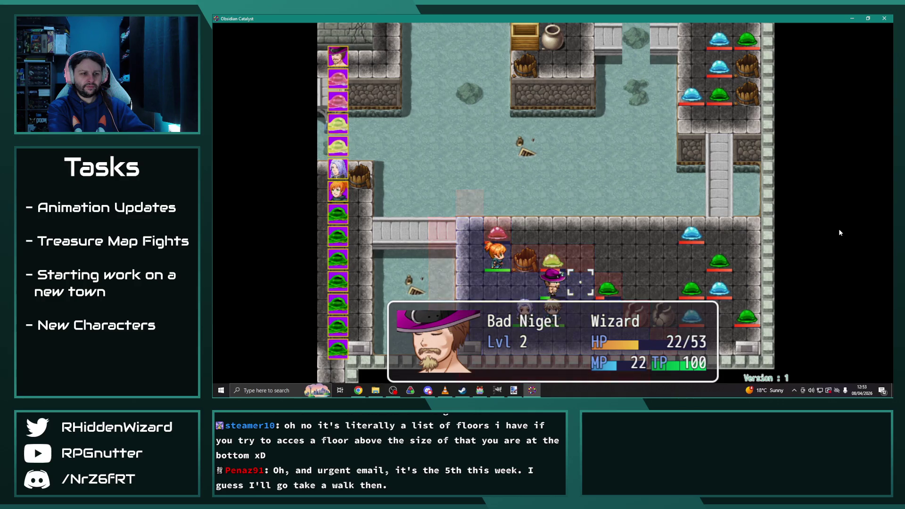
Step: Aim Bad Nigel's Staggering Strike at the Sludge, then switch back to the editor
key("Left")
key("Return")
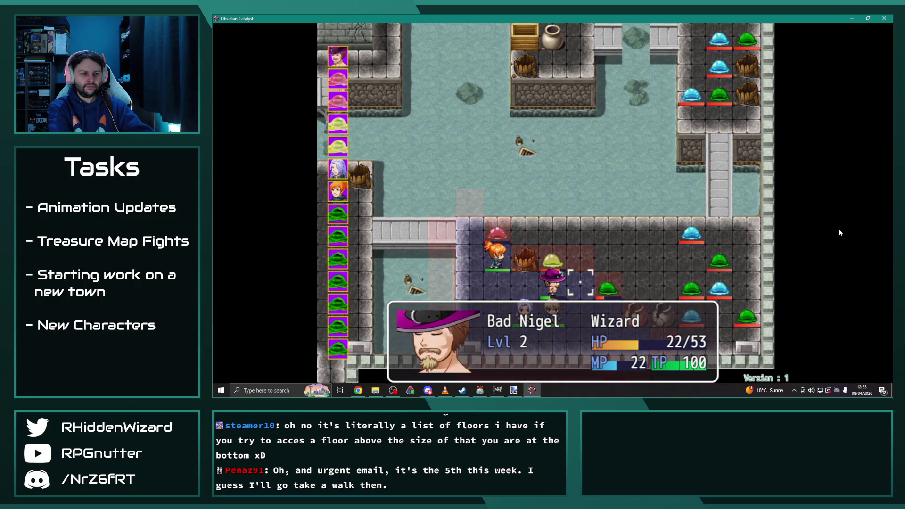
key("Down")
key("Right")
key("Return")
key("Return")
key("Return")
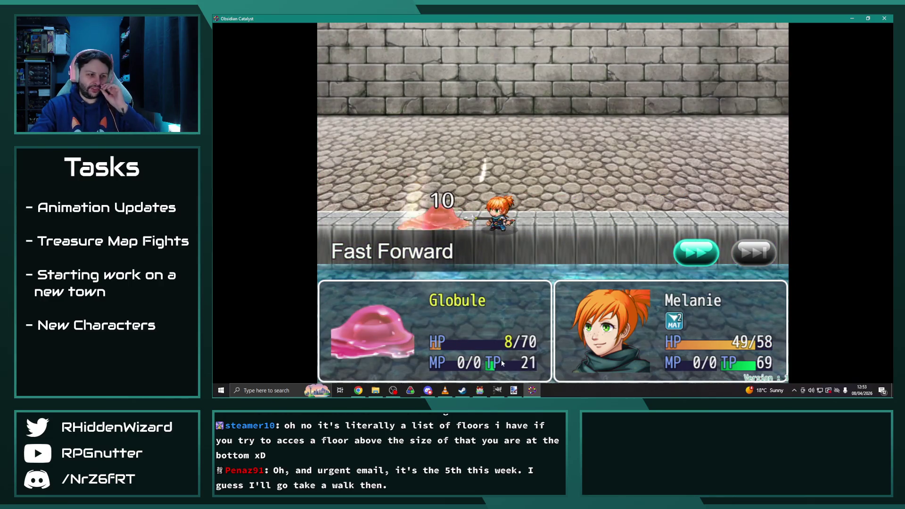
left_click(480, 392)
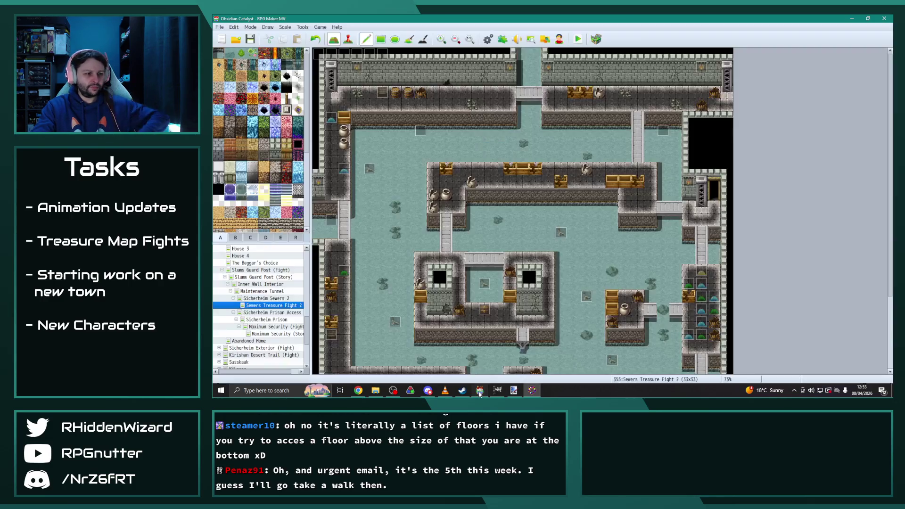
Step: Set skill 1126 Wave of Filth's animation to 0547 Sludge Wave and return to the playtest
left_click(488, 39)
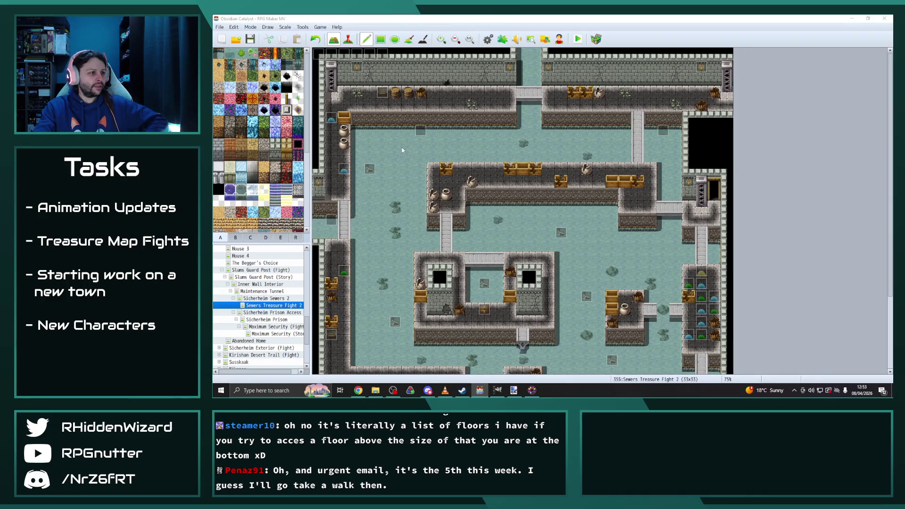
left_click_drag(470, 155, 470, 287)
left_click(436, 267)
left_click(612, 220)
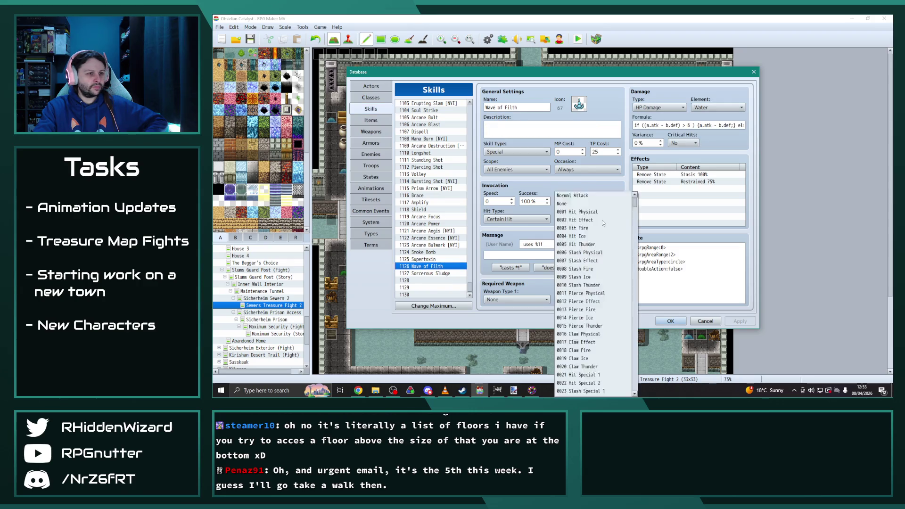
left_click_drag(638, 349, 638, 394)
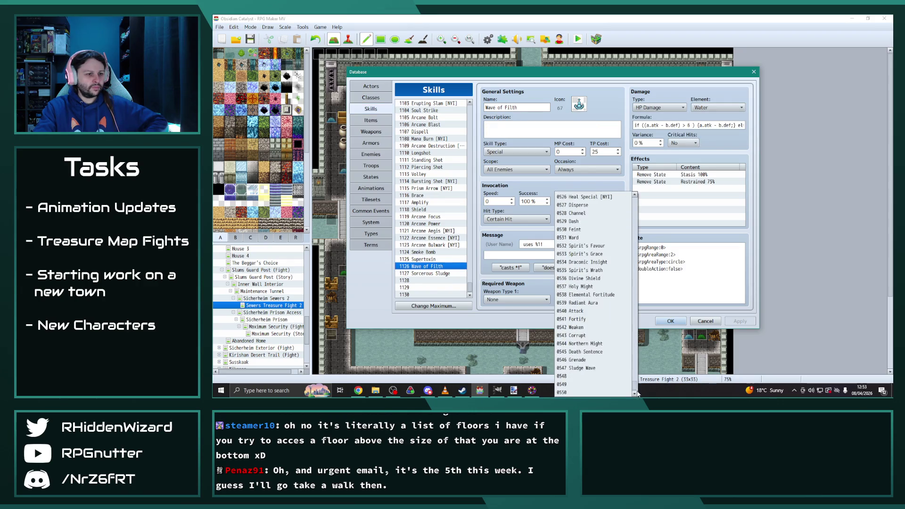
left_click(596, 371)
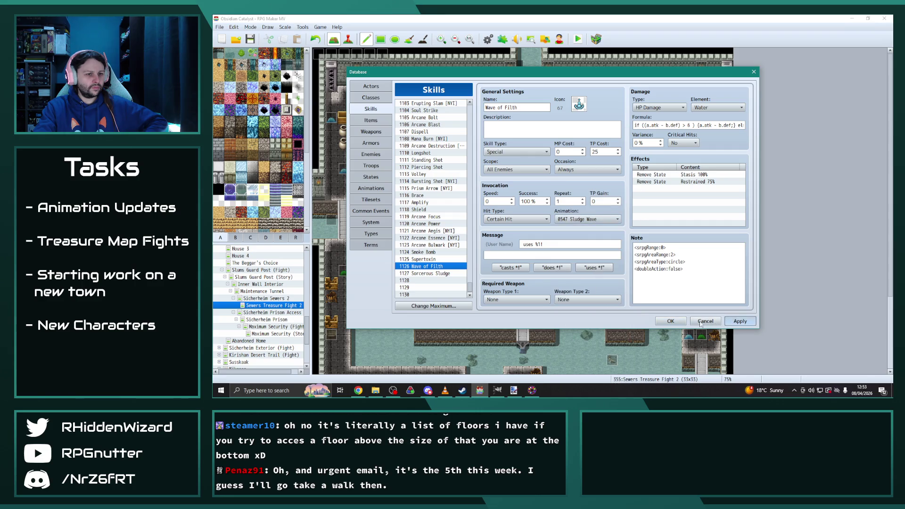
left_click(673, 323)
left_click(534, 395)
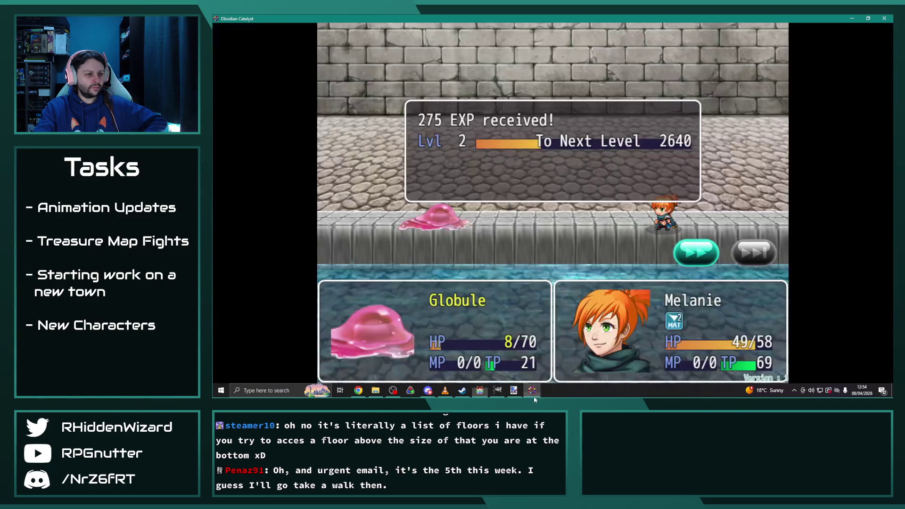
Step: Dismiss the EXP message and have Theodore cast Aura I from his skill list
key("Return")
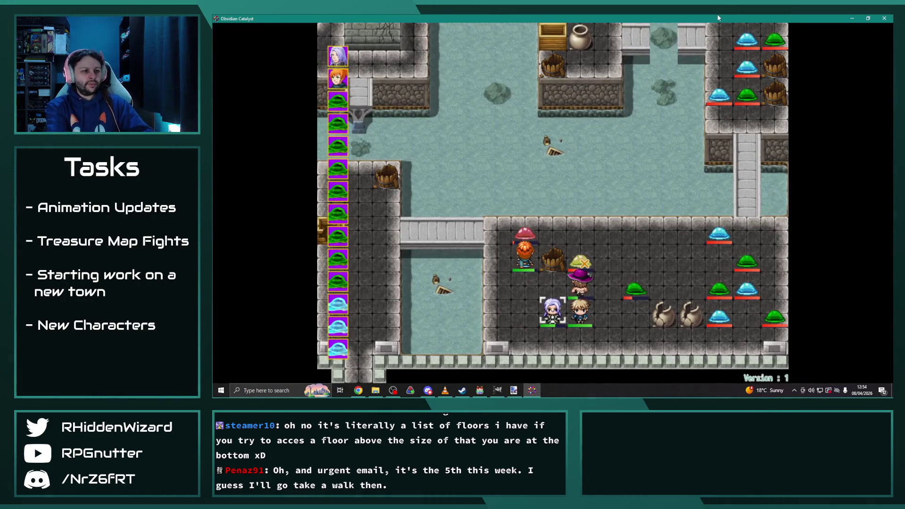
key("Return")
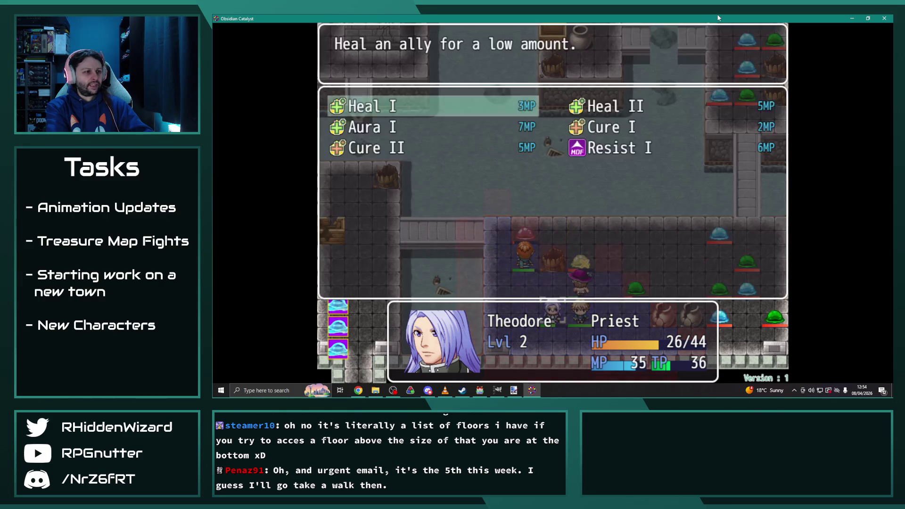
key("Escape")
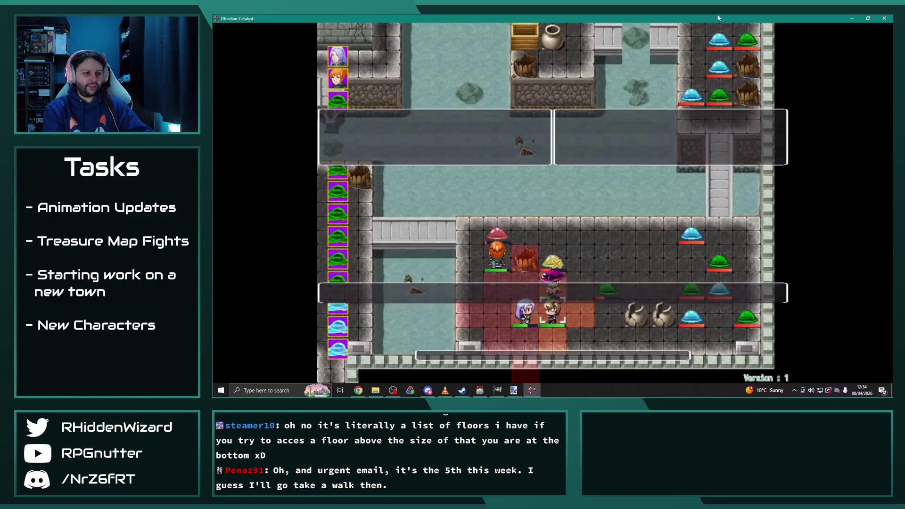
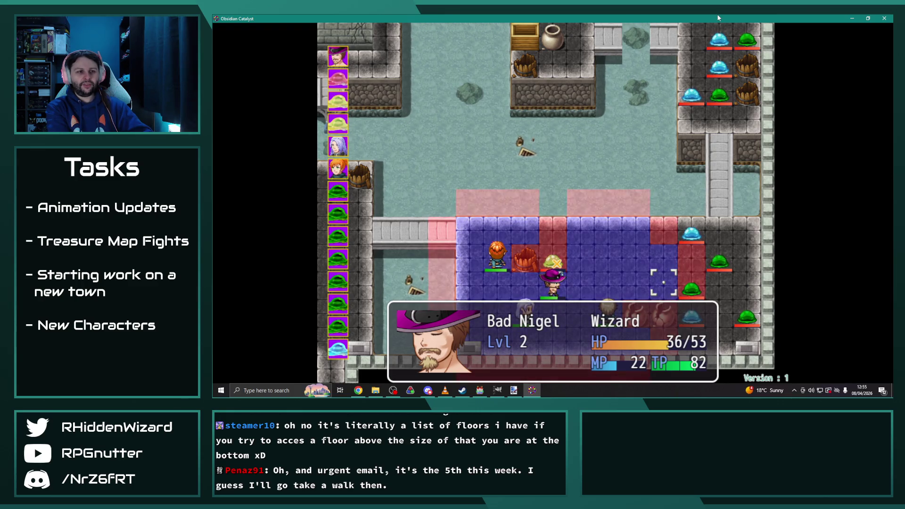
Step: Have Bad Nigel cast Terra I on the ooze and collect the 95 EXP and 25 Gold
key("Return")
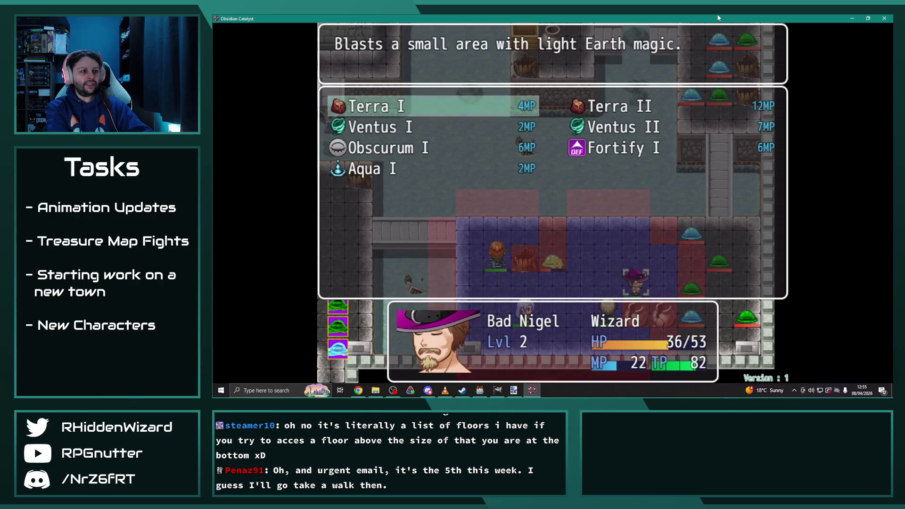
key("Return")
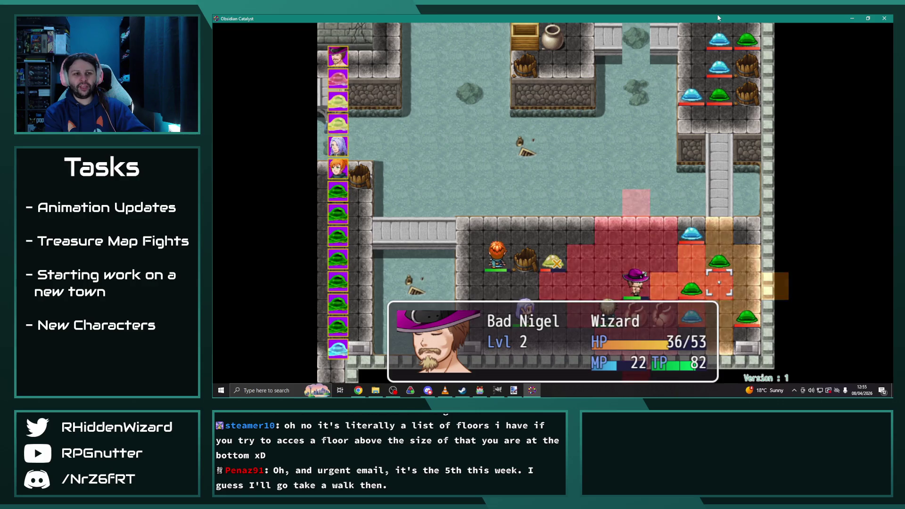
key("Return")
key("Return")
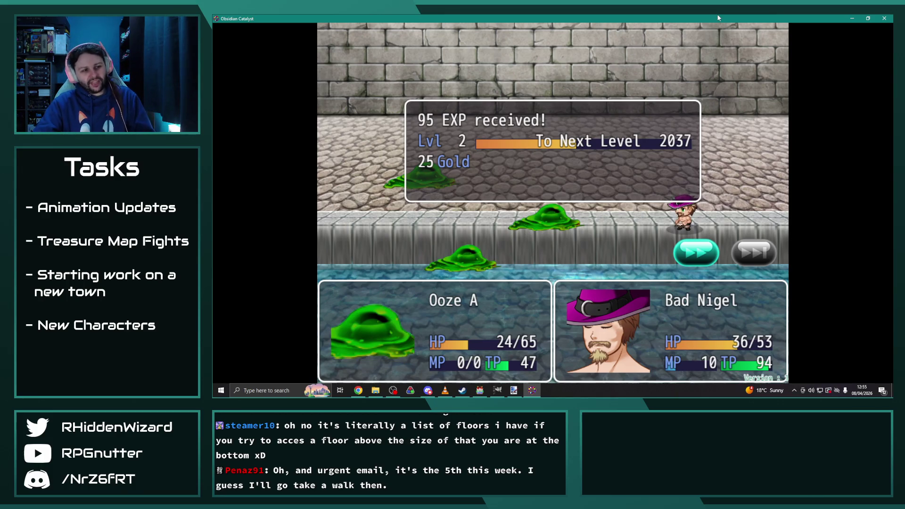
key("Return")
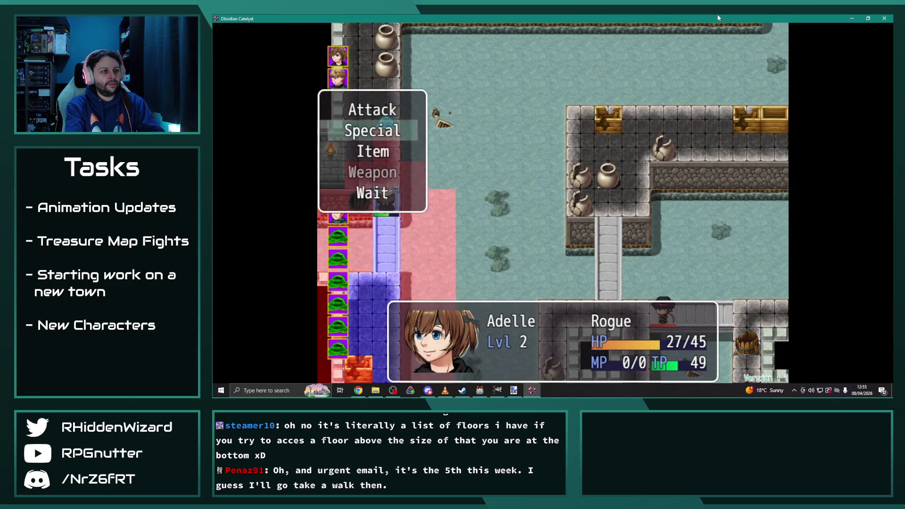
Step: Have Adelle finish off the slime with Knife Flurry and dismiss the rewards
key("Return")
key("Right")
key("Down")
key("Up")
key("Return")
key("Return")
key("Return")
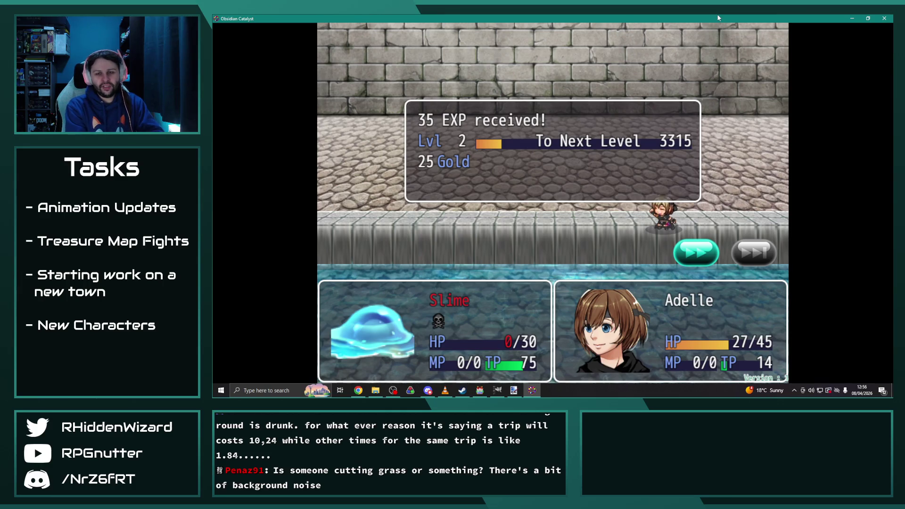
key("Return")
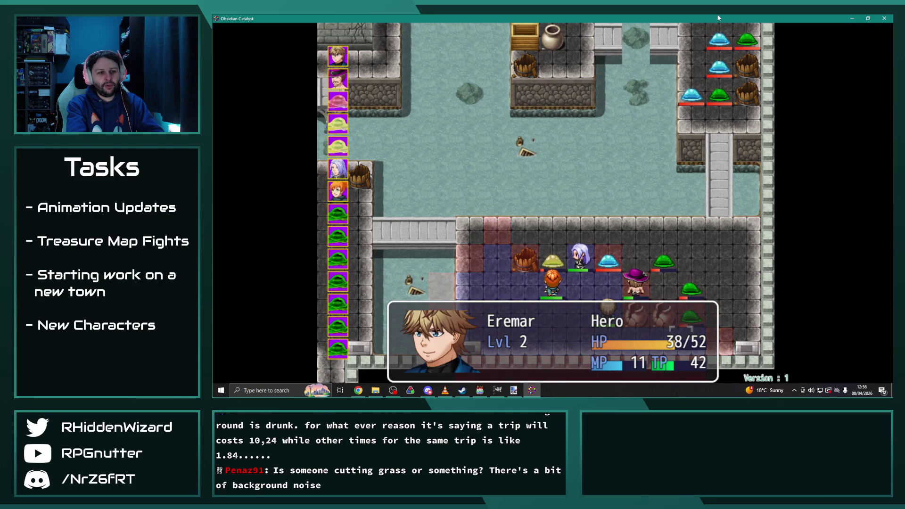
Step: Have Eremar cast Lux III
key("Return")
key("Down")
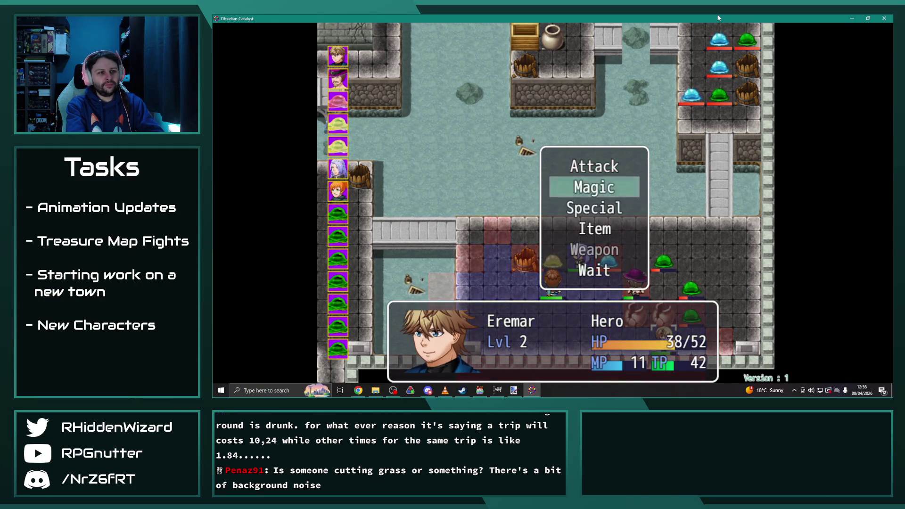
key("Return")
key("Down")
key("Down")
key("Return")
key("Return")
key("Return")
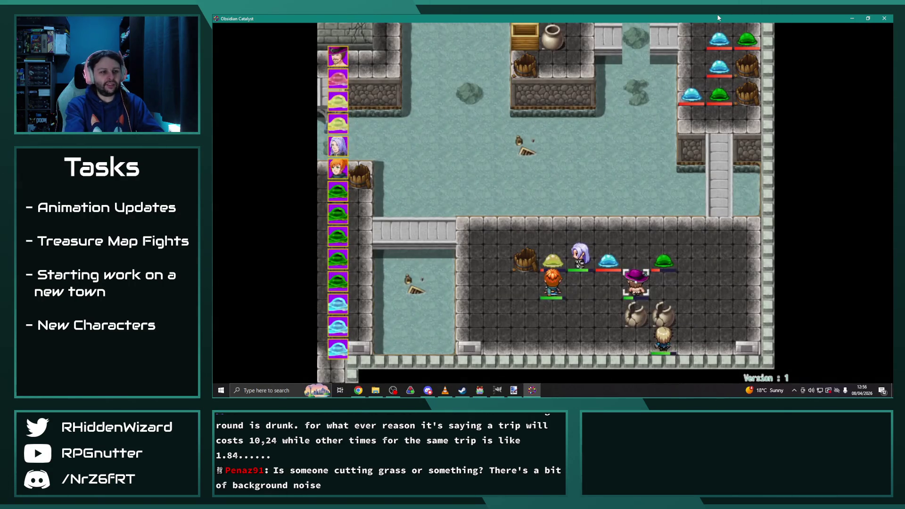
Step: Move Bad Nigel beside Ooze B and attack it with a plain Fight
key("Return")
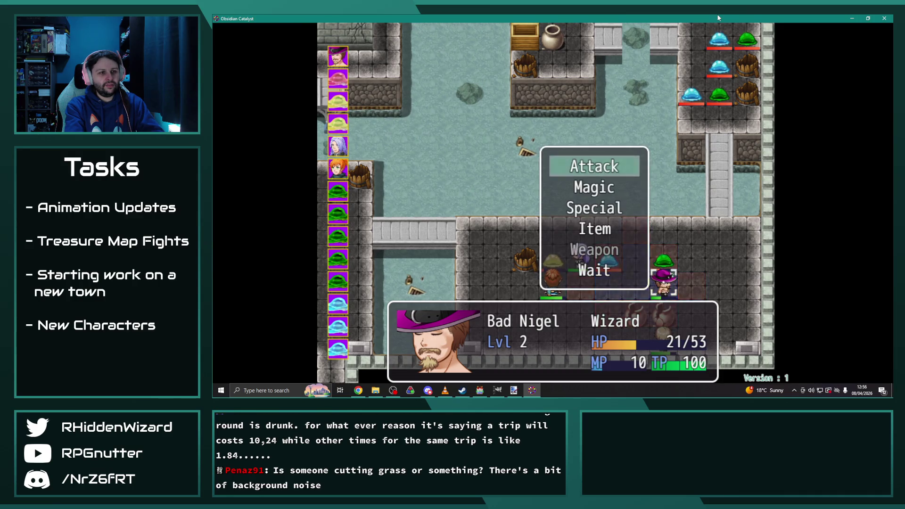
key("Return")
key("Up")
key("Return")
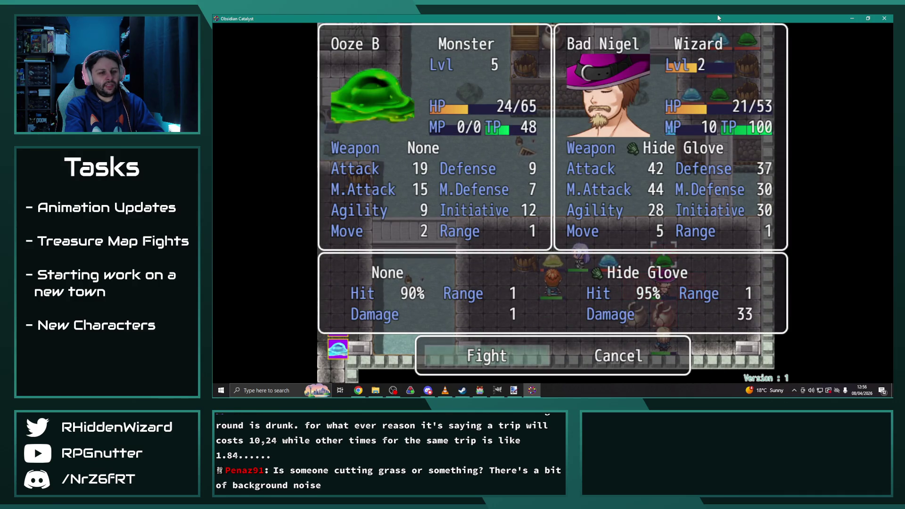
key("Return")
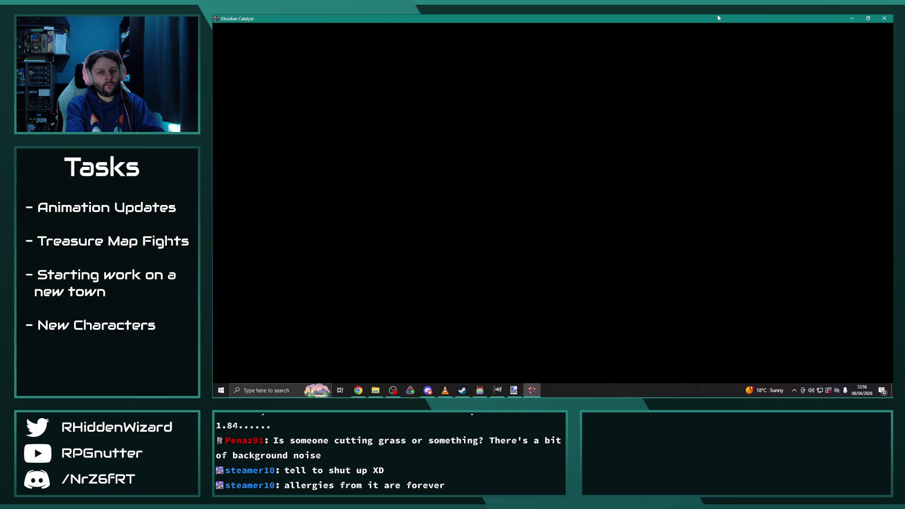
Step: Move Melanie one tile right and have her wait
key("Return")
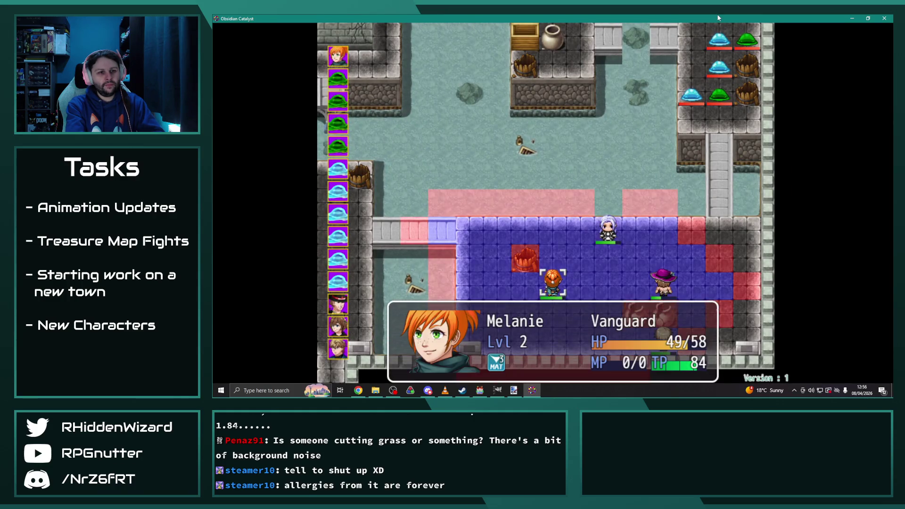
key("Right")
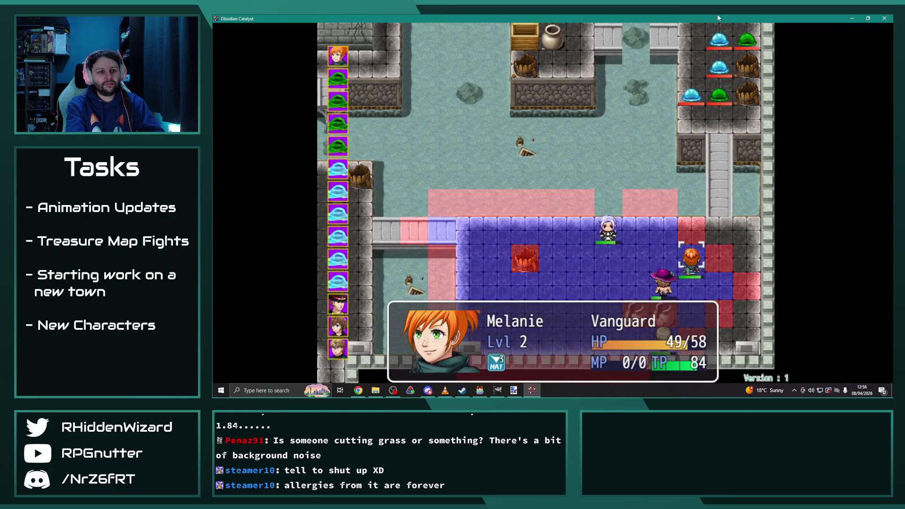
key("Return")
key("Up")
key("Return")
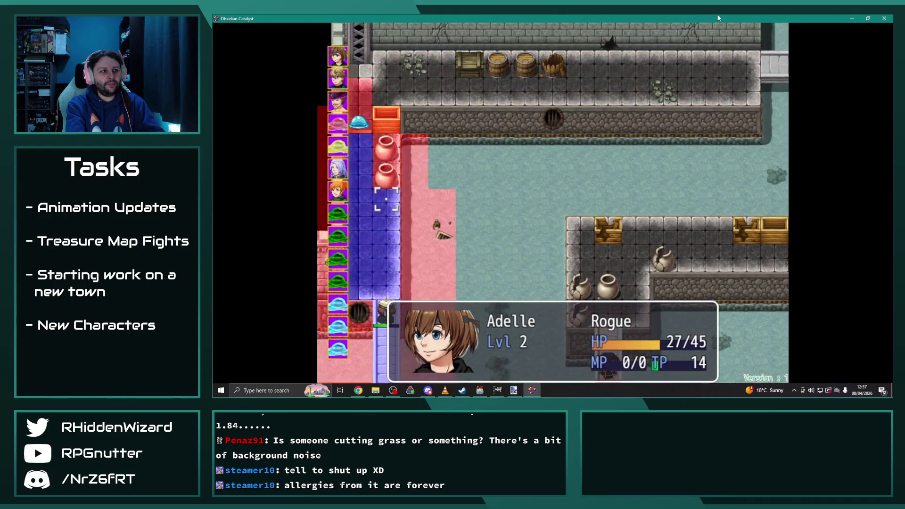
Step: Reposition Adelle up a tile, then have Eremar wait
key("Up")
key("Left")
key("Return")
key("Return")
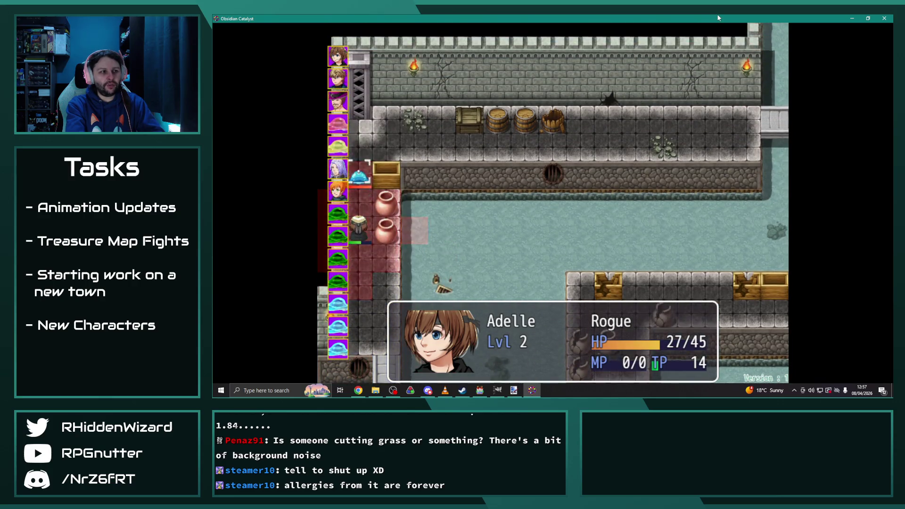
key("Return")
key("Return")
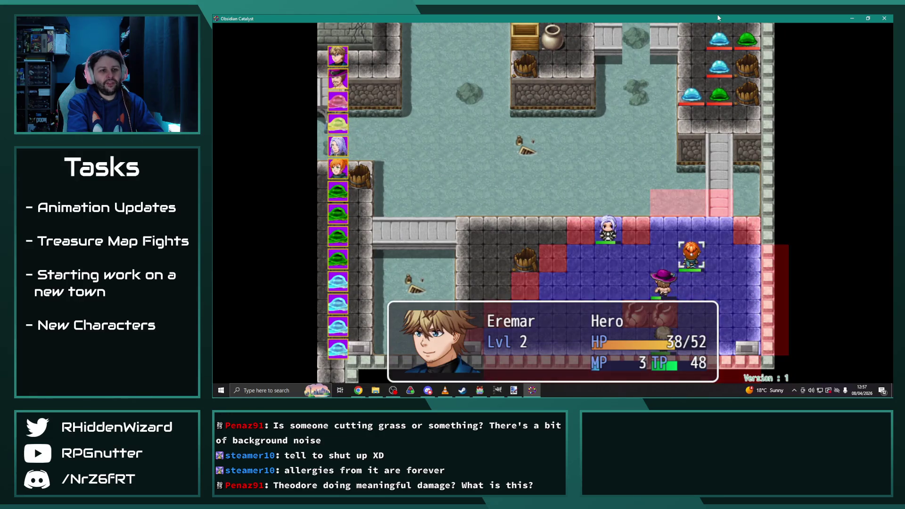
key("Return")
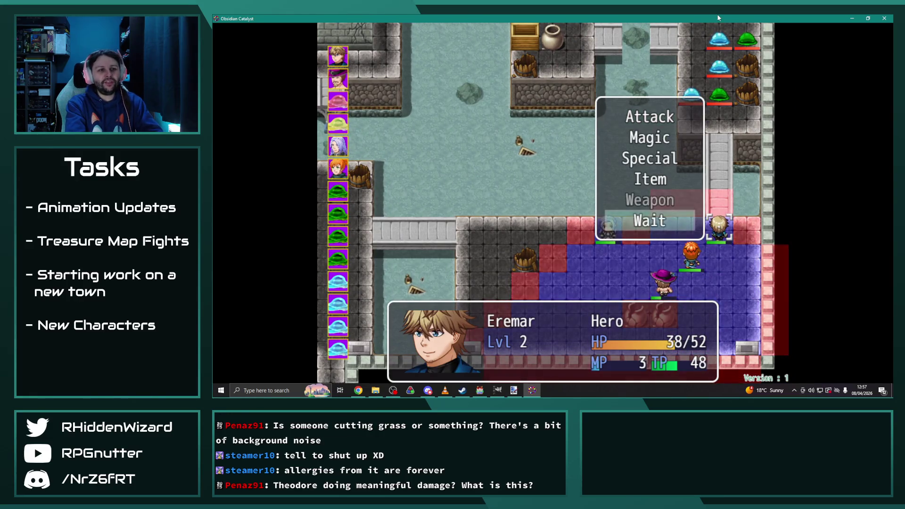
key("Return")
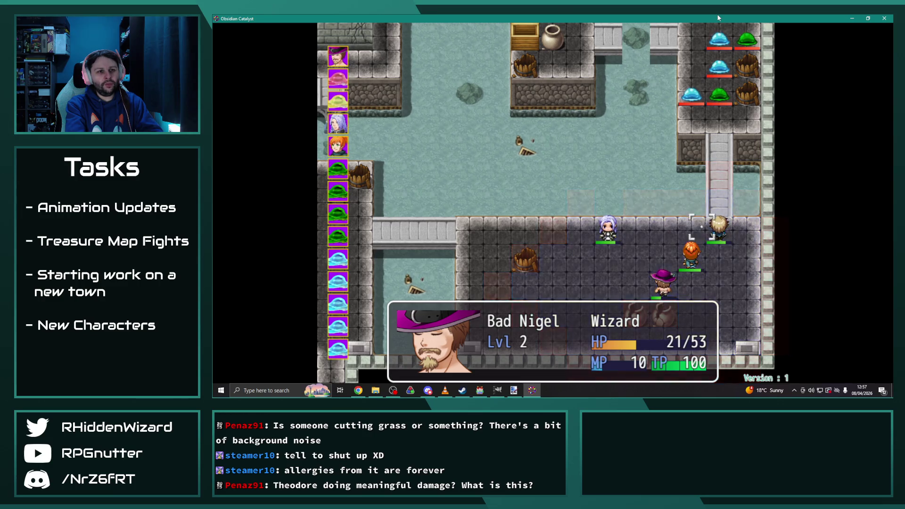
Step: Have Bad Nigel use a Silver Elixir from his items
key("Return")
key("Down")
key("Return")
key("Down")
key("Return")
key("Return")
key("Return")
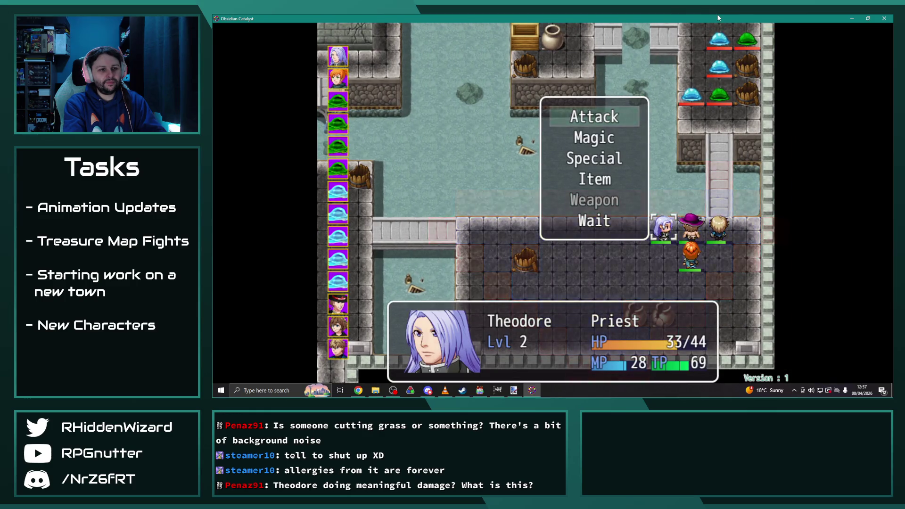
Step: Have Theodore heal Bad Nigel with Aura I, restoring him to 49/53 HP
key("Down")
key("Return")
key("Down")
key("Return")
key("Return")
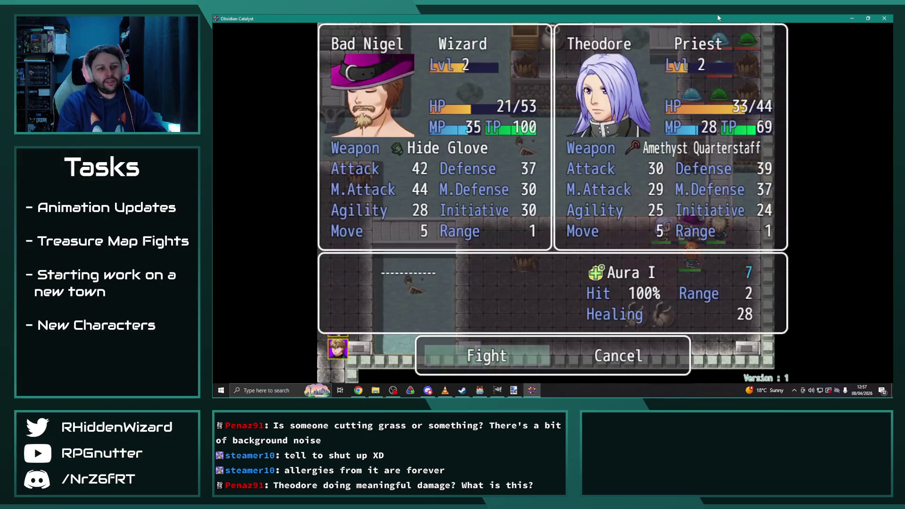
key("Return")
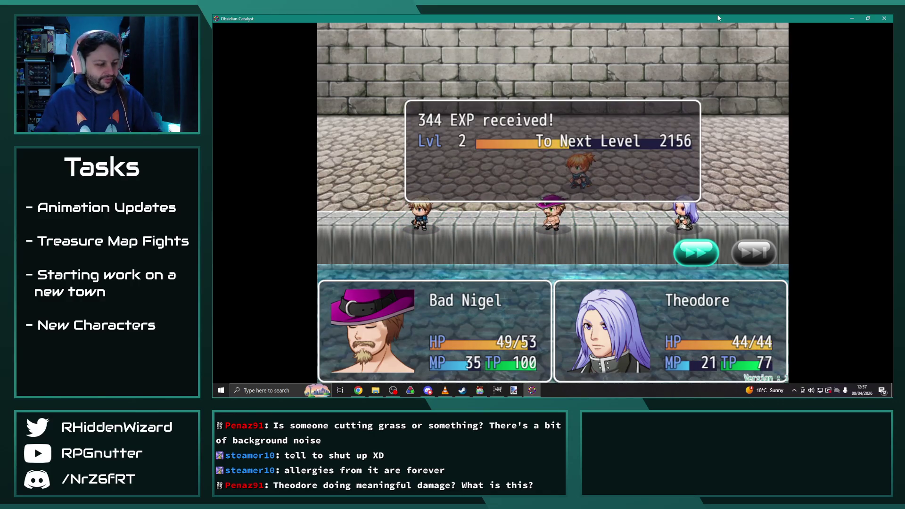
key("Return")
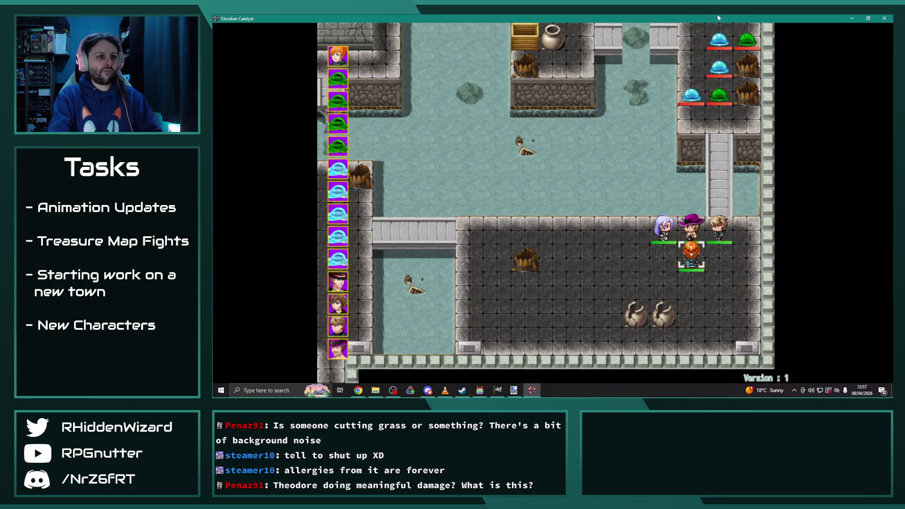
Step: Move Melanie right, end her turn, then let Eremar defeat the slime
key("Right")
key("Return")
key("Return")
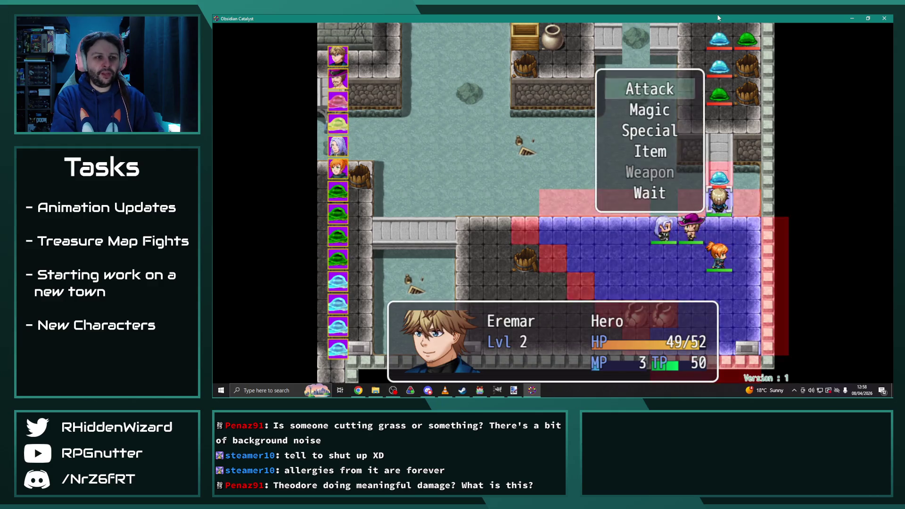
key("Return")
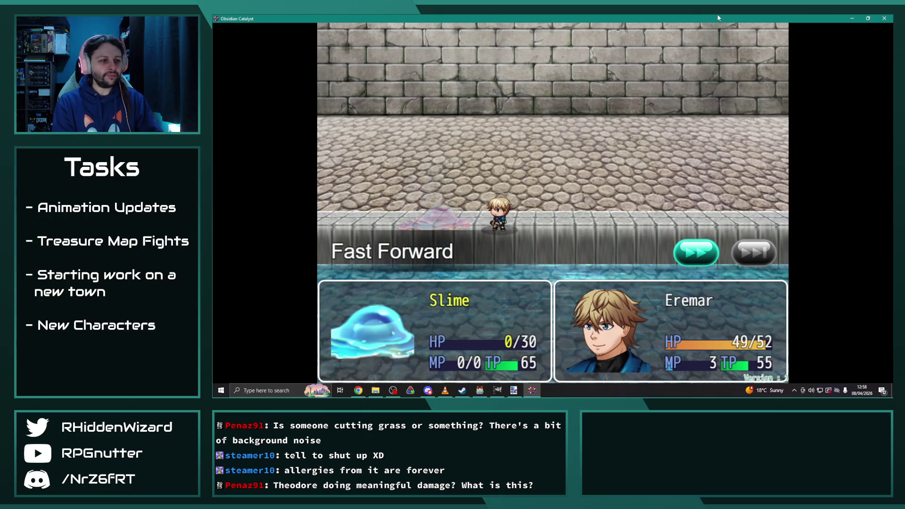
key("Return")
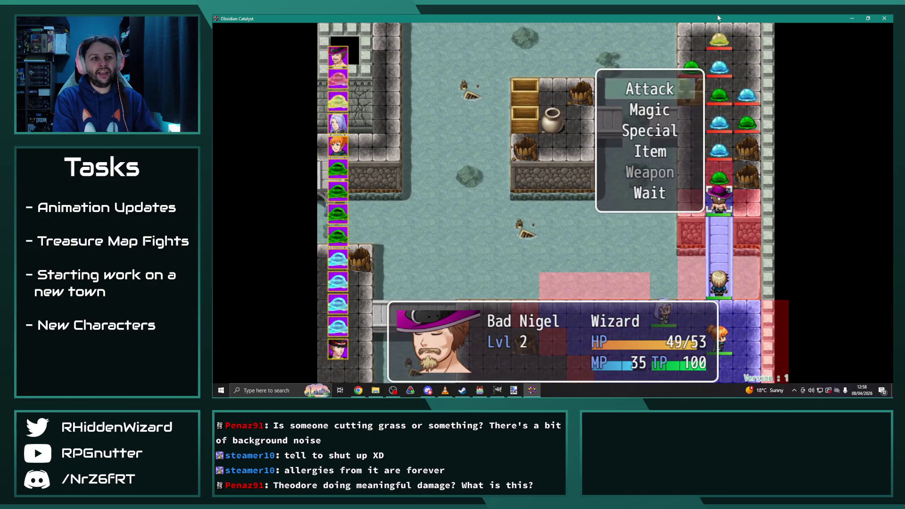
Step: Have Bad Nigel cast Terra II aimed north at the slimes
key("Down")
key("Return")
key("Down")
key("Up")
key("Right")
key("Return")
key("Up")
key("Up")
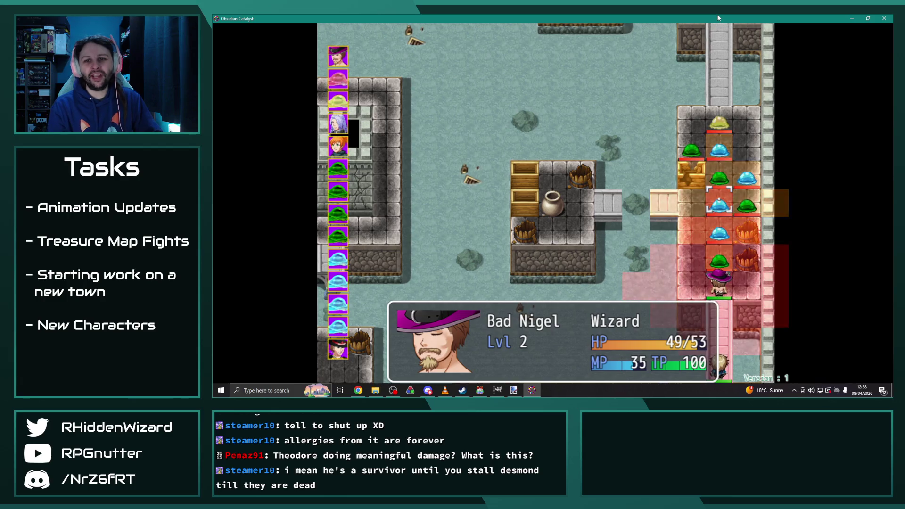
key("Return")
key("Return")
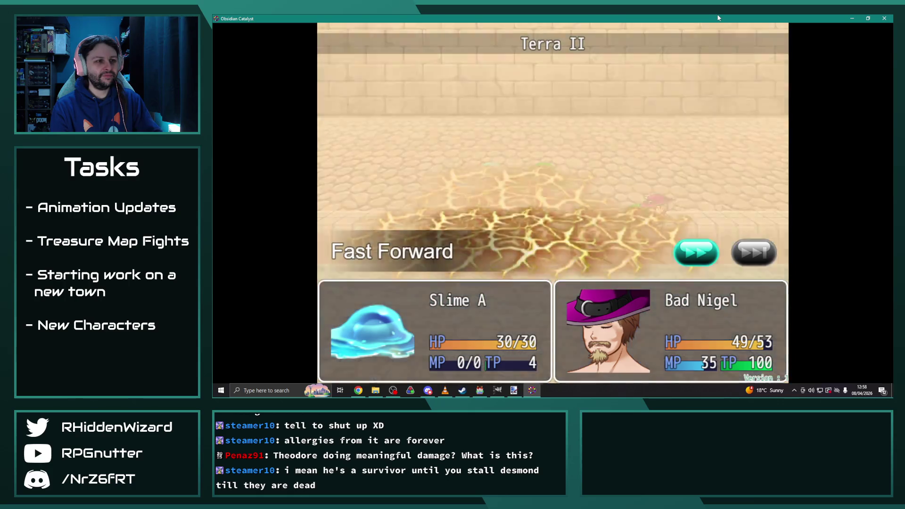
key("Return")
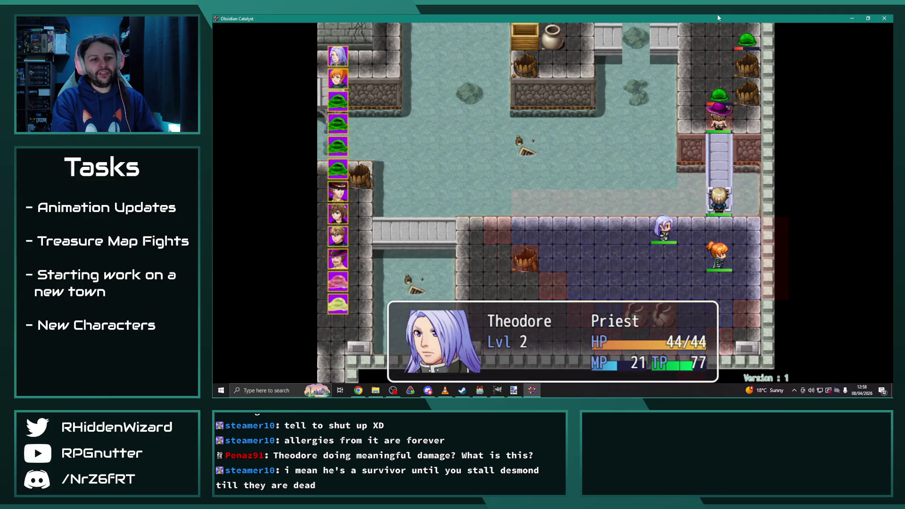
Step: Move Theodore up onto the bridge and destroy Ooze C with Smite
key("Up")
key("Up")
key("Return")
key("Down")
key("Return")
key("Right")
key("Down")
key("Return")
key("Return")
key("Return")
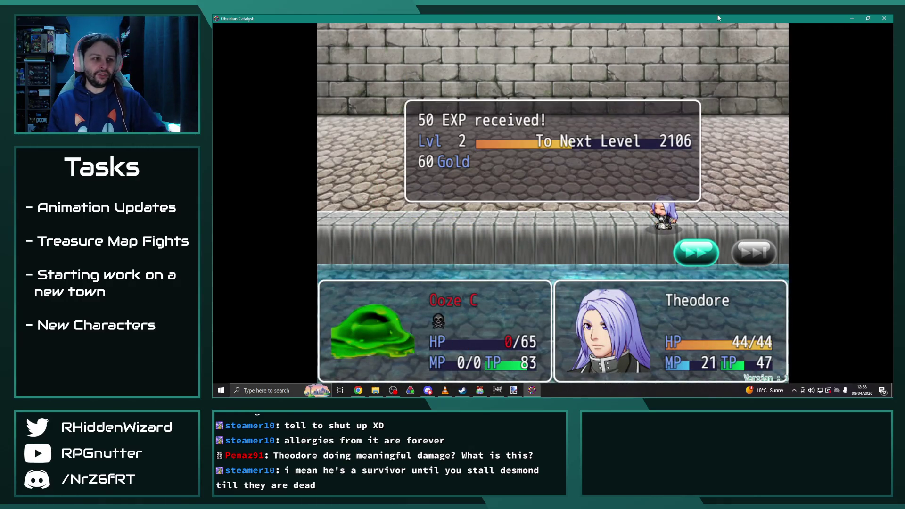
key("Return")
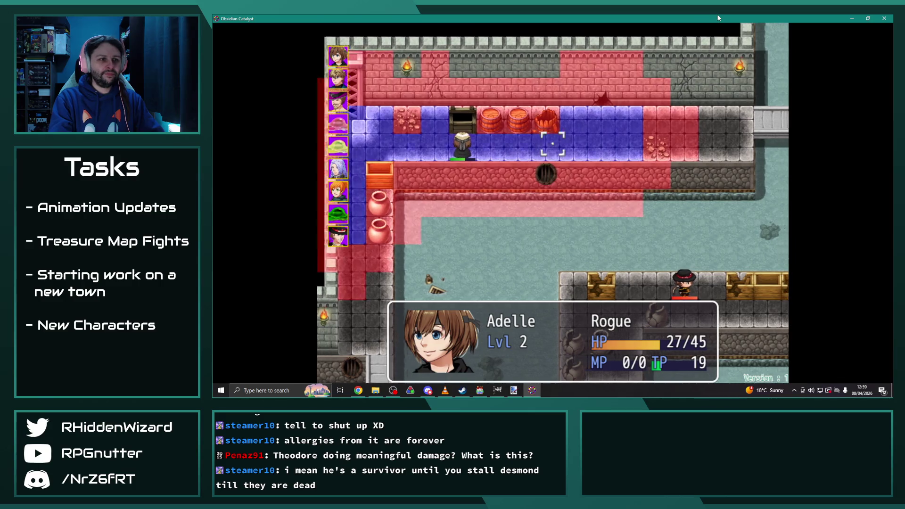
Step: Move Adelle to a new tile and end her turn without acting
key("Escape")
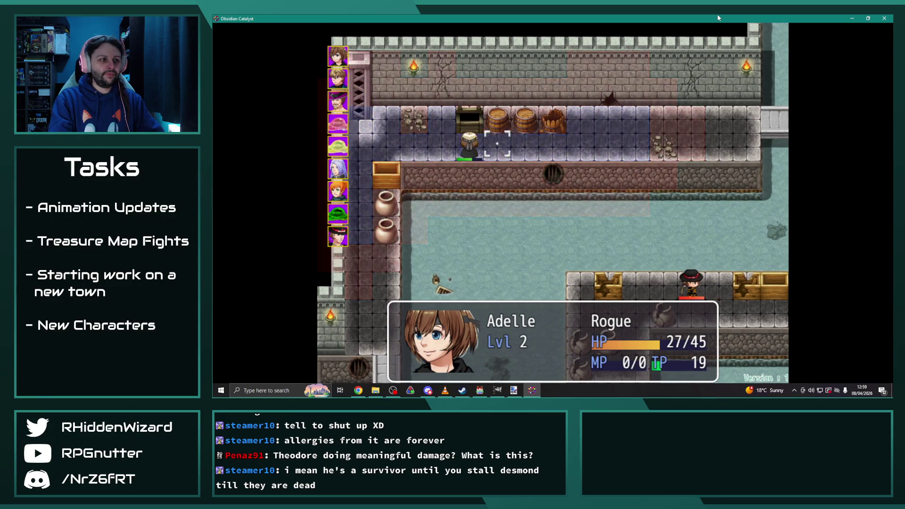
key("Return")
key("Return")
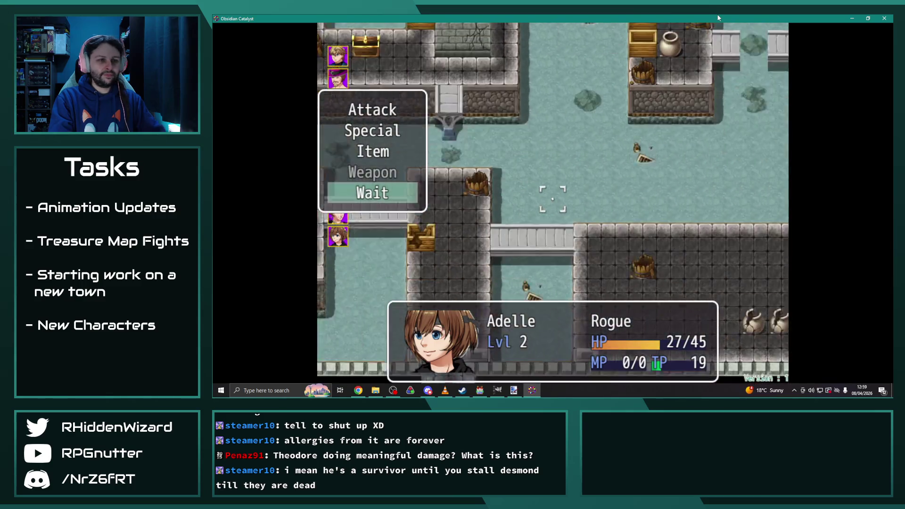
key("Return")
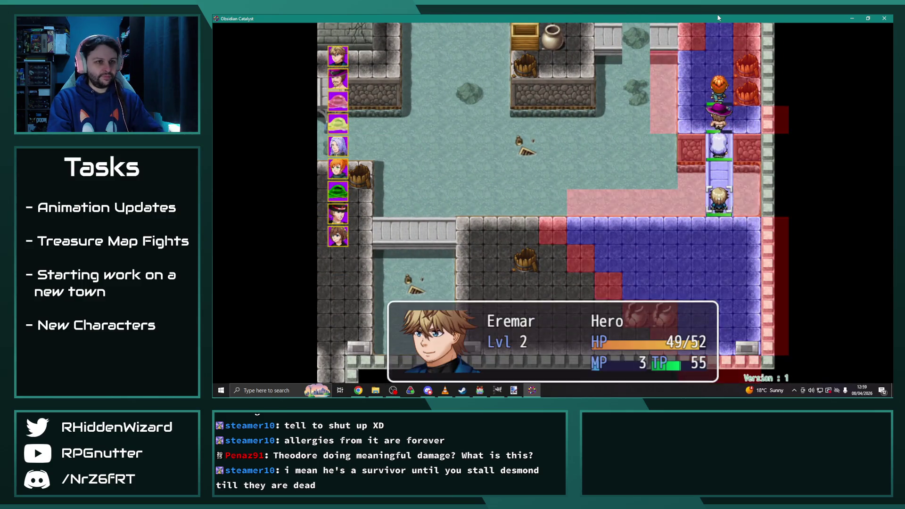
Step: Move Eremar and have him cast Inner Strength for 151 EXP
key("Up")
key("Up")
key("Up")
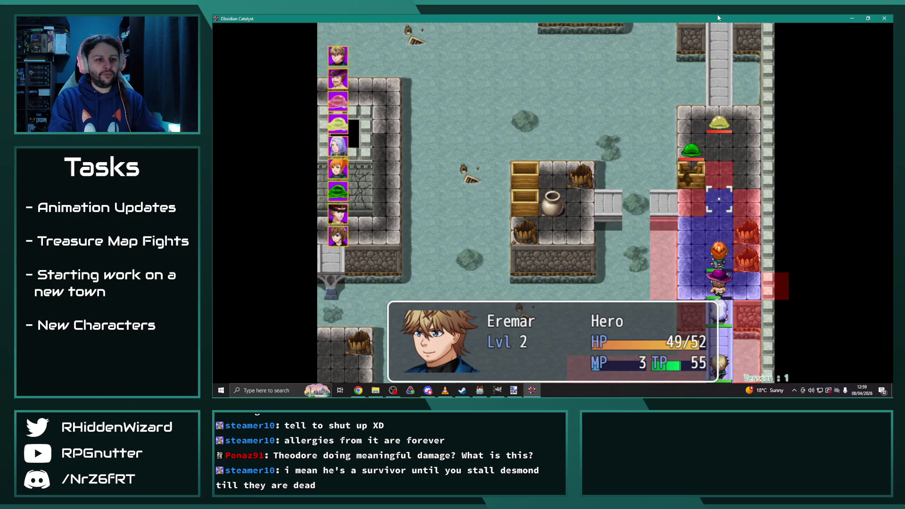
key("Down")
key("Return")
key("Right")
key("Return")
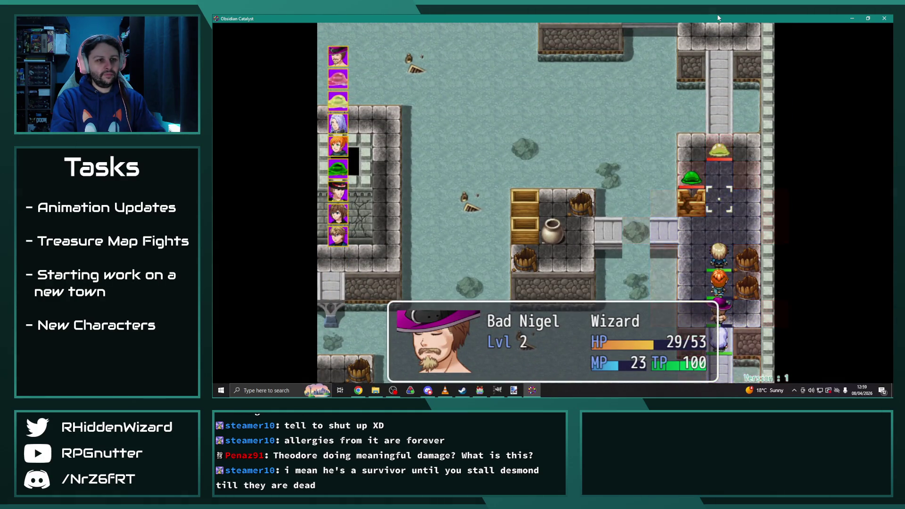
Step: Move Bad Nigel and target the Sludge with Ventus II, showing 100% hit, 13 damage
key("Return")
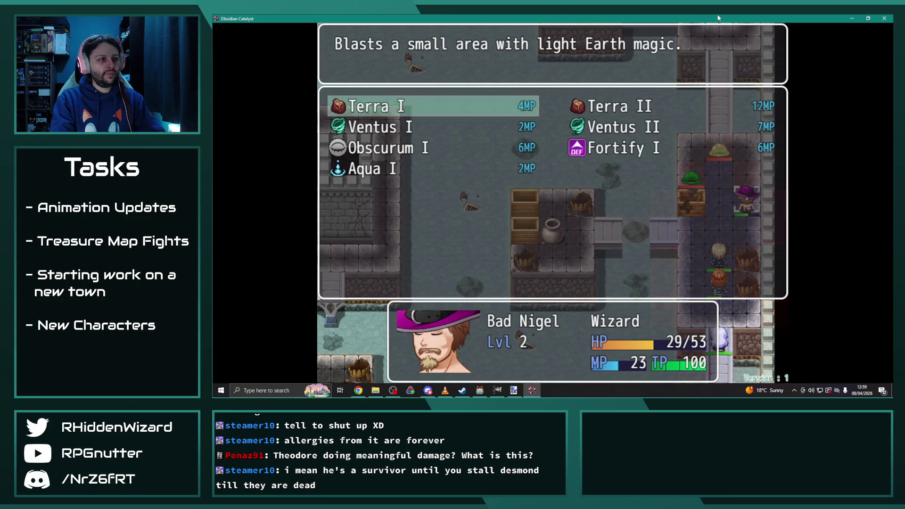
key("Right")
key("Down")
key("Up")
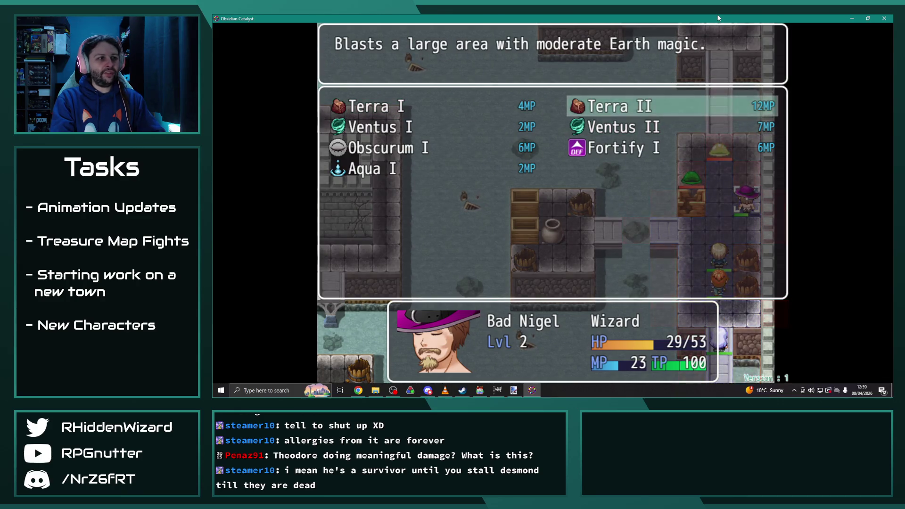
key("Down")
key("Return")
key("Return")
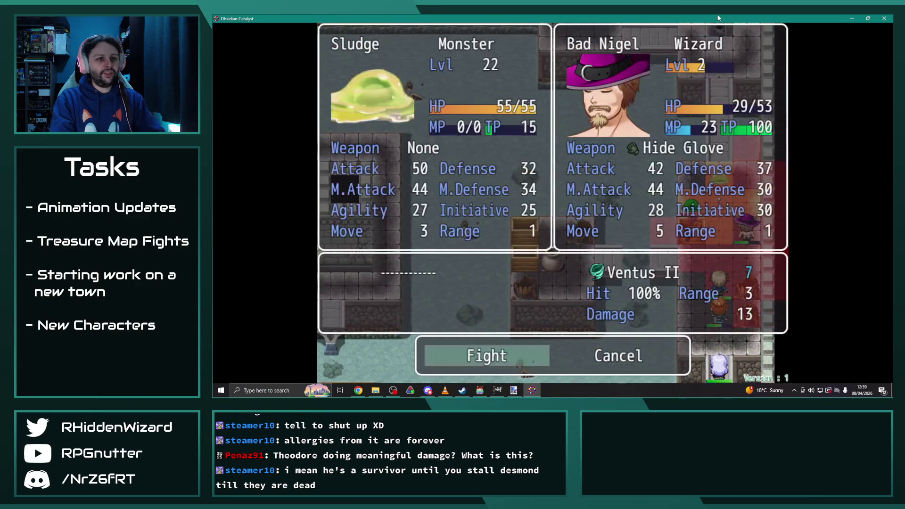
key("Return")
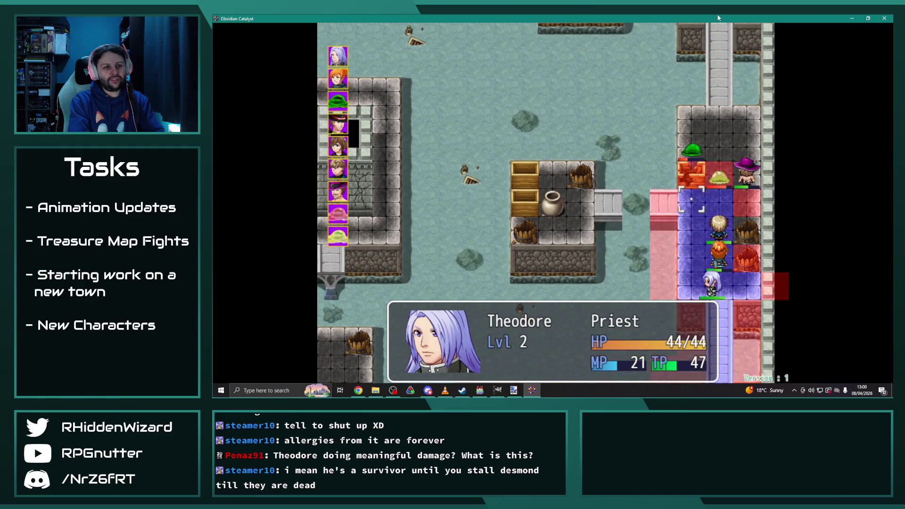
Step: Have Theodore hit the nearby slime with Smite and dismiss the EXP message
key("Return")
key("Return")
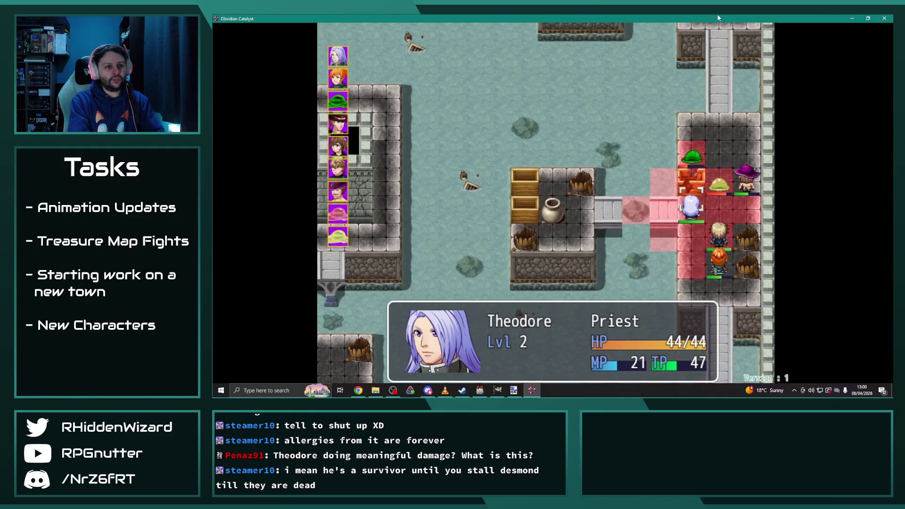
key("Return")
key("Return")
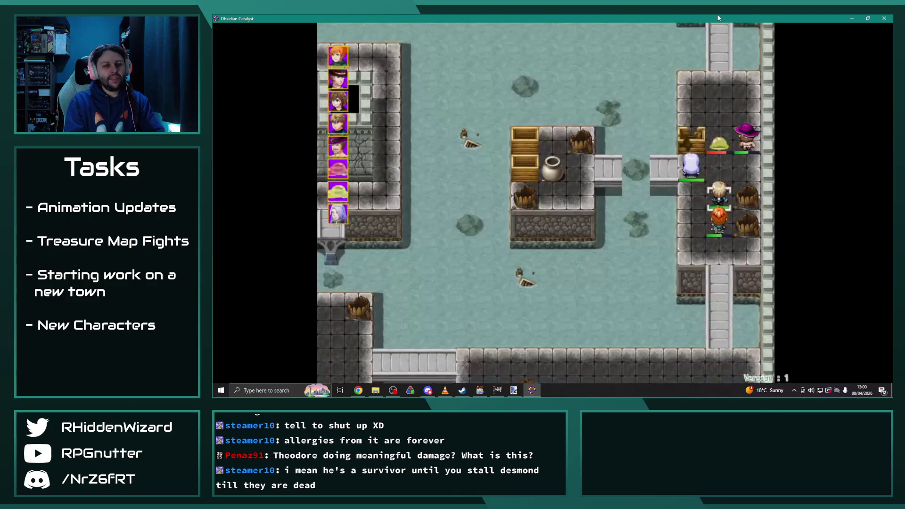
key("Return")
key("Return")
key("Return")
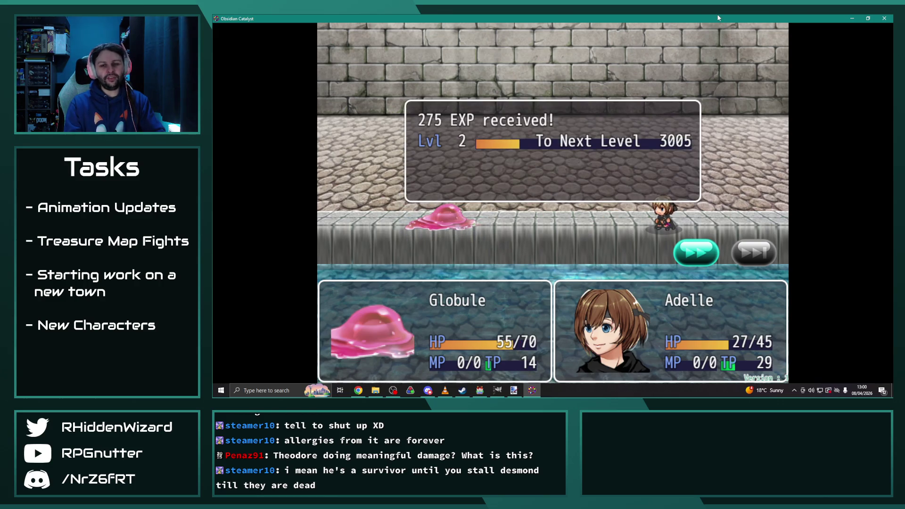
key("Return")
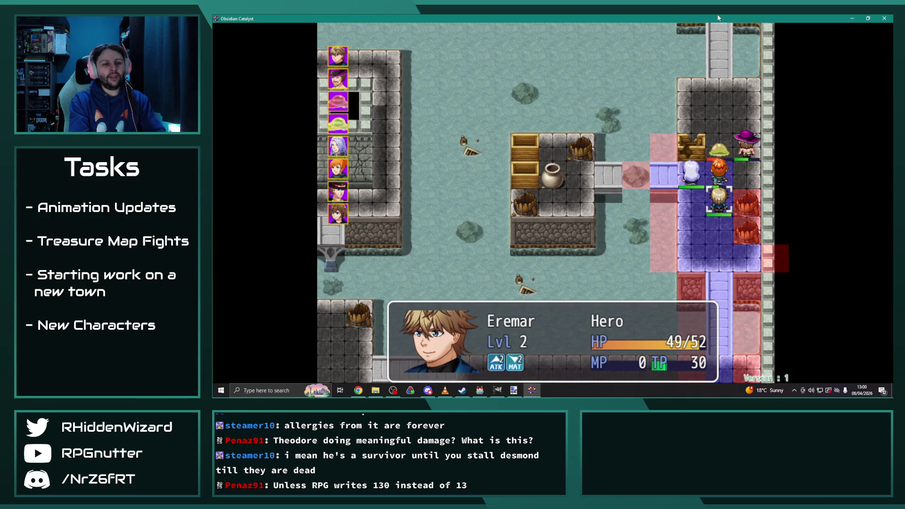
Step: Check Eremar's Special skills, then end his turn without acting
key("Return")
key("Down")
key("Down")
key("Return")
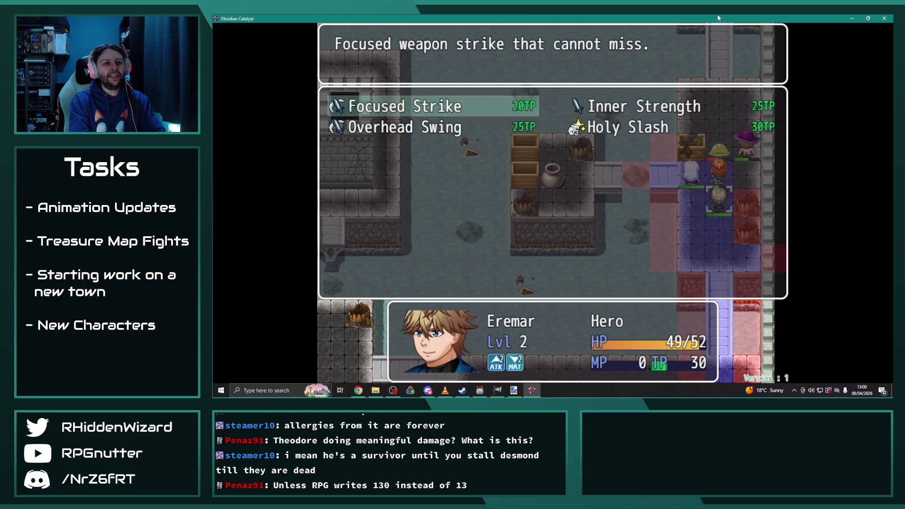
key("Escape")
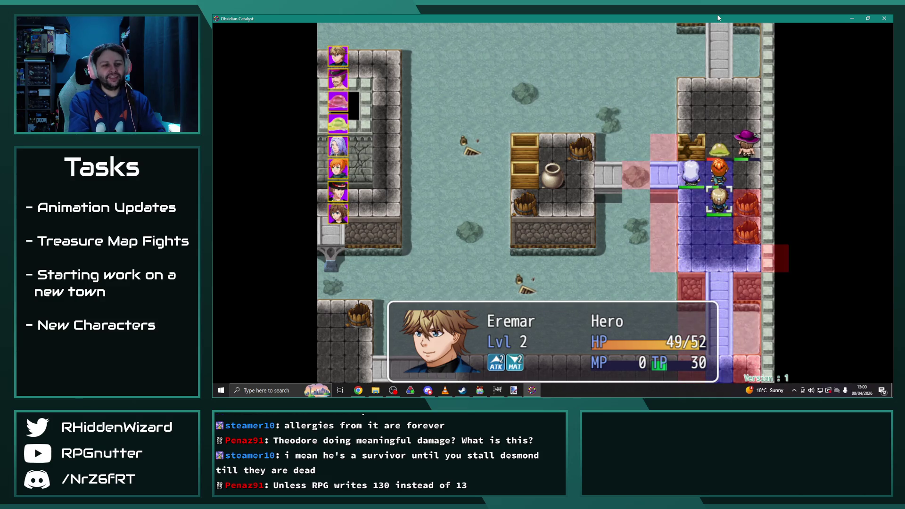
key("Return")
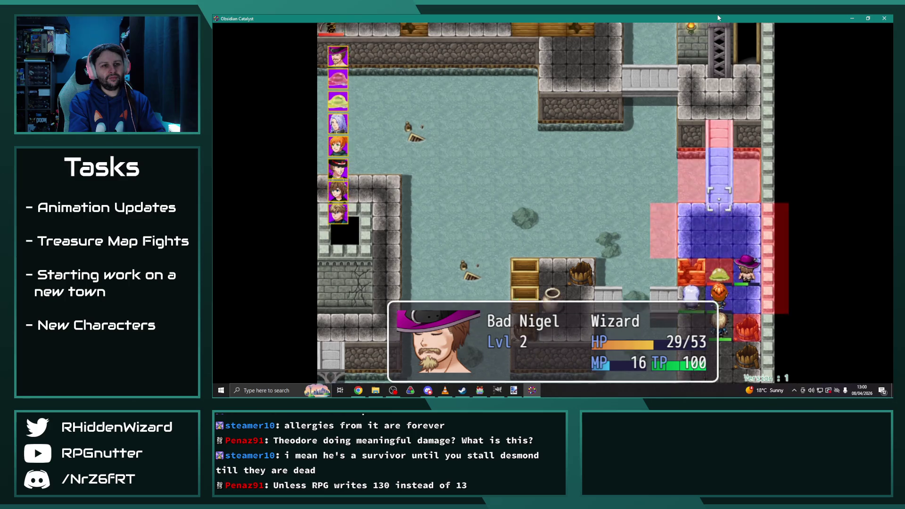
Step: Select Bad Nigel and review his special skills for his turn
key("Down")
key("Down")
key("Down")
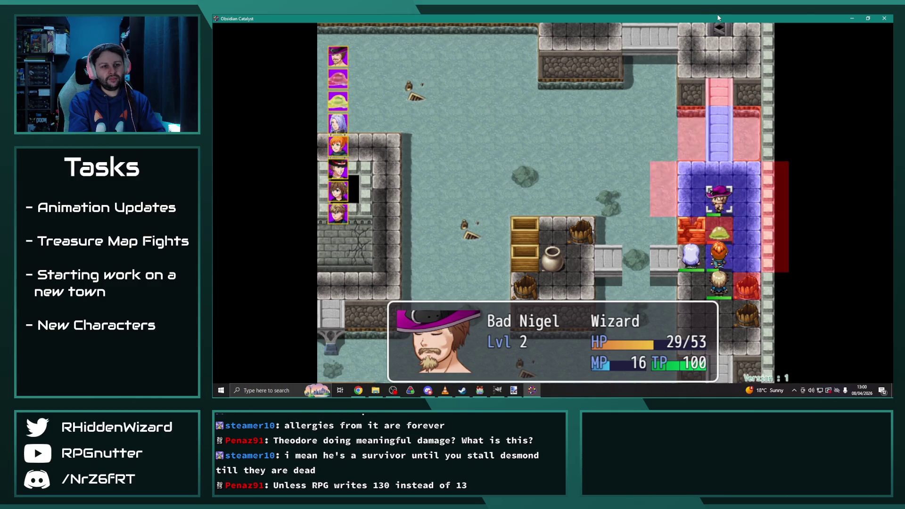
key("Return")
key("Down")
key("Return")
key("Return")
key("Return")
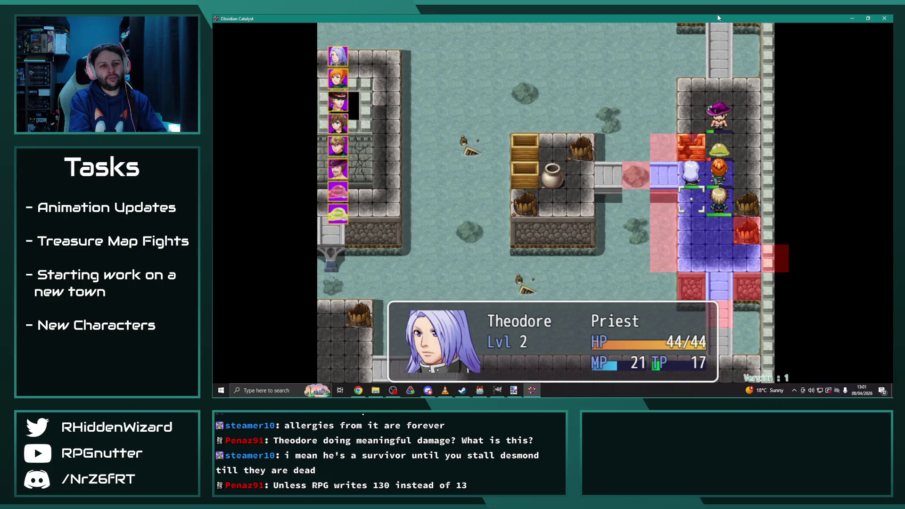
Step: Have Theodore cast Heal I on an ally
key("Left")
key("Return")
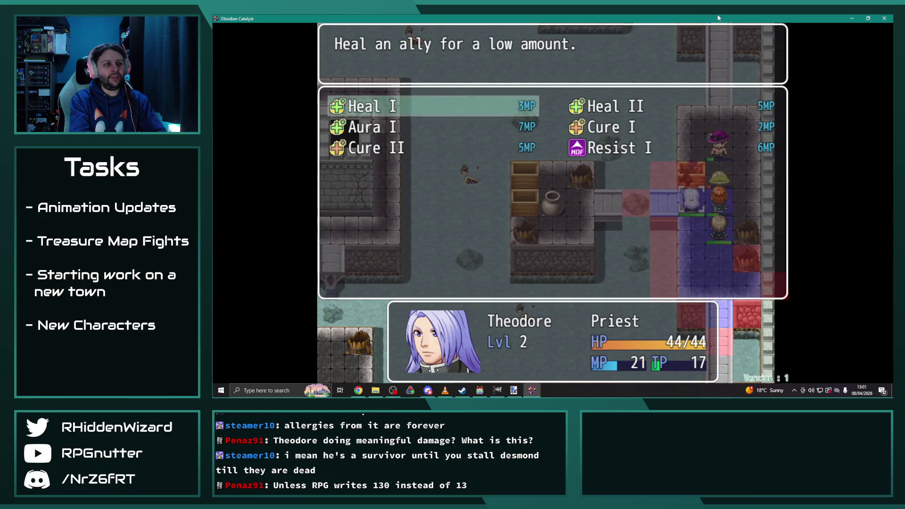
key("Return")
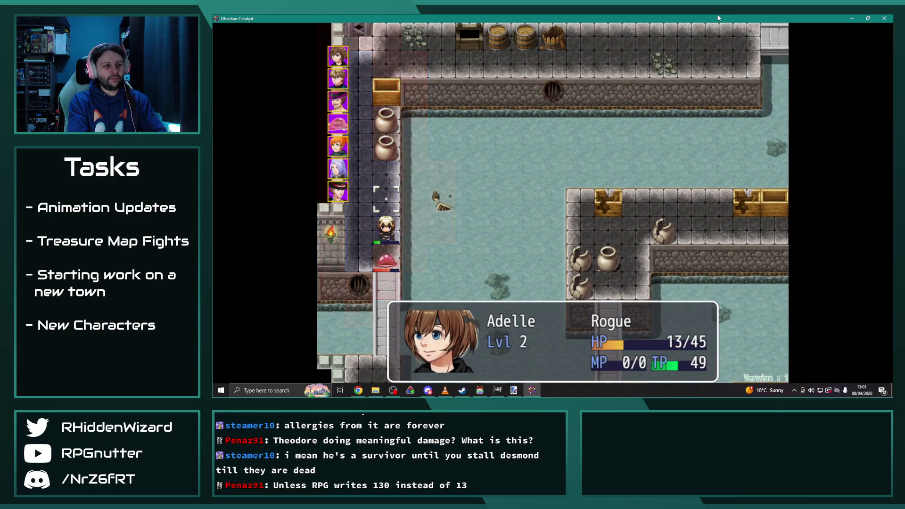
Step: Move Adelle up and have her use a Golden Potion
key("Return")
key("Down")
key("Down")
key("Return")
key("Return")
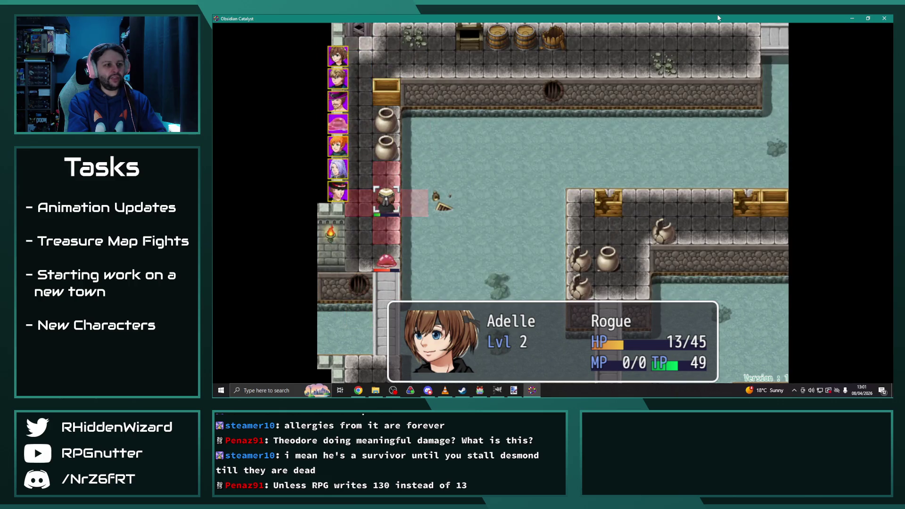
key("Return")
key("Return")
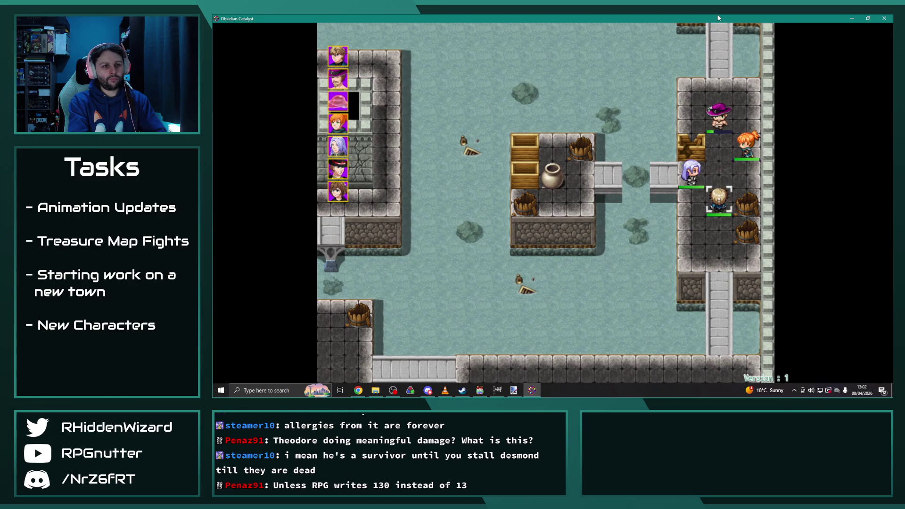
key("Return")
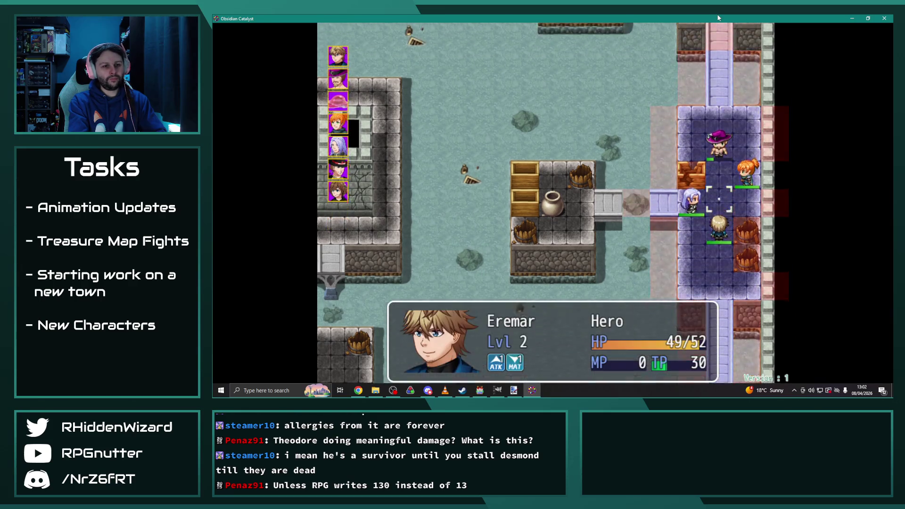
Step: Pass the turns of Eremar, Bad Nigel and Melanie without acting
key("Up")
key("Up")
key("Up")
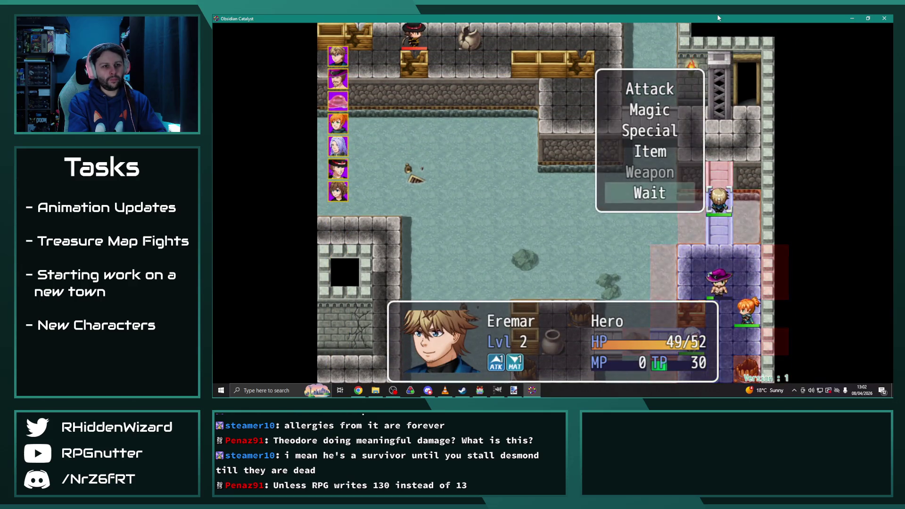
key("Return")
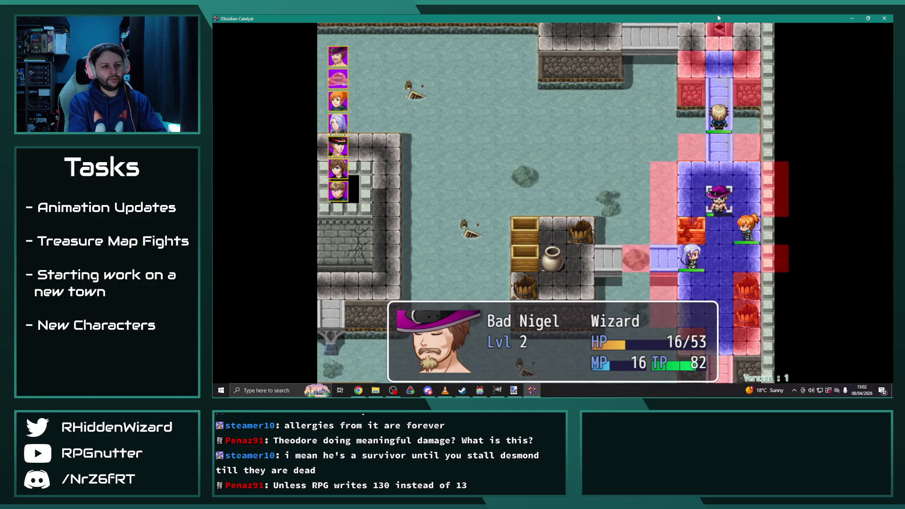
key("Up")
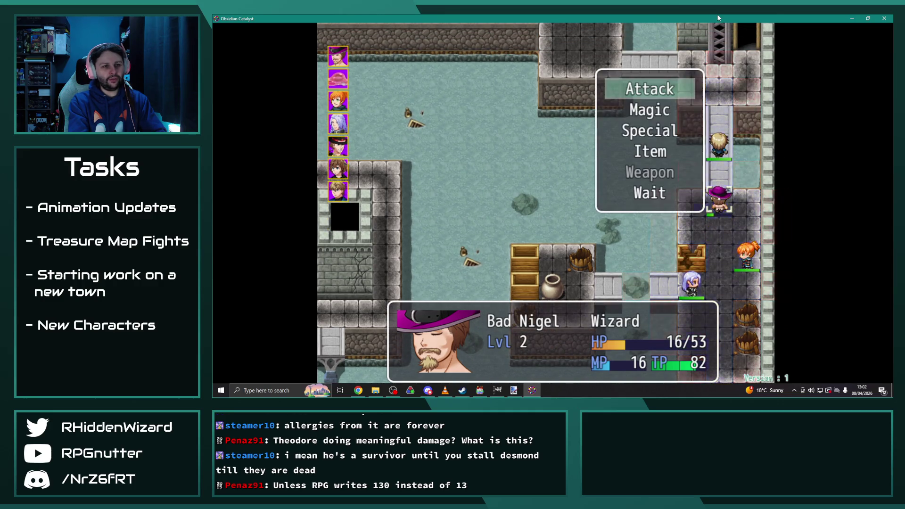
key("Return")
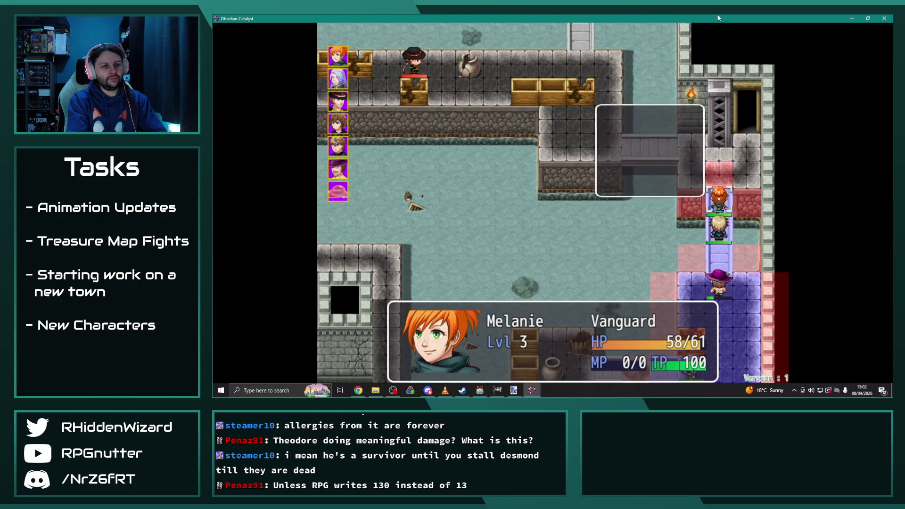
key("Return")
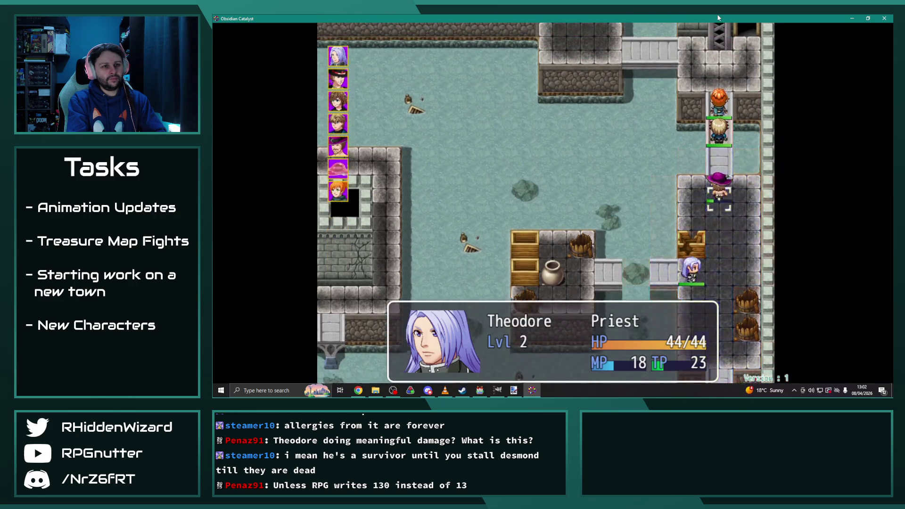
Step: Heal Bad Nigel with Theodore's Heal I, then send Adelle against the Globule
key("Return")
key("Return")
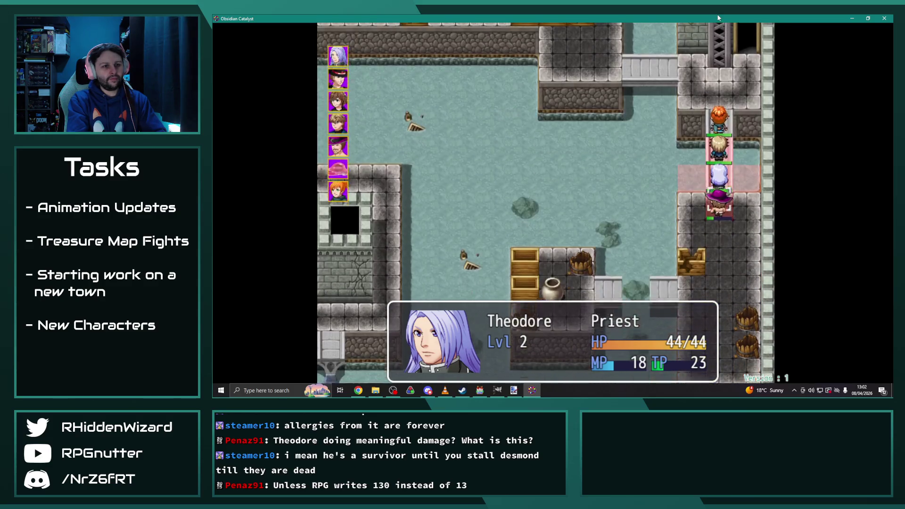
key("Return")
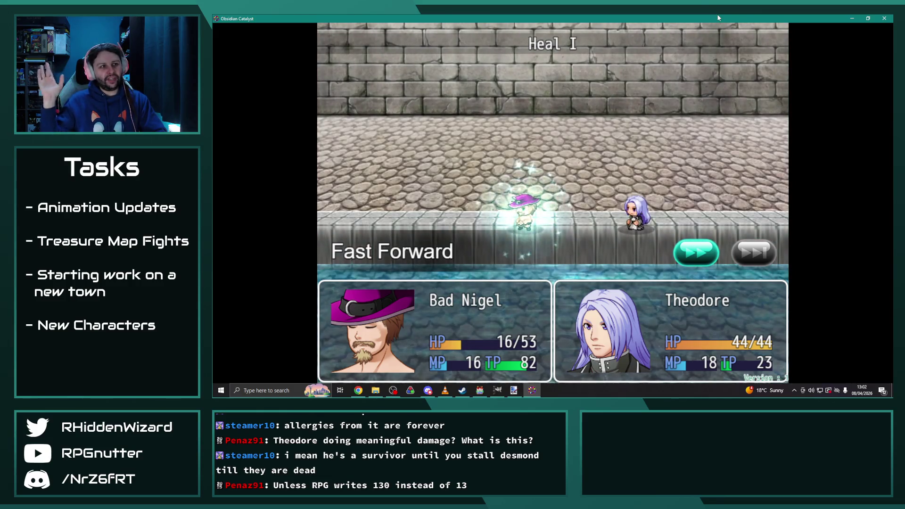
key("Return")
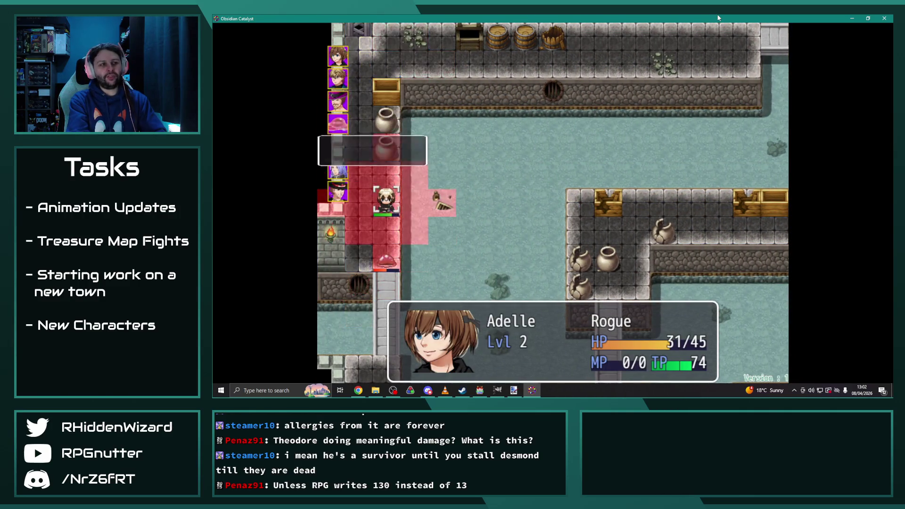
key("Return")
key("Return")
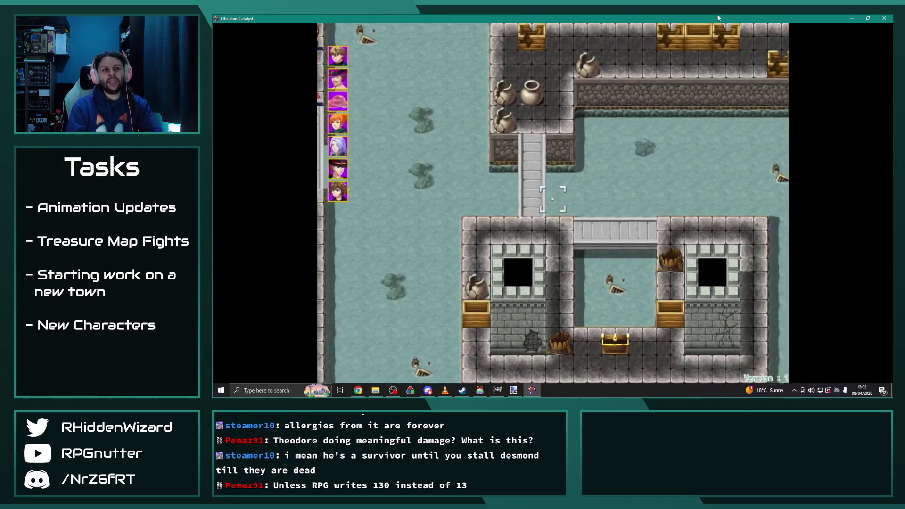
key("Return")
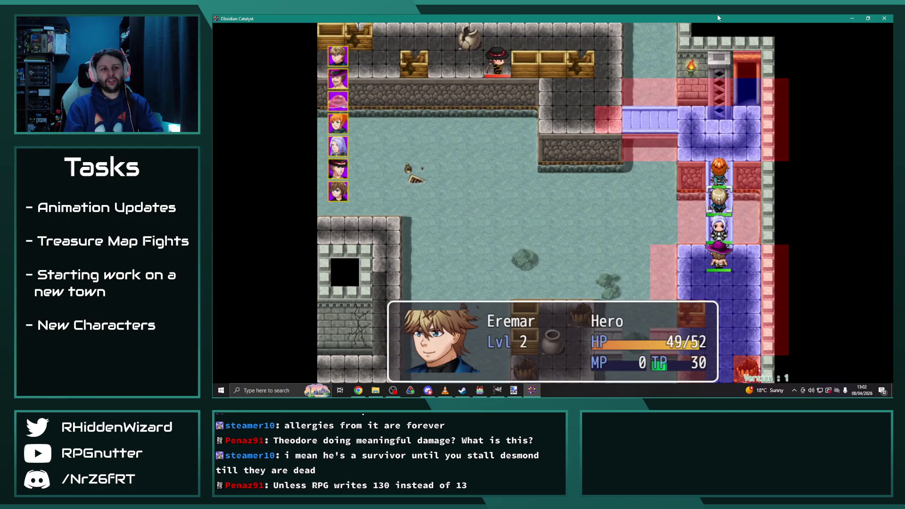
Step: Have Eremar and Bad Nigel wait, then Adelle attacks the slime
key("Up")
key("Up")
key("Up")
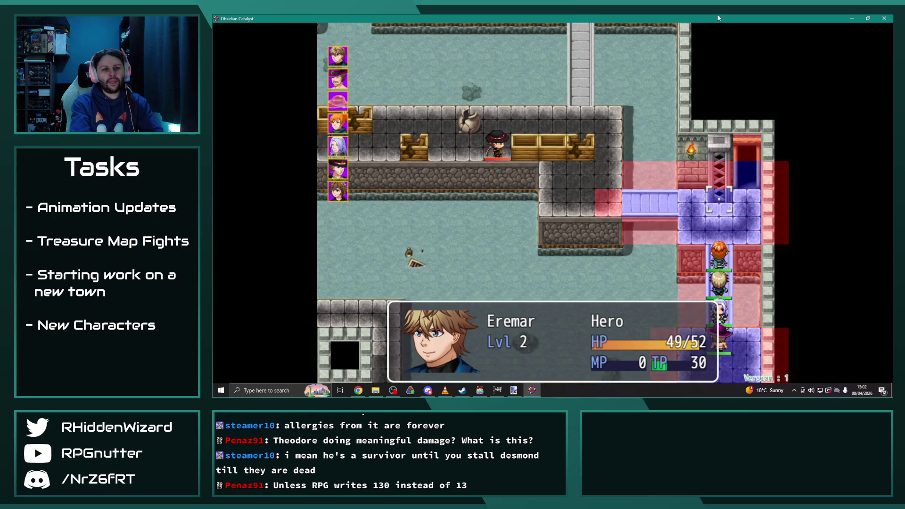
key("Return")
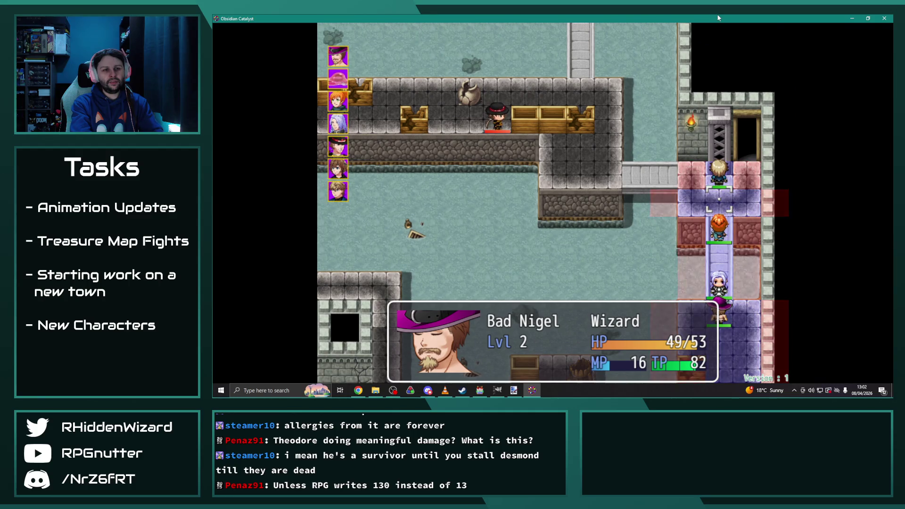
key("Return")
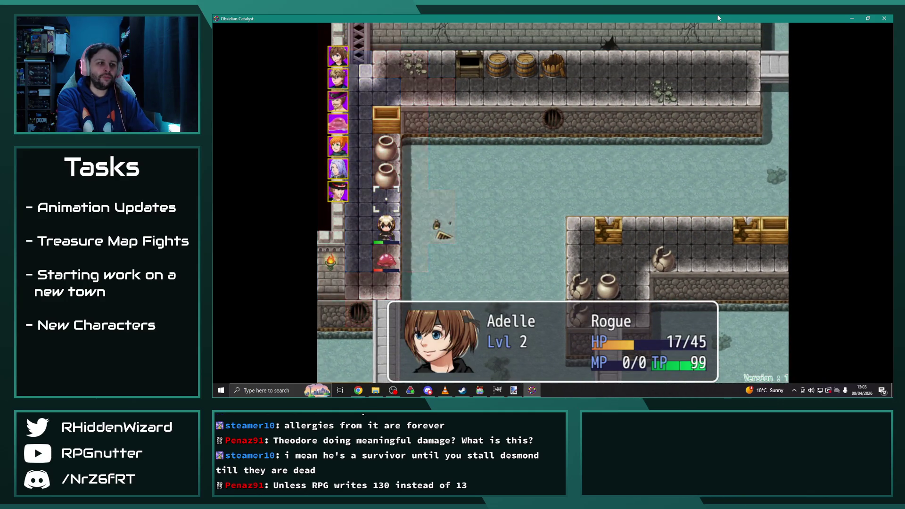
key("Return")
key("Return")
key("Return")
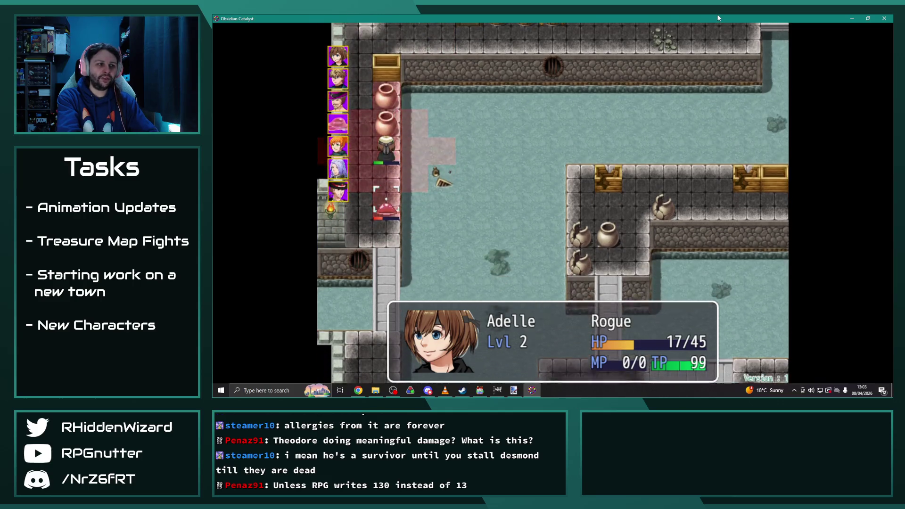
key("Return")
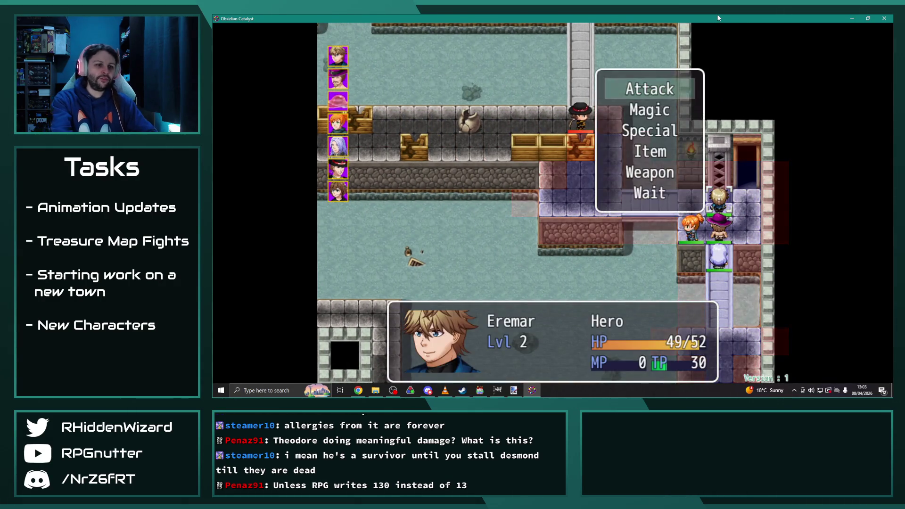
Step: Have Eremar, Bad Nigel, Melanie and Theodore all wait this turn
key("Up")
key("Return")
key("Up")
key("Return")
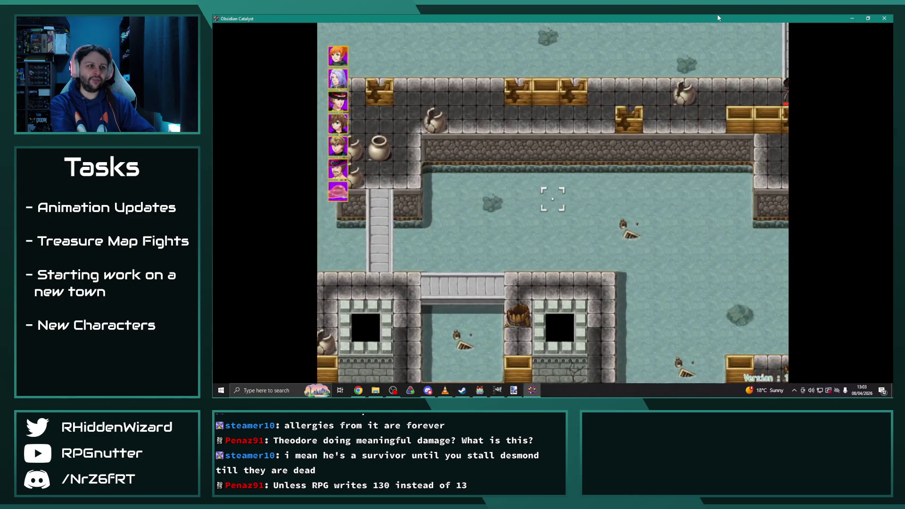
key("Return")
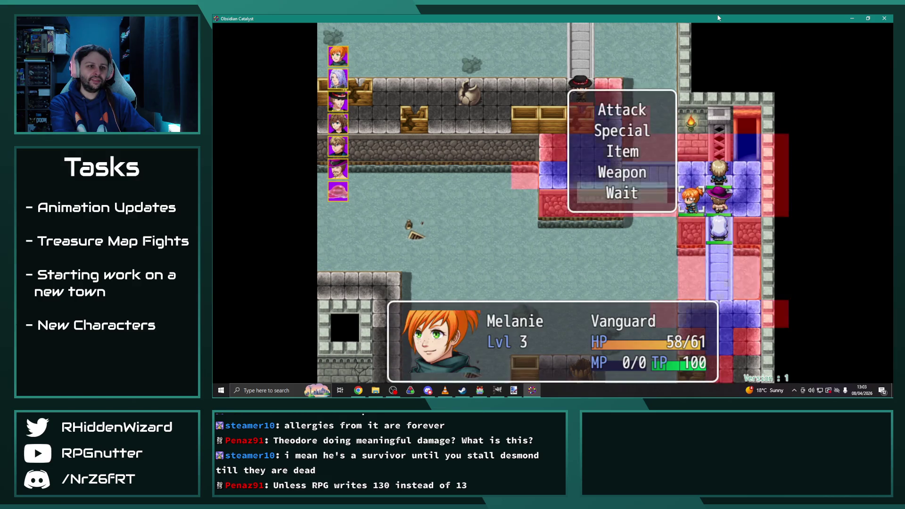
key("Return")
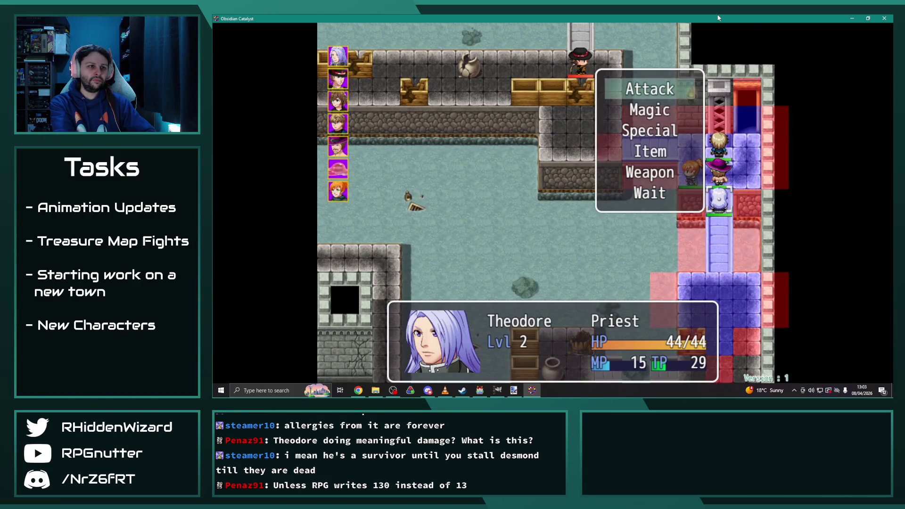
key("Up")
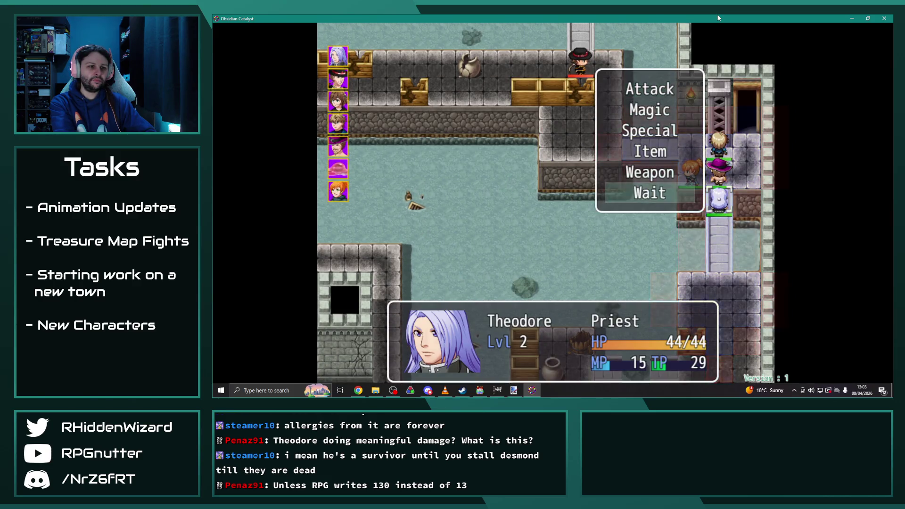
key("Return")
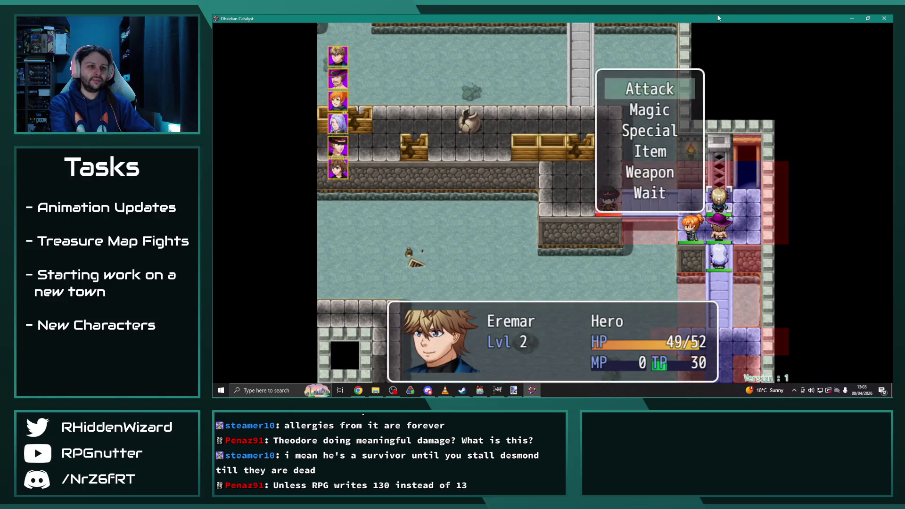
Step: Have Eremar use Inner Strength, then Bad Nigel cast Ward on Eremar
key("Up")
key("Down")
key("Down")
key("Down")
key("Return")
key("Right")
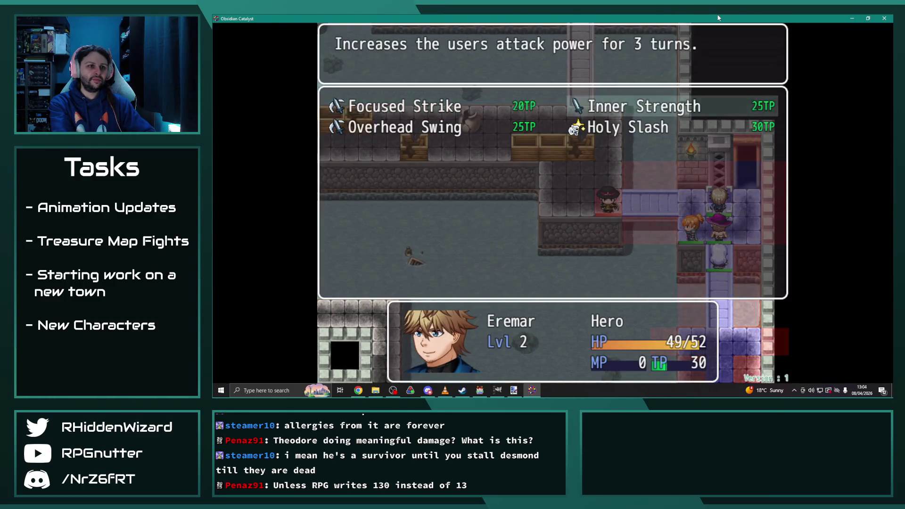
key("Return")
key("Return")
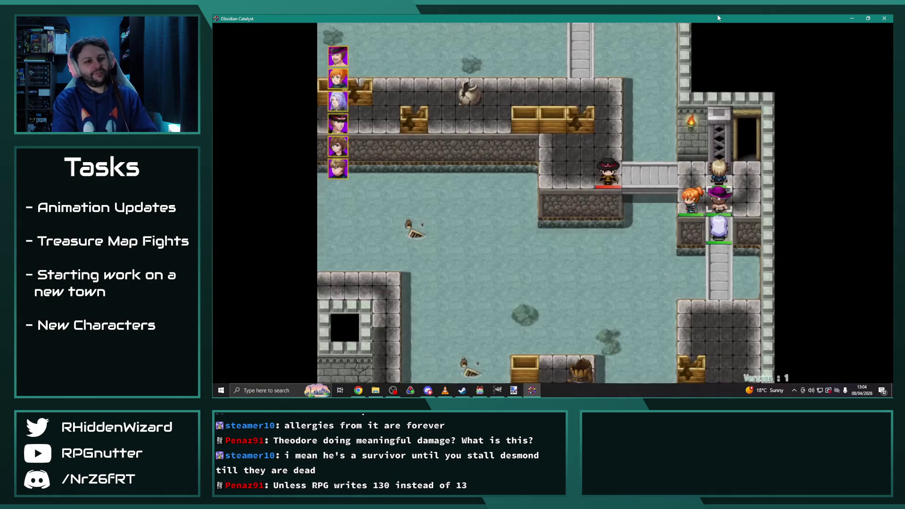
key("Return")
key("Right")
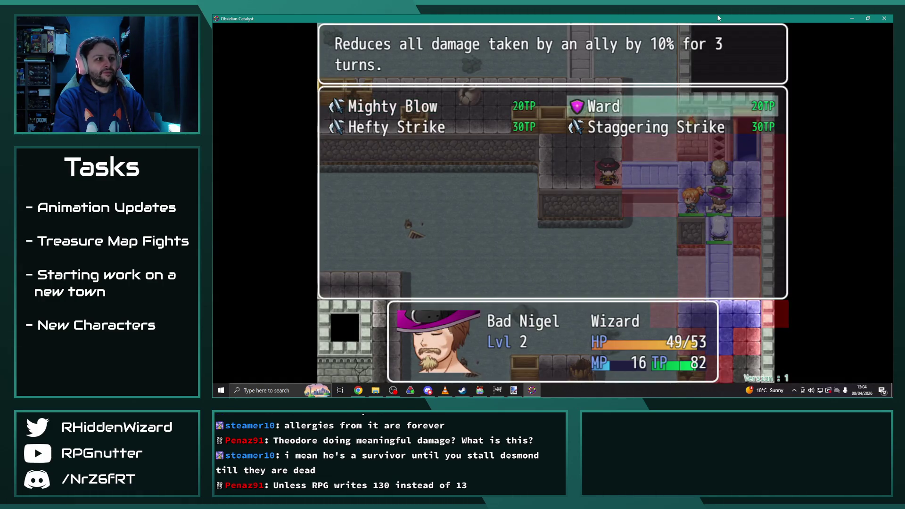
key("Return")
key("Return")
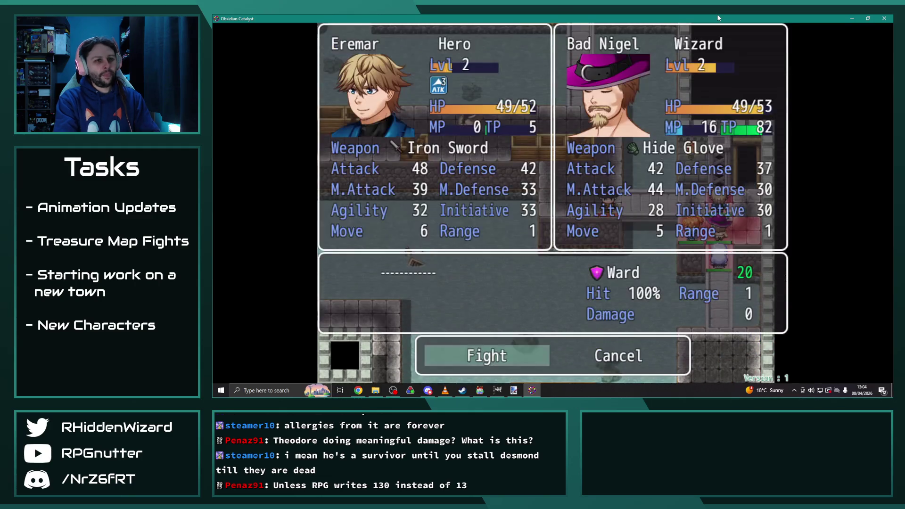
key("Return")
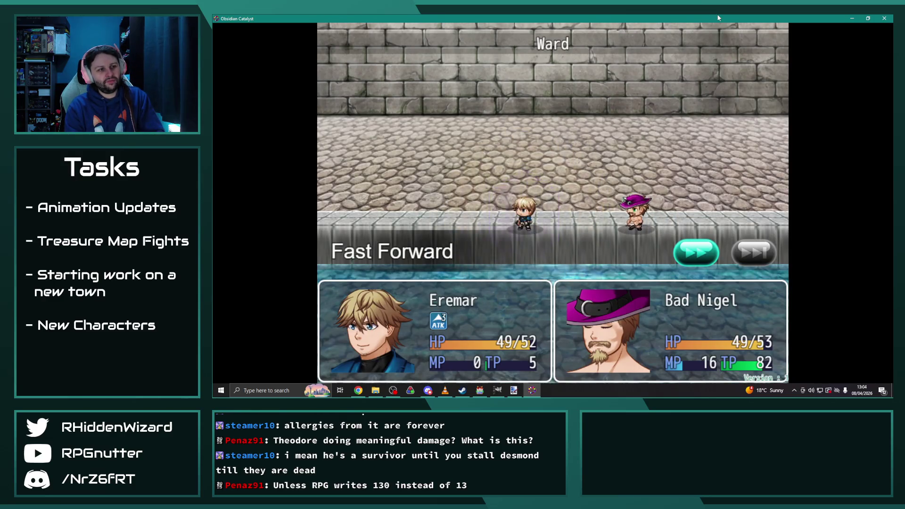
key("Return")
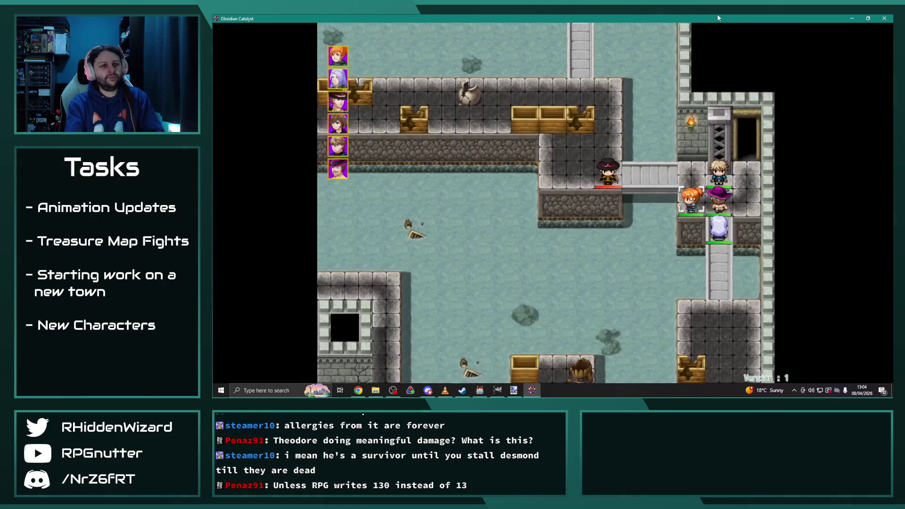
Step: Give Melanie the Inner Strength buff
key("Down")
key("Return")
key("Right")
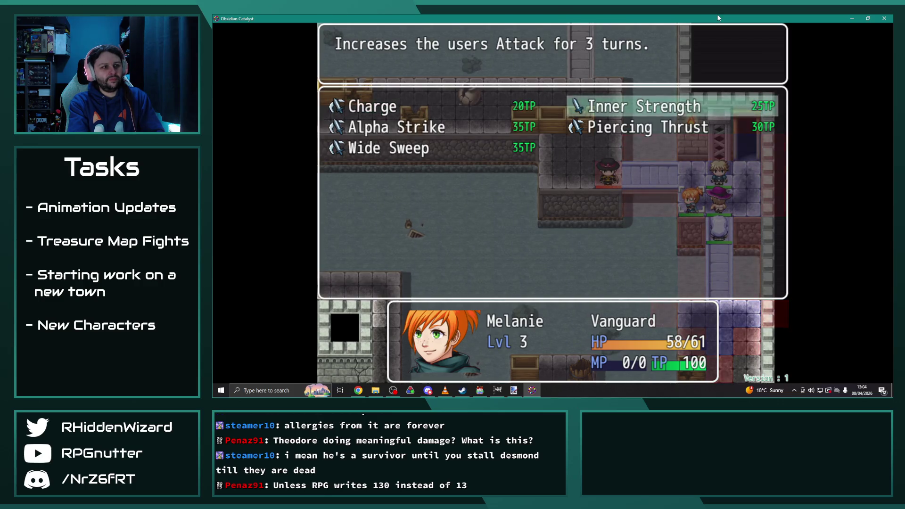
key("Escape")
key("Escape")
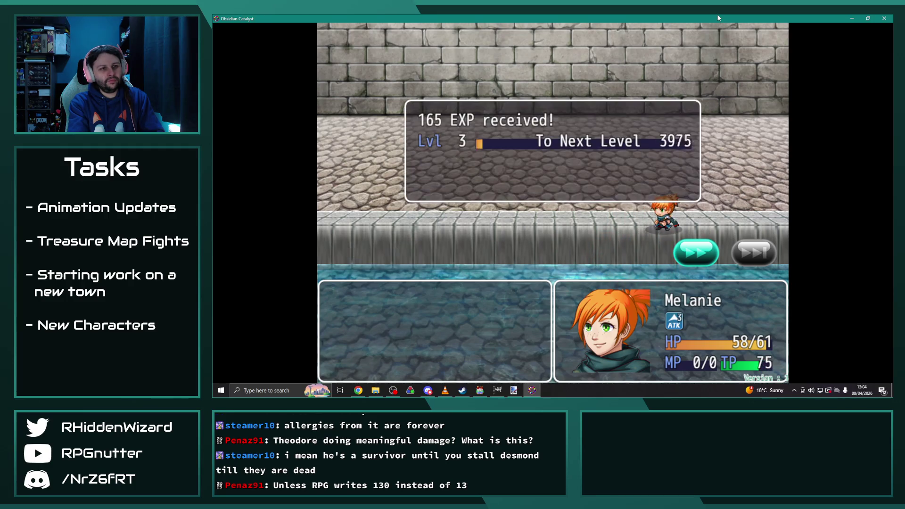
Step: Have Theodore cast Resist I on Eremar for an MDF buff and 291 EXP
key("Return")
key("Down")
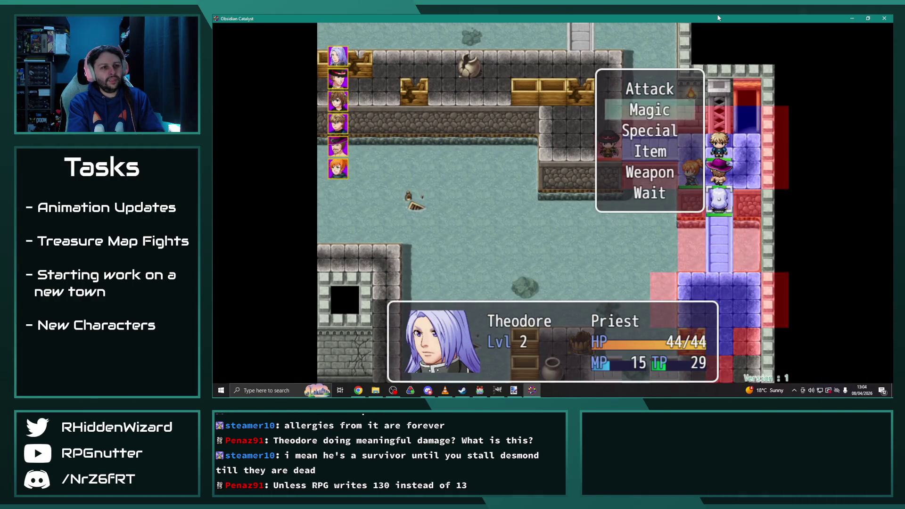
key("Return")
key("Escape")
key("Up")
key("Return")
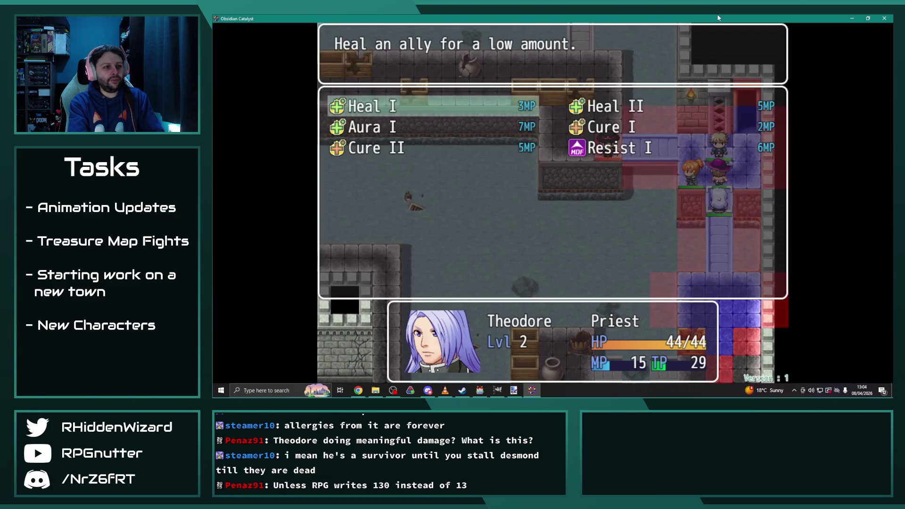
key("Down")
key("Down")
key("Right")
key("Return")
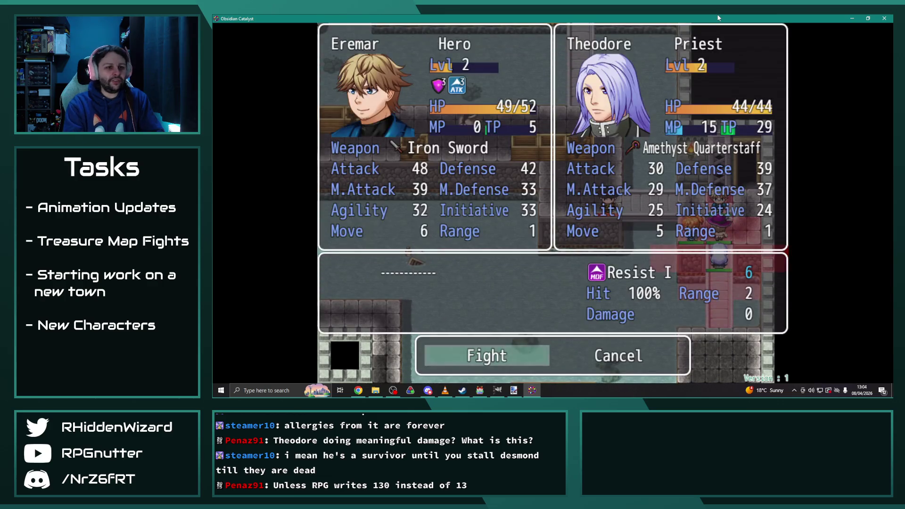
key("Return")
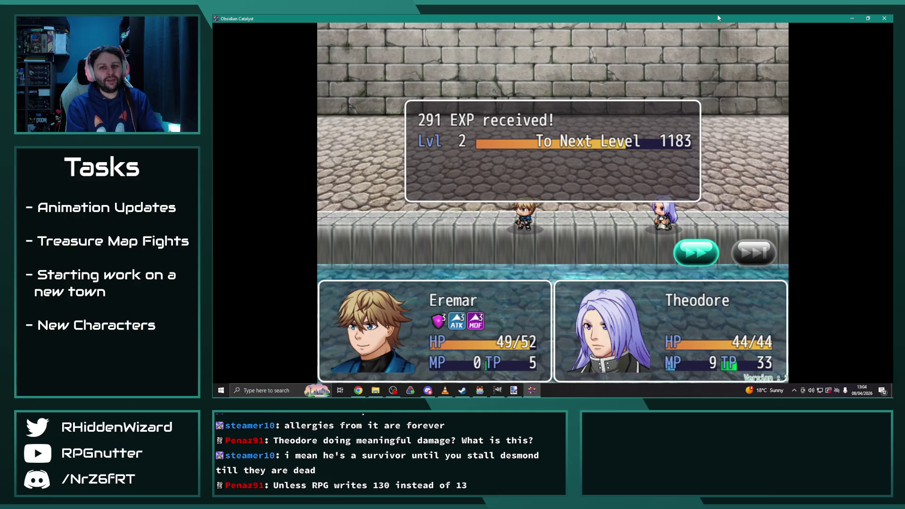
key("Return")
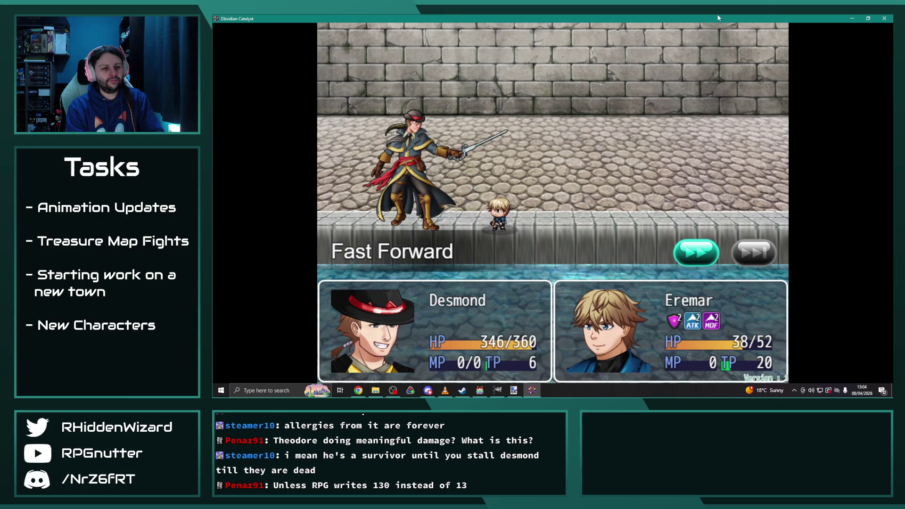
Step: Move Adelle beside the barrels in the upper room and use her Dash skill
key("Return")
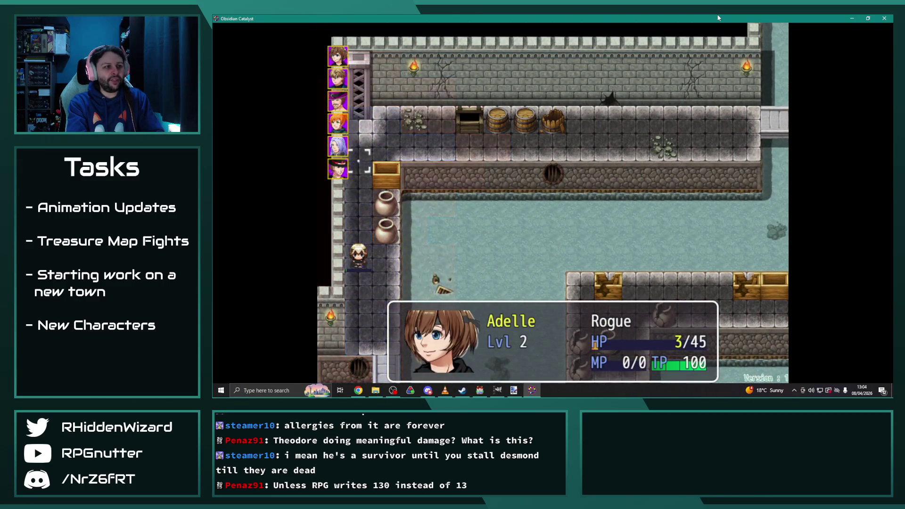
key("Return")
key("Up")
key("Up")
key("Up")
key("Right")
key("Right")
key("Right")
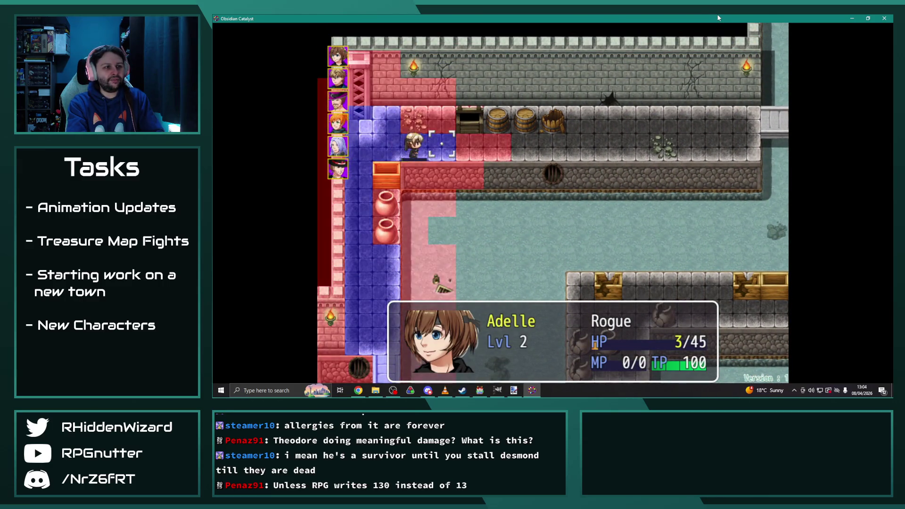
key("Return")
key("Return")
key("Down")
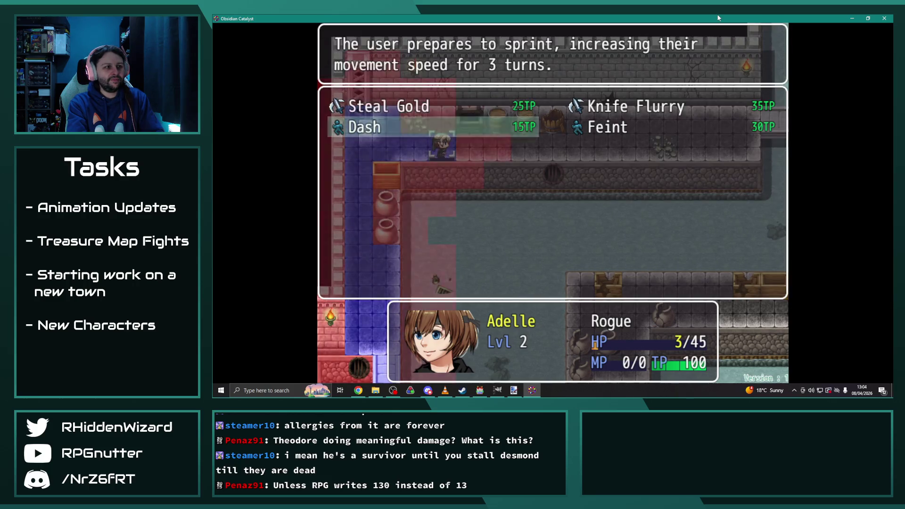
key("Return")
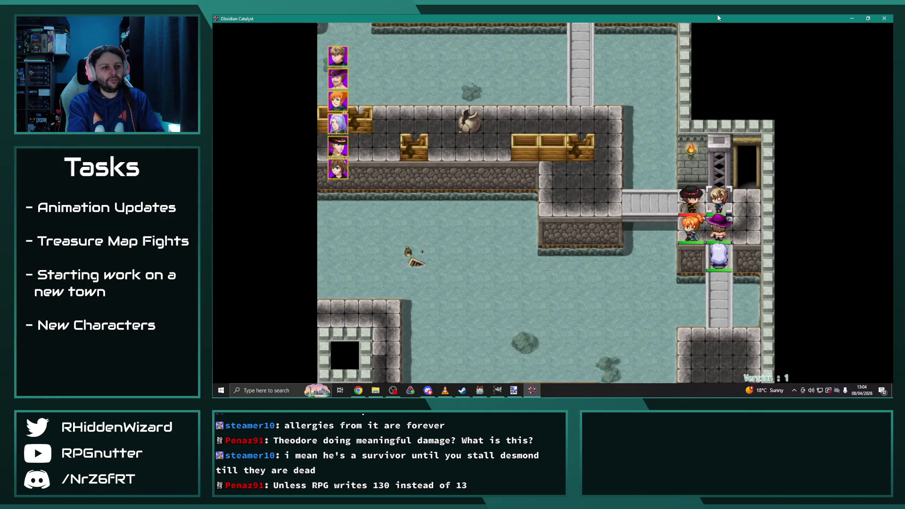
Step: Aim Eremar's special attack skill at Desmond and bring up the battle forecast
key("Down")
key("Down")
key("Return")
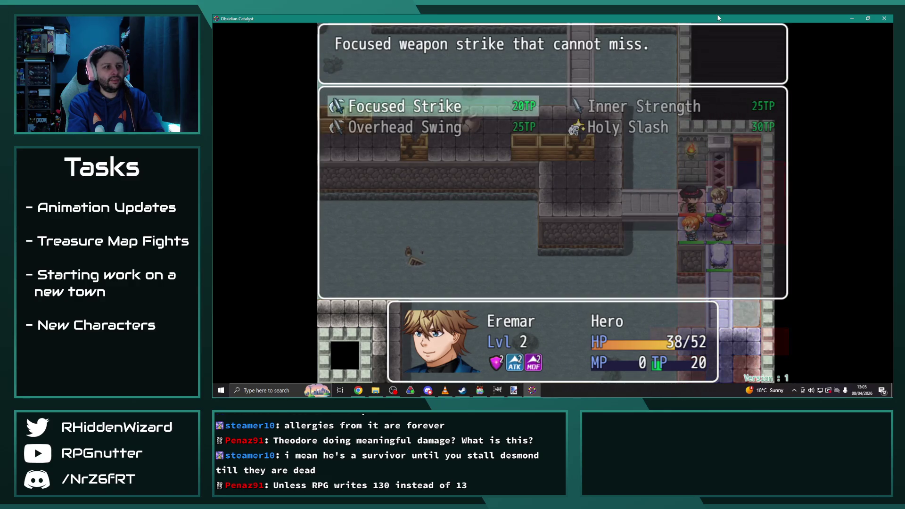
key("Escape")
key("Up")
key("Up")
key("Return")
key("Return")
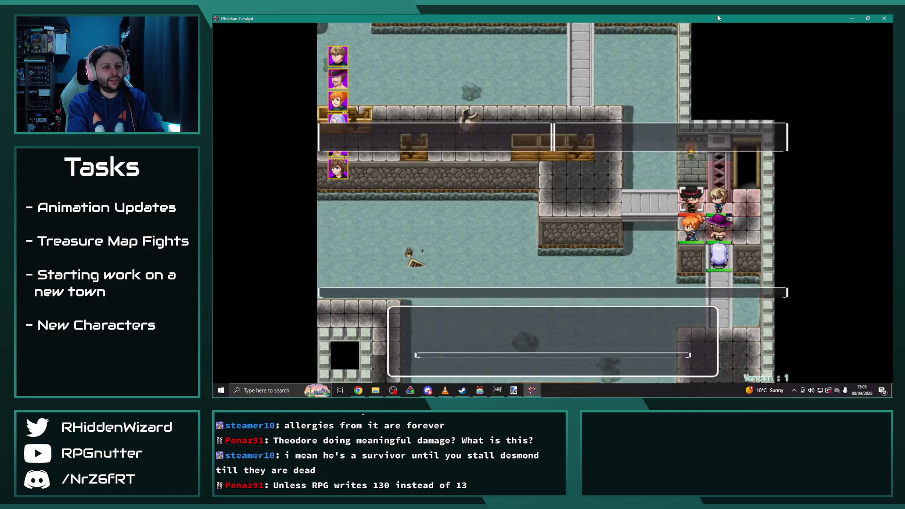
key("Return")
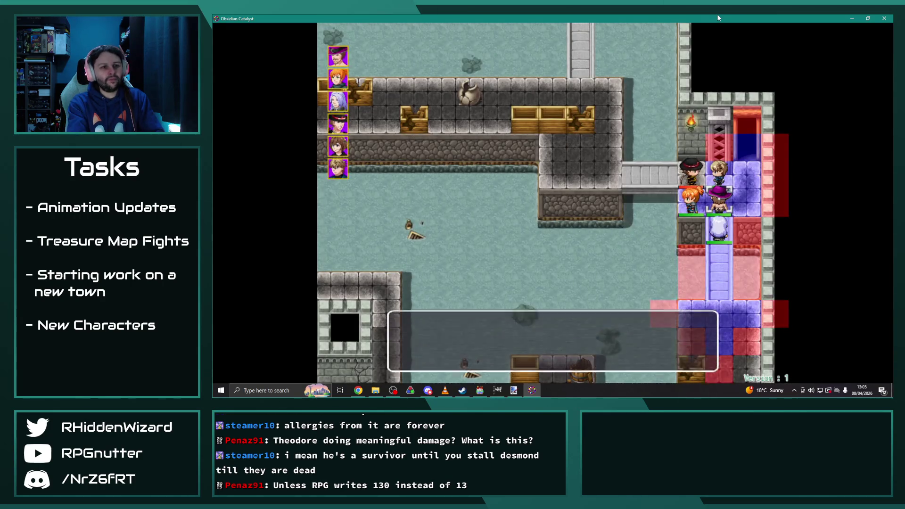
Step: Have Bad Nigel cast Obscurum I on Desmond, earning 299 EXP
key("Down")
key("Return")
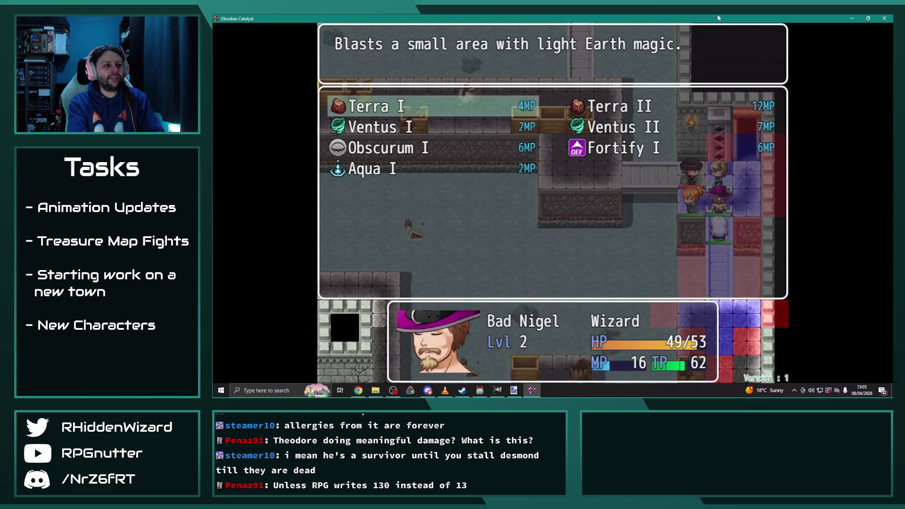
key("Down")
key("Down")
key("Return")
key("Return")
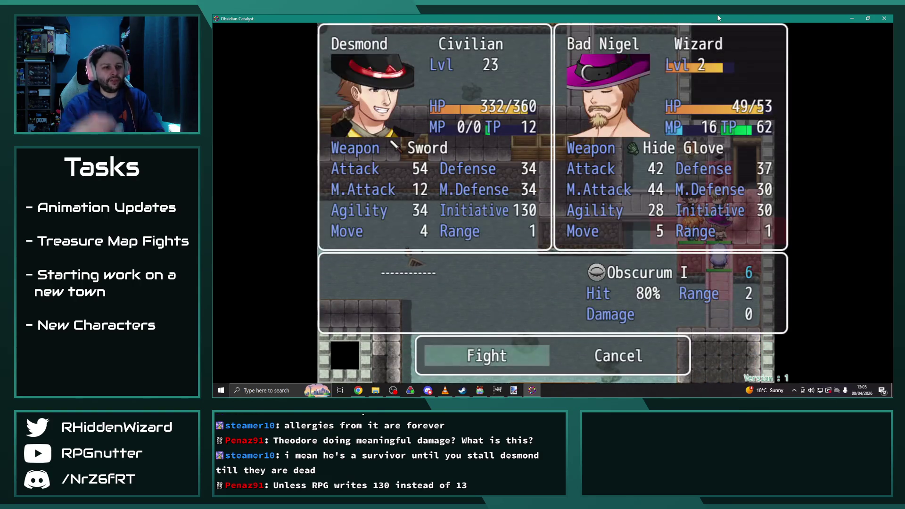
key("Return")
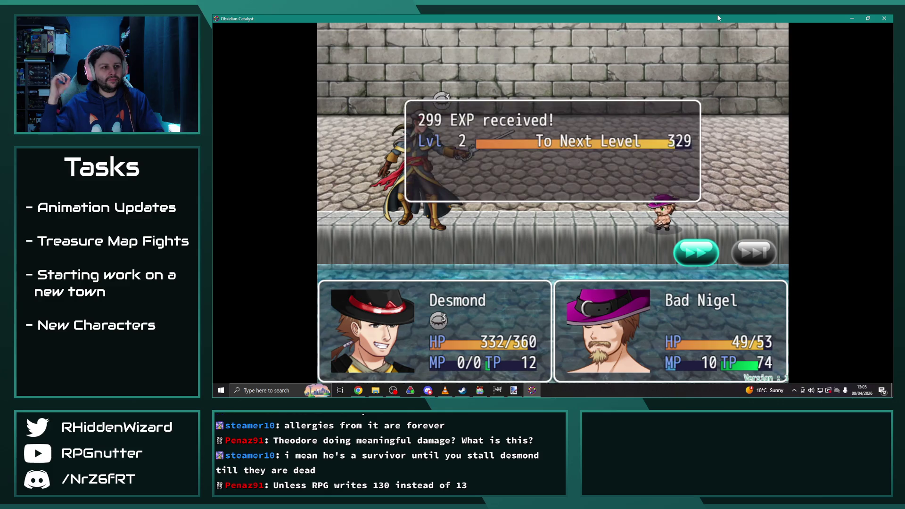
key("Return")
Step: Target Desmond with Melanie's Wide Sweep, forecasting 100% hit and 33 damage
key("Down")
key("Return")
key("Down")
key("Down")
key("Return")
key("Return")
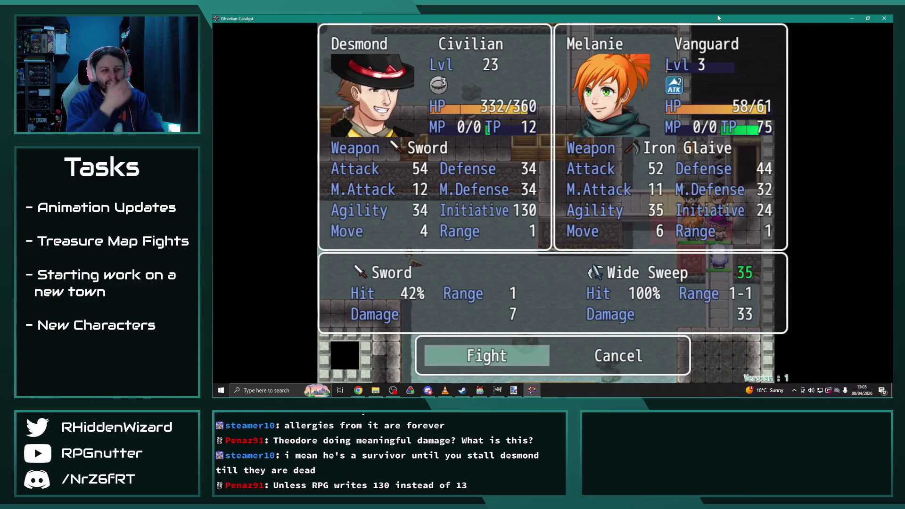
key("Return")
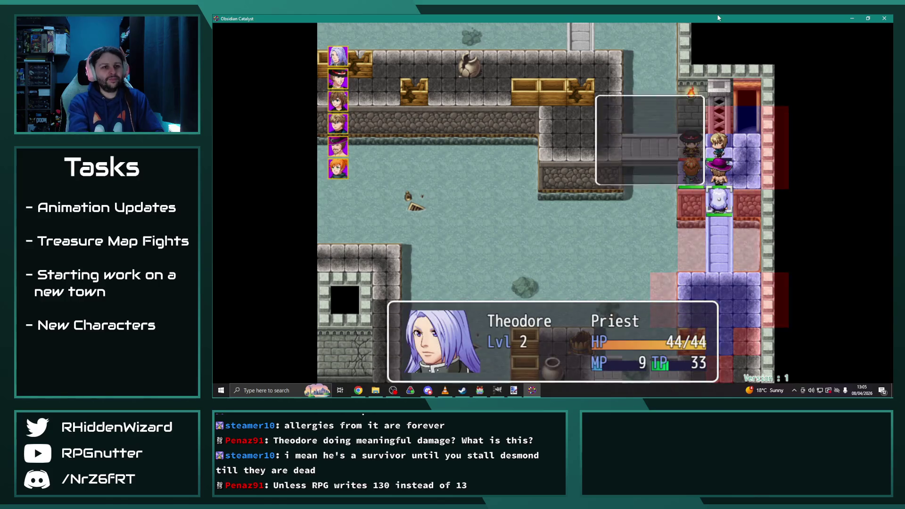
Step: Select the Heal I spell for Theodore
key("Return")
key("Down")
key("Return")
key("Return")
key("Return")
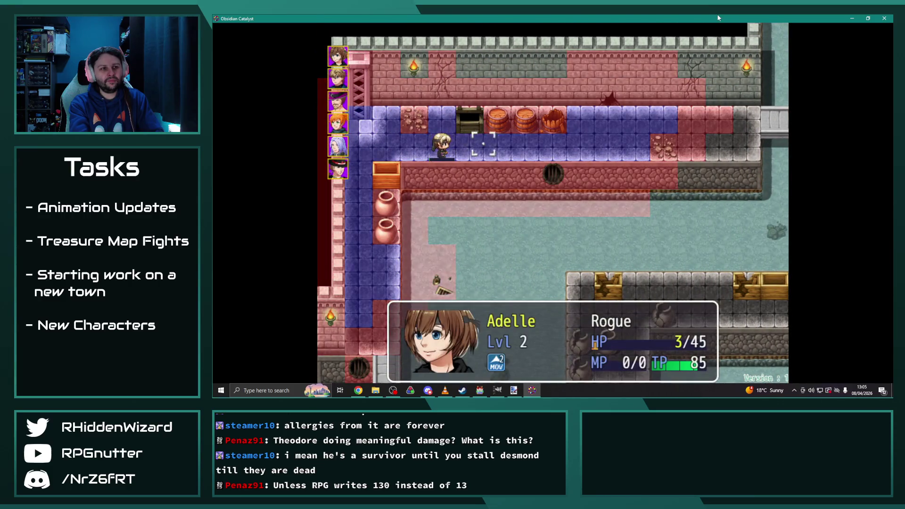
Step: Move Adelle to a nearby tile and review her status screen in the main menu
key("Right")
key("Right")
key("Right")
key("Up")
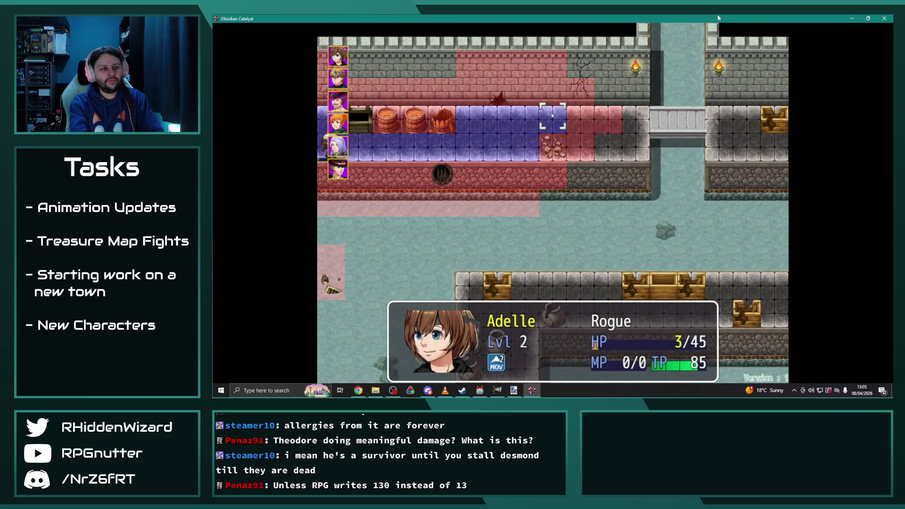
key("Return")
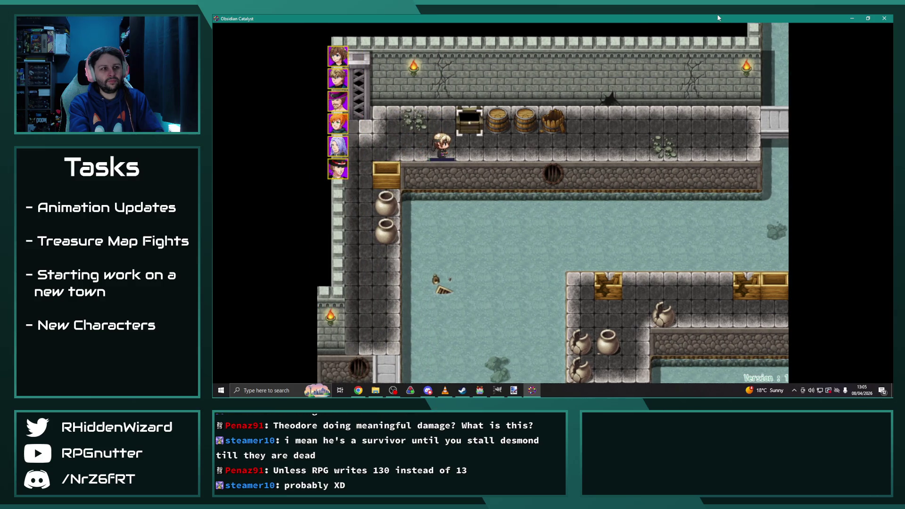
key("Escape")
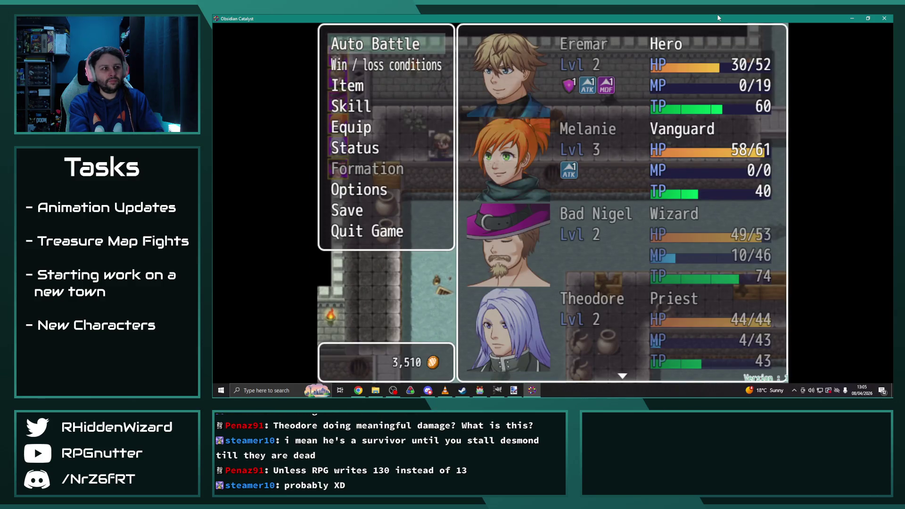
key("Down")
key("Down")
key("Return")
key("Down")
key("Down")
key("Down")
key("Return")
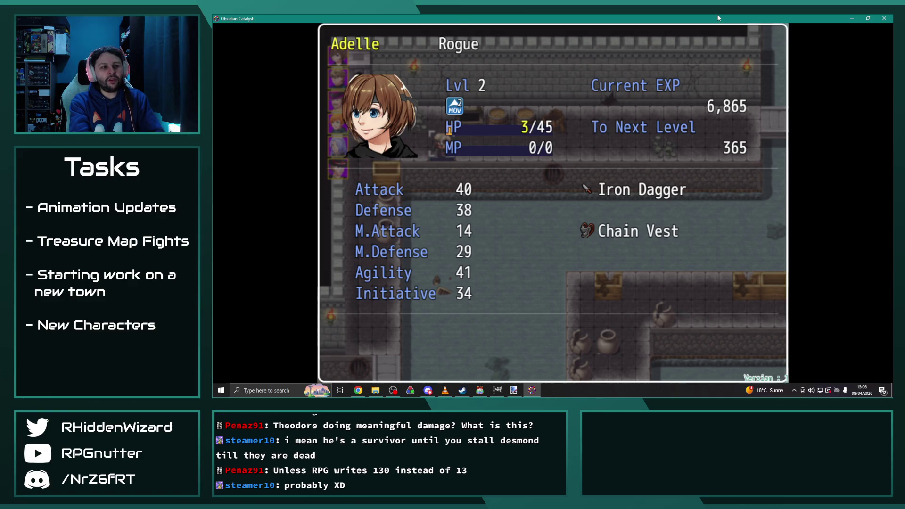
key("Escape")
key("Escape")
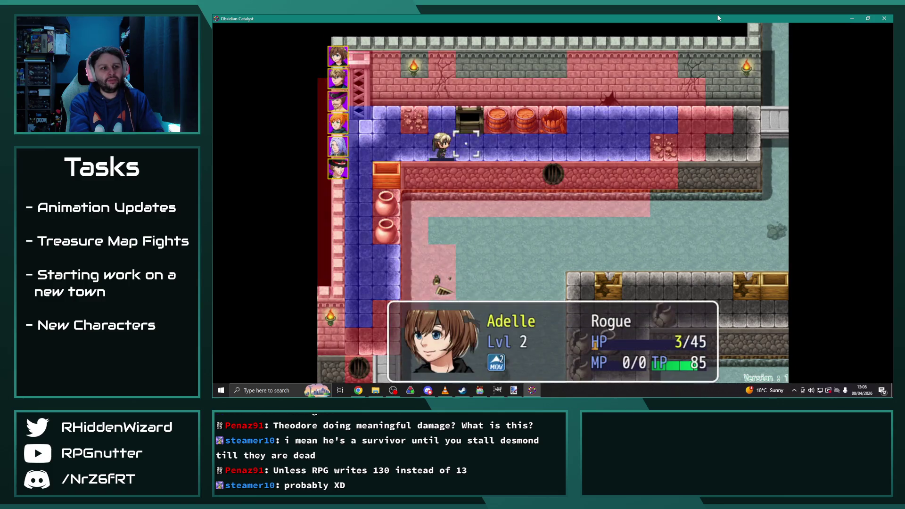
Step: Move Adelle along the upper sewer corridor and end her turn with Wait
key("Right")
key("Right")
key("Right")
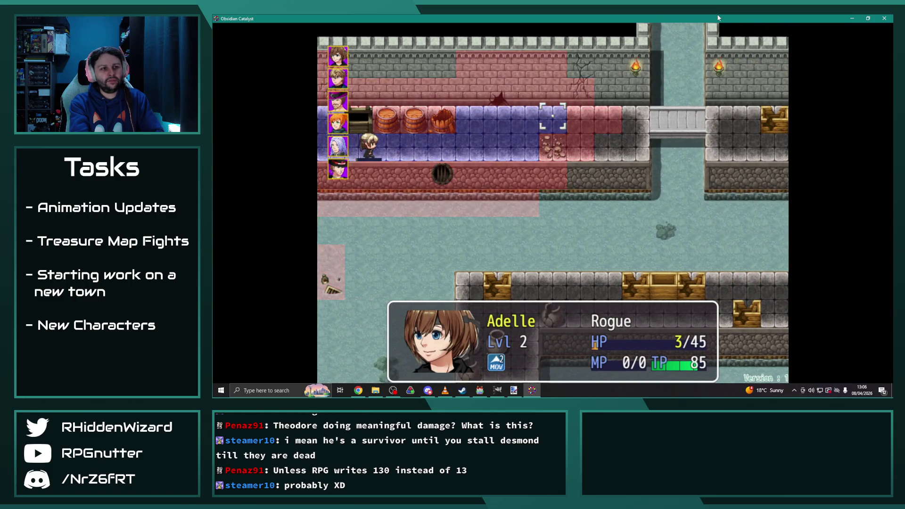
key("Return")
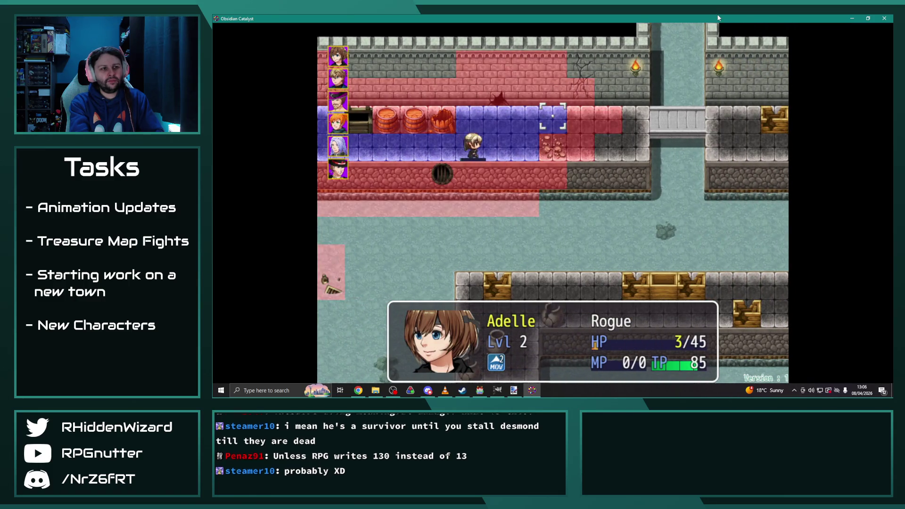
key("Return")
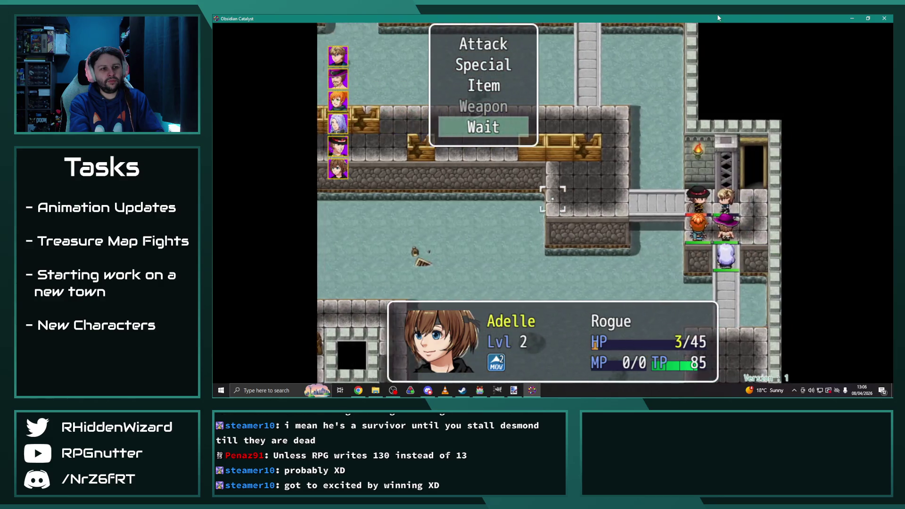
Step: Choose Eremar's Holy Slash skill against Desmond
key("Return")
key("Down")
key("Right")
Step: Hit Desmond with Eremar's Holy Slash, then Bad Nigel's Ventus II spell
key("Return")
key("Return")
key("Return")
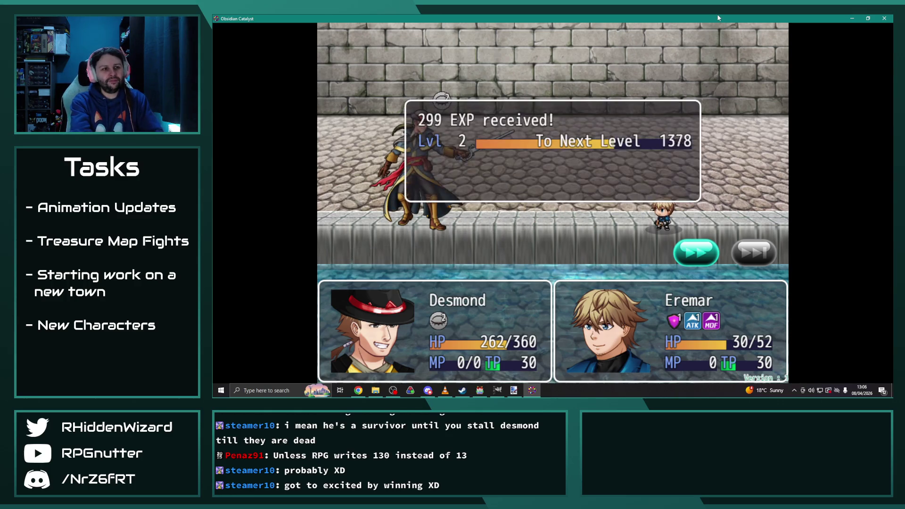
key("Return")
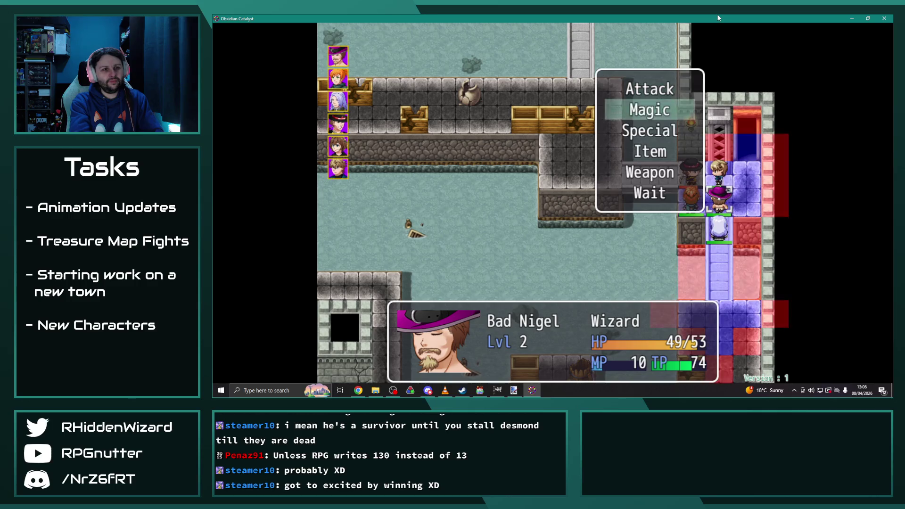
key("Down")
key("Up")
key("Return")
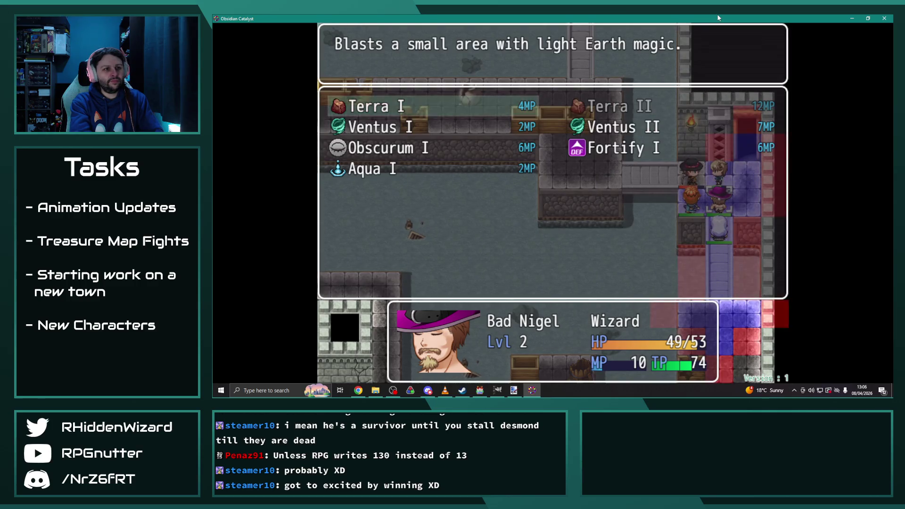
key("Down")
key("Escape")
key("Return")
key("Return")
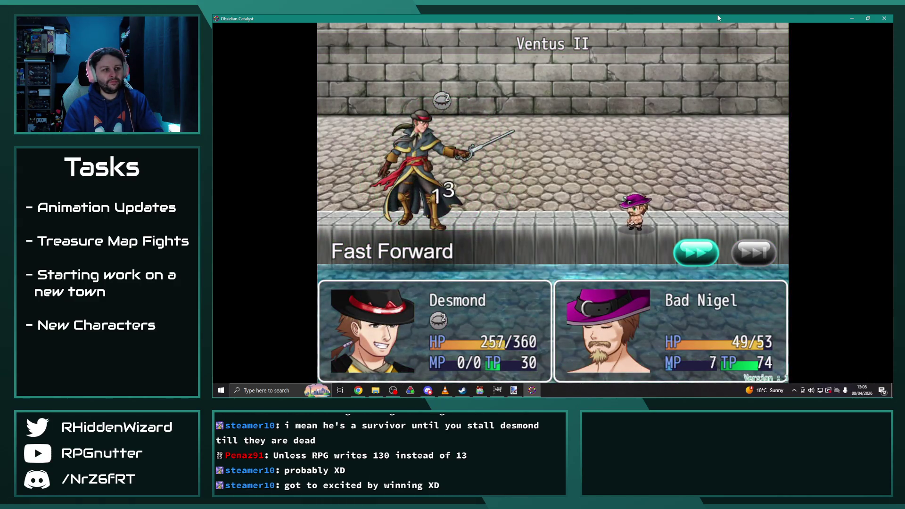
key("Return")
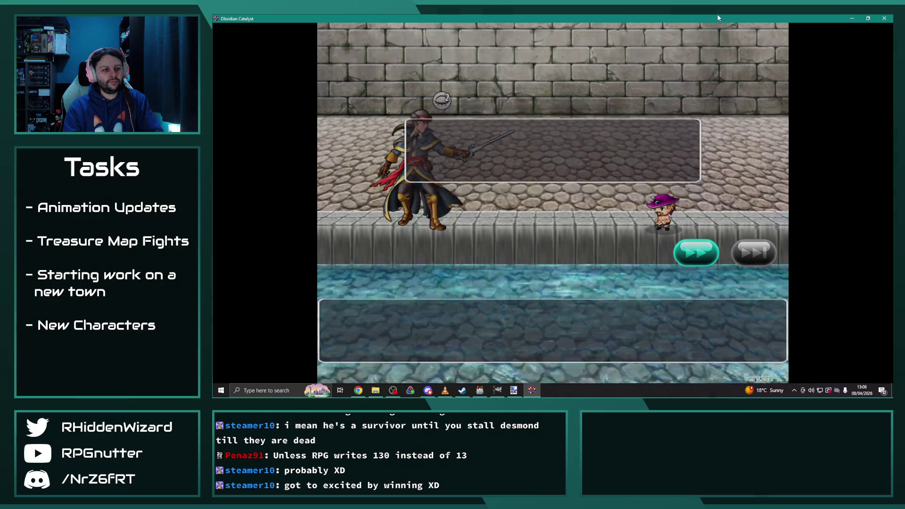
Step: Check Bad Nigel's Special skills in the menu, reading the Shockwave description
key("Escape")
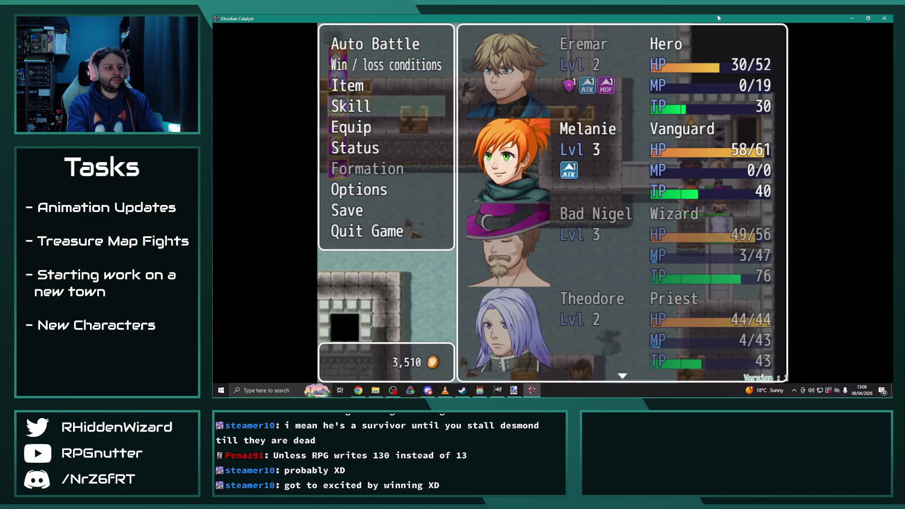
key("Return")
key("Down")
key("Return")
key("Down")
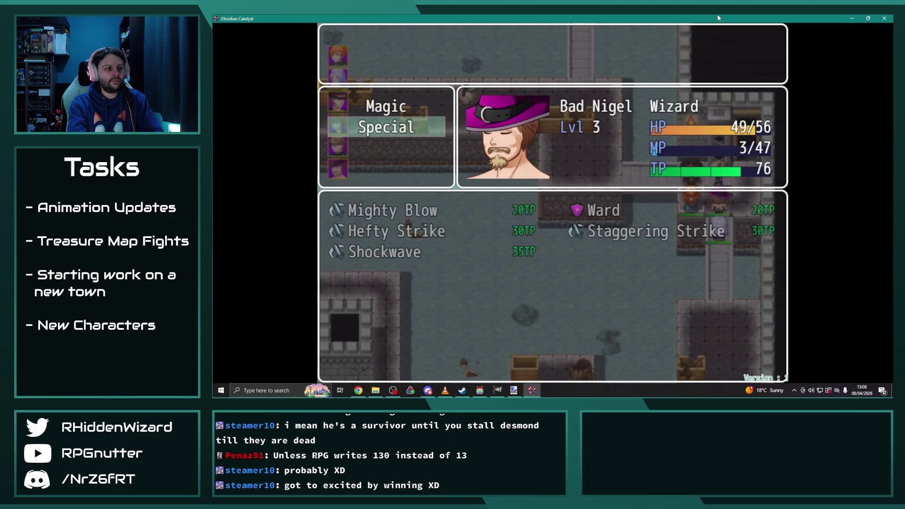
key("Return")
key("Down")
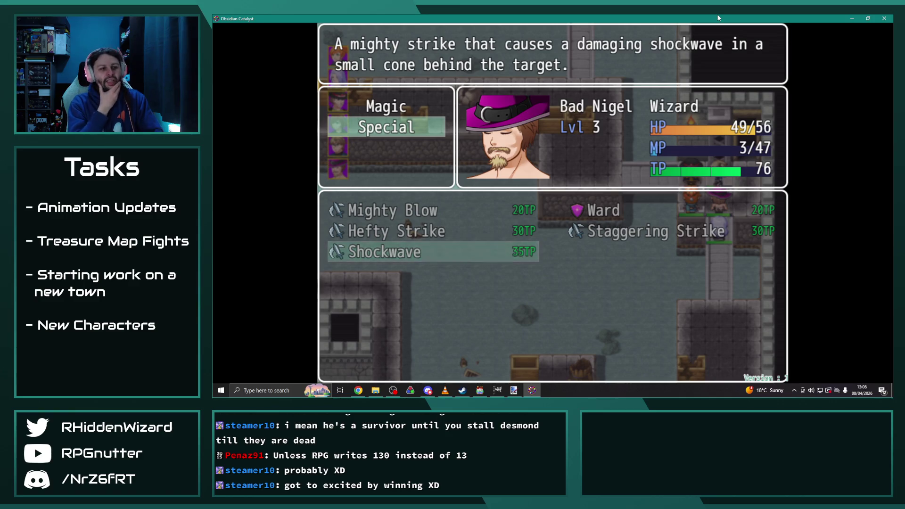
key("Escape")
key("Escape")
key("Escape")
Step: Attack Desmond with Melanie's Wide Sweep, dropping him to 216/360 HP
key("Return")
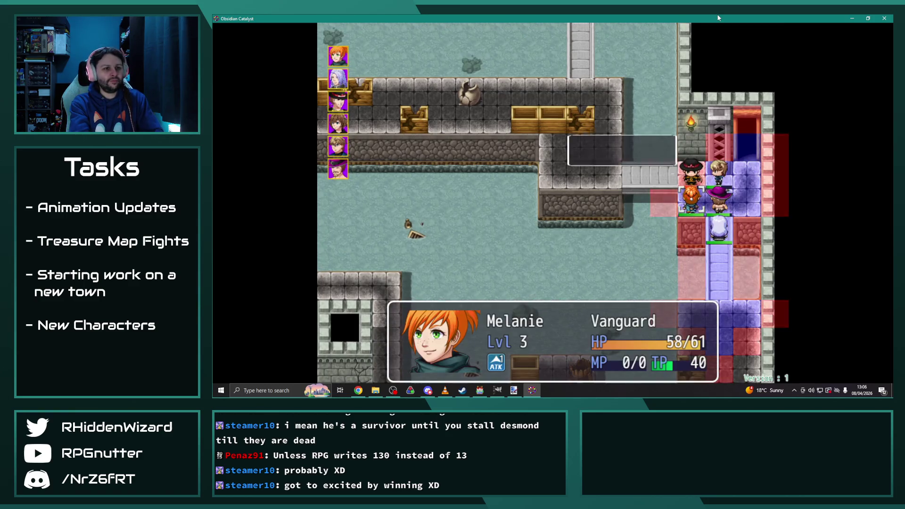
key("Return")
key("Down")
key("Return")
key("Right")
key("Left")
key("Down")
key("Down")
key("Return")
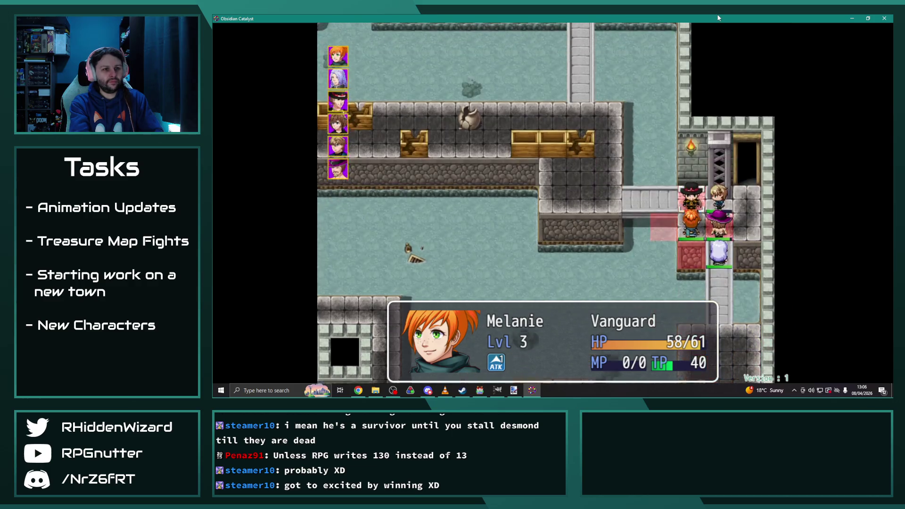
key("Return")
key("Return")
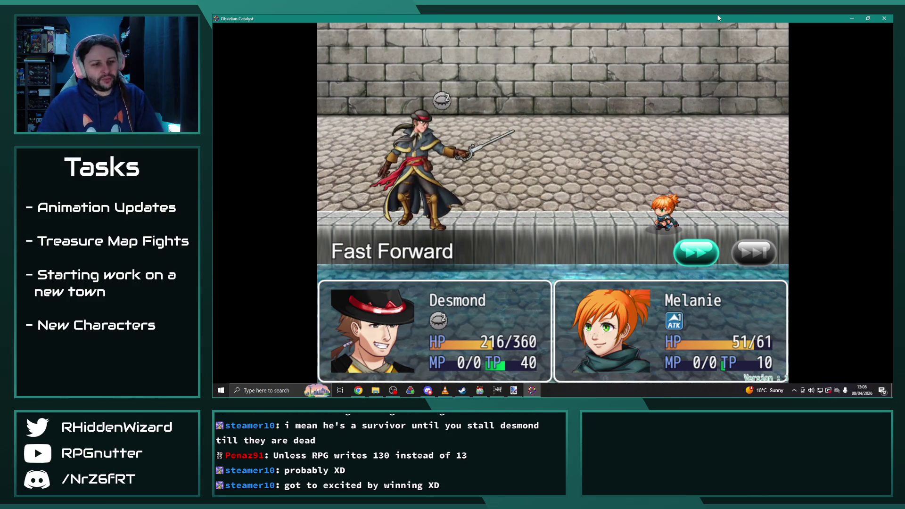
key("Return")
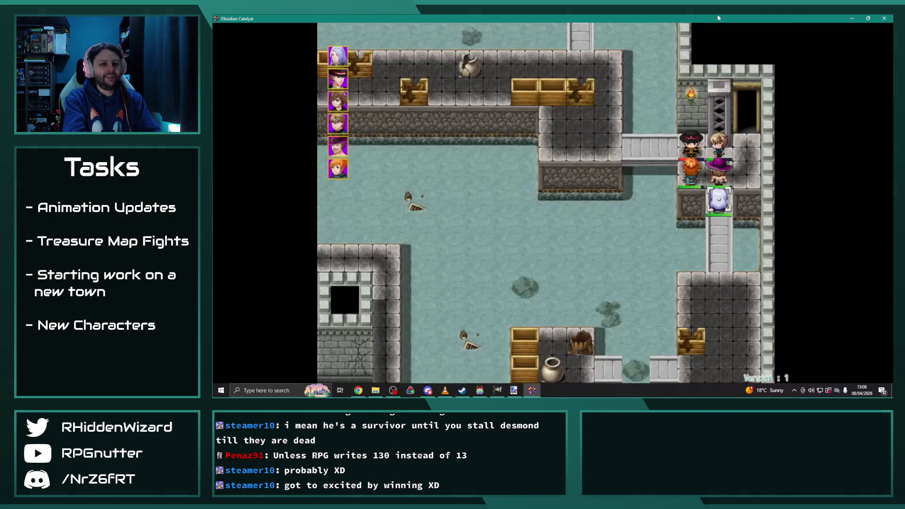
Step: Have Theodore cast a Magic spell, advance Desmond's cutscene, then reset to the title screen with F5
key("Return")
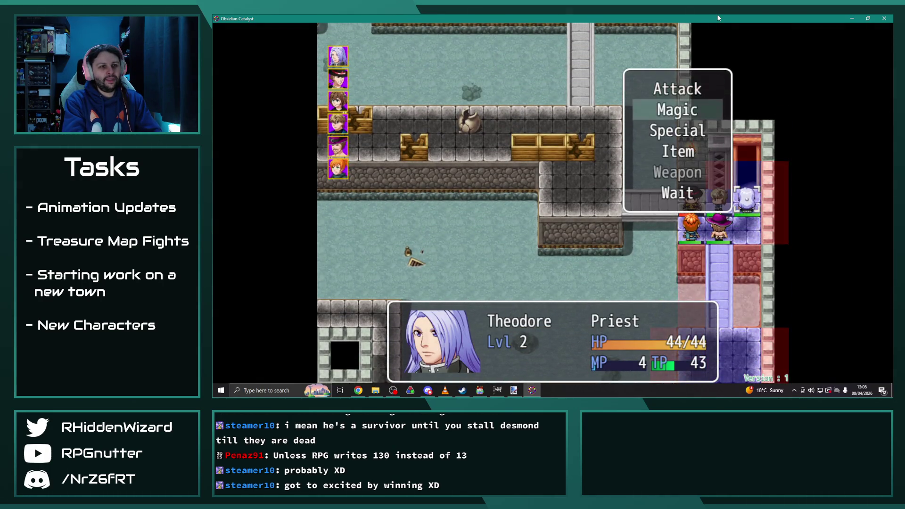
key("Down")
key("Return")
key("Return")
key("Return")
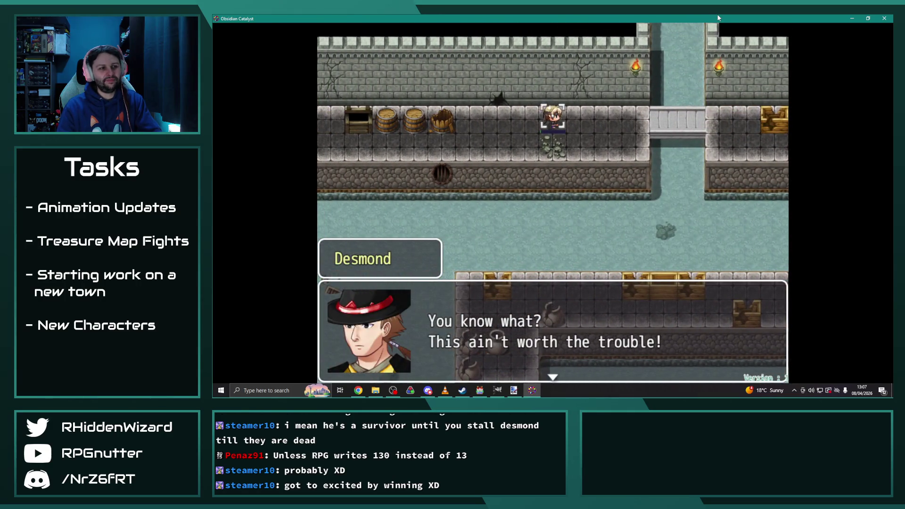
key("Return")
key("Return")
key("Return")
key("Return")
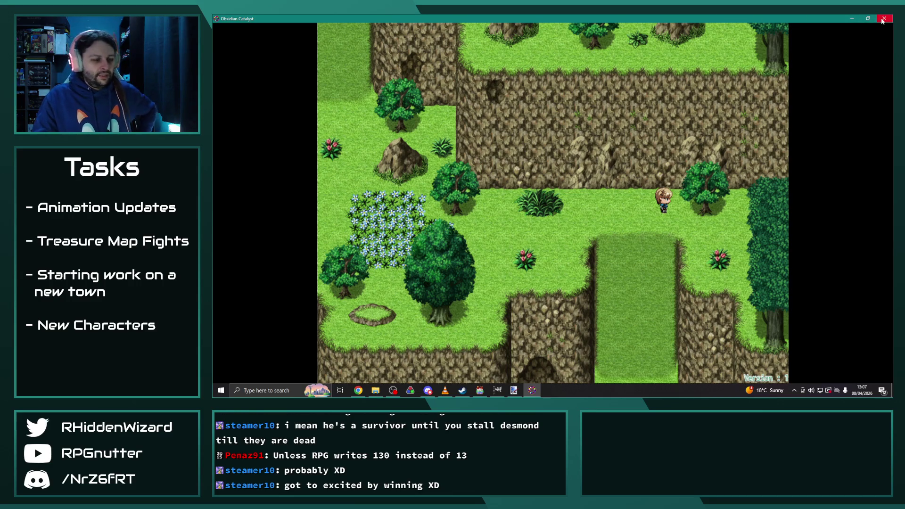
key("F5")
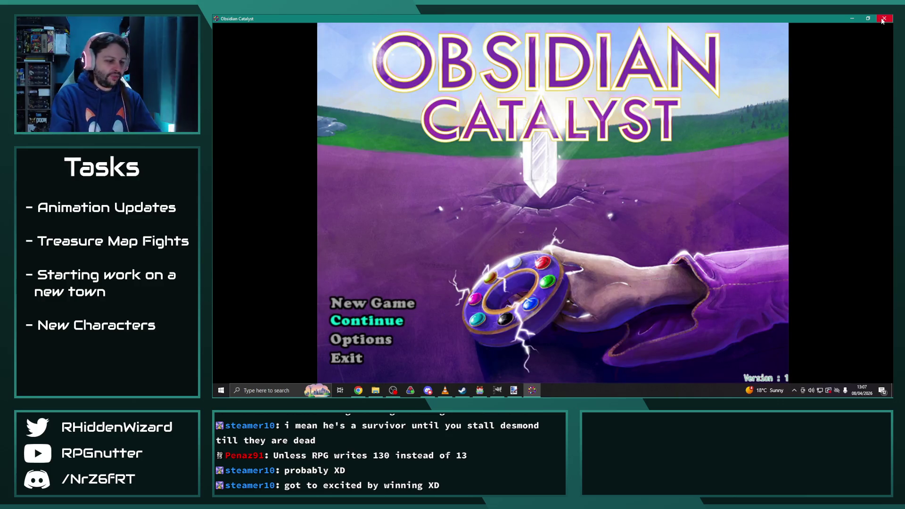
Step: Continue from the File 9 save into Eremar's House
key("Return")
key("Down")
key("Down")
key("Return")
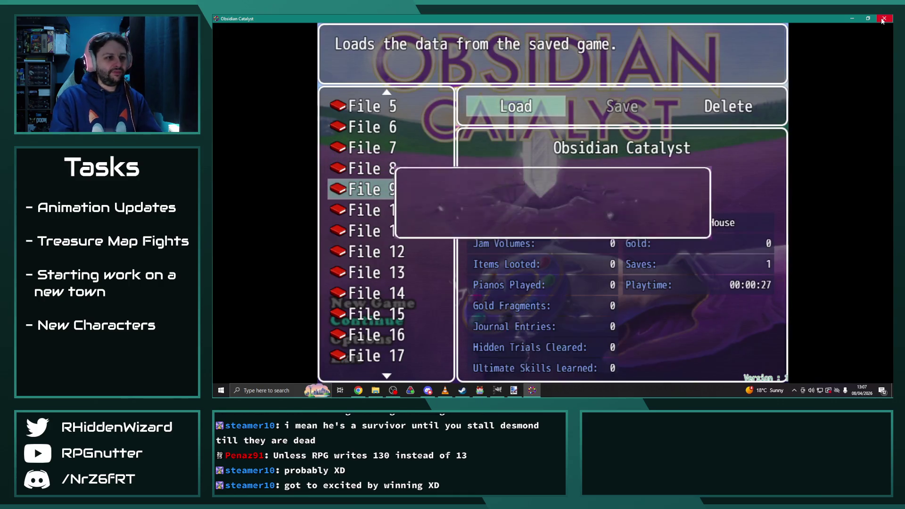
key("Return")
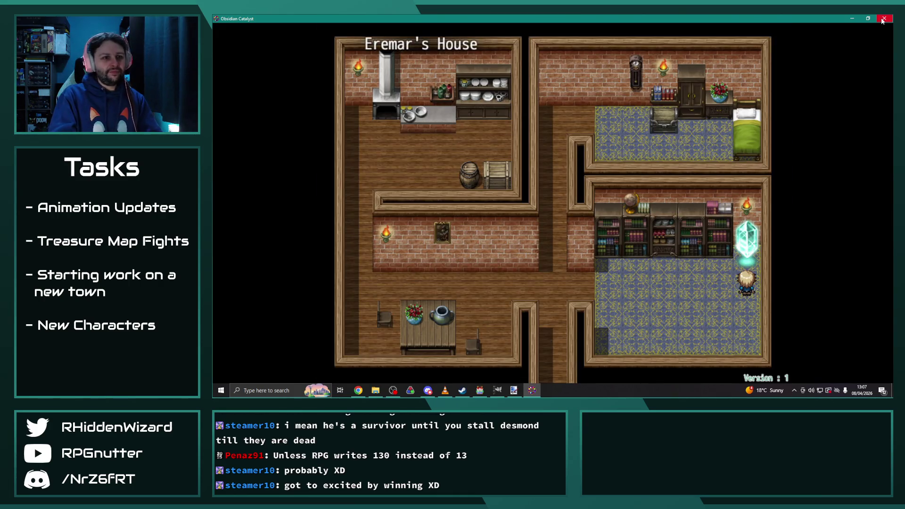
Step: Walk Eremar through the library into the upper bedroom to trigger the sewers scene
key("Left")
key("Up")
key("Right")
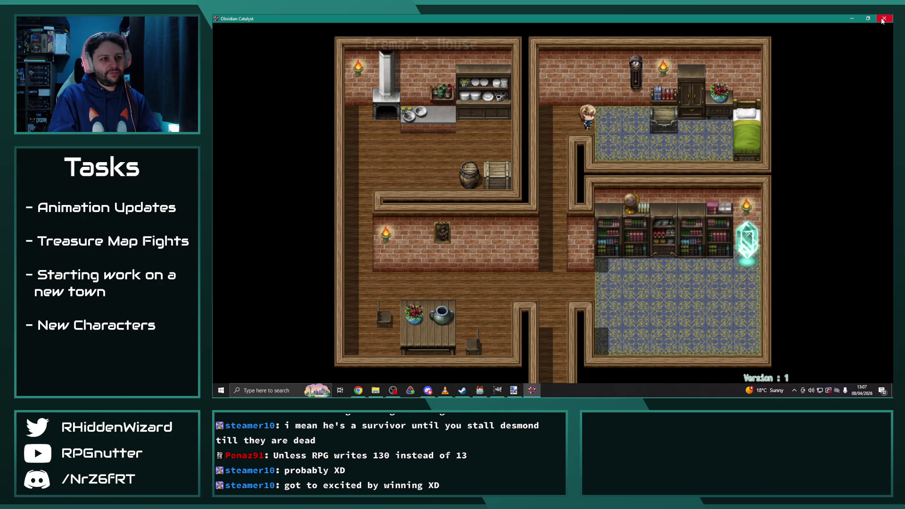
key("Up")
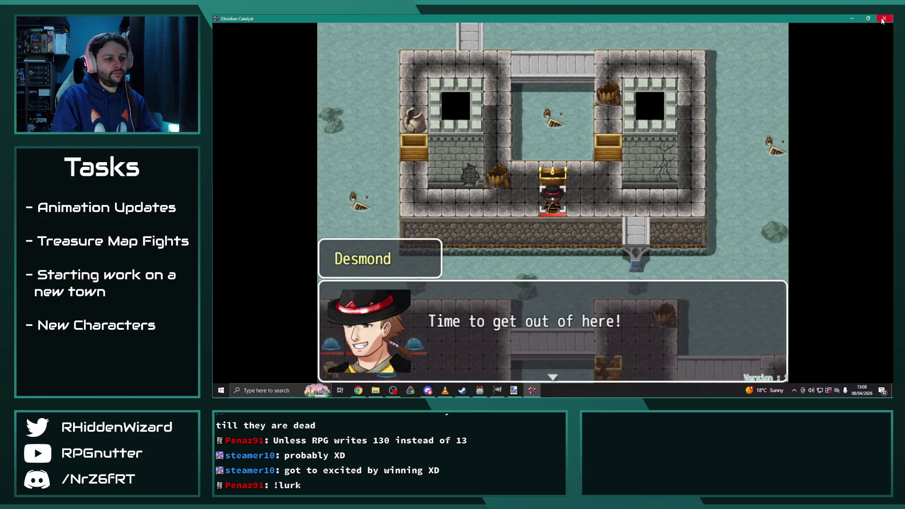
Step: Dismiss Desmond's opening line and pass the party's first rounds with Wait
key("Return")
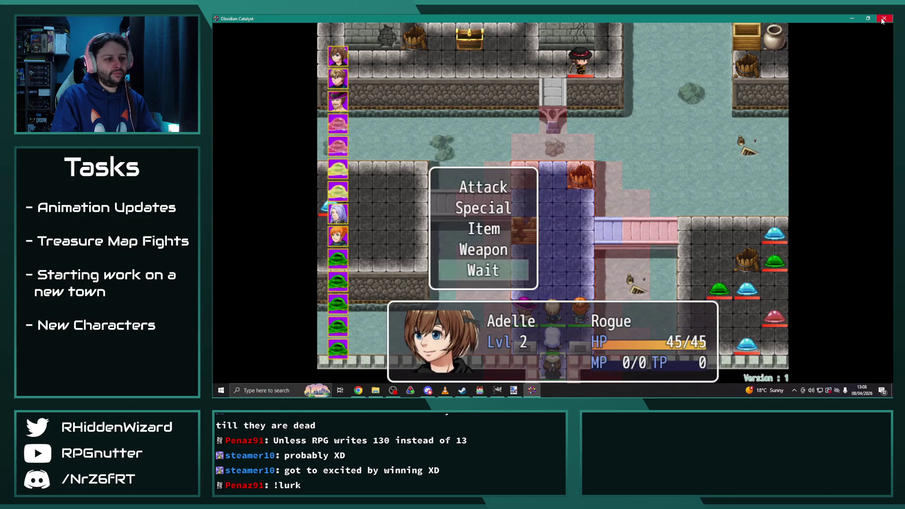
key("Return")
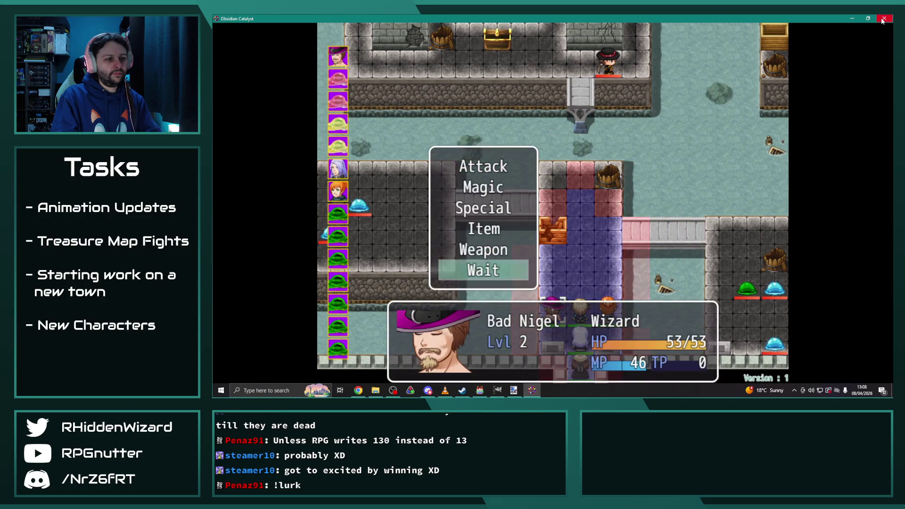
key("Return")
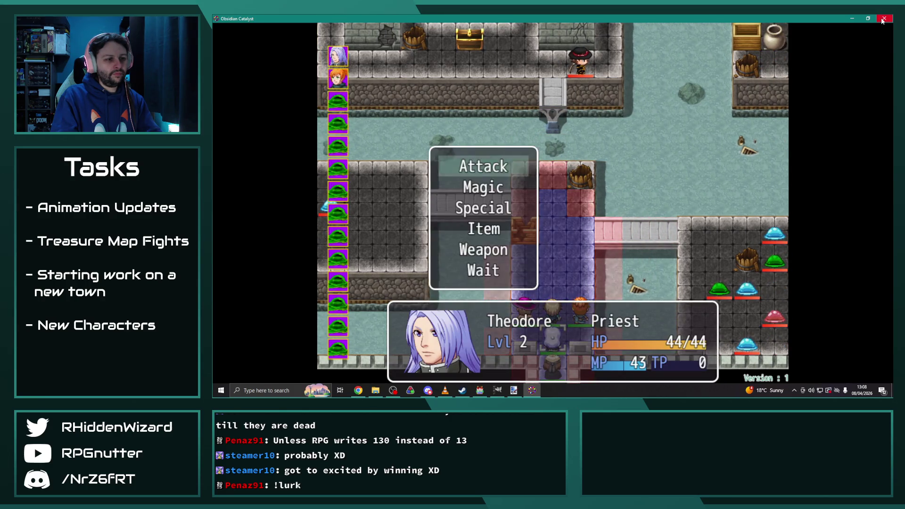
key("Return")
key("Up")
key("Return")
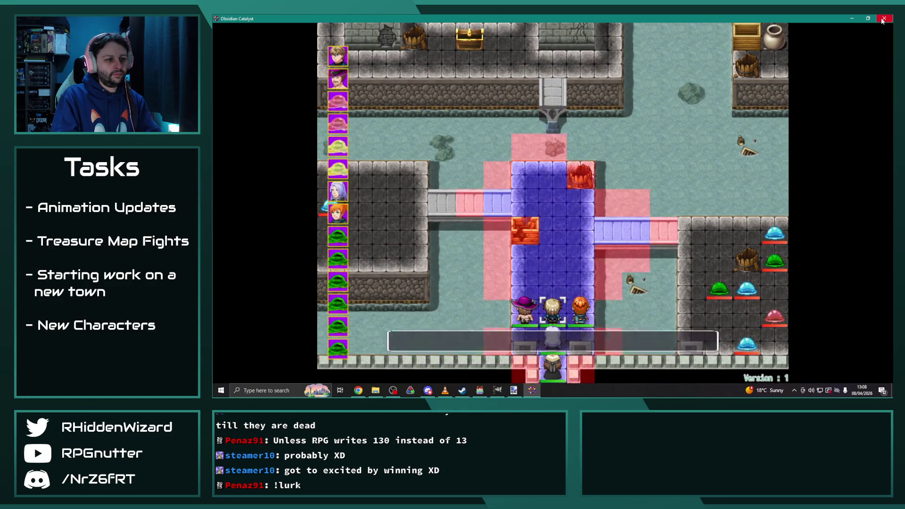
key("Return")
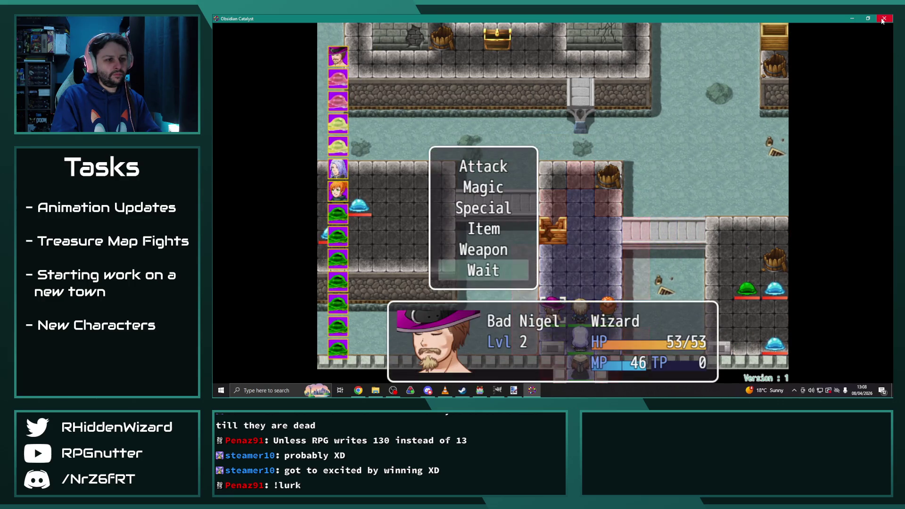
key("Return")
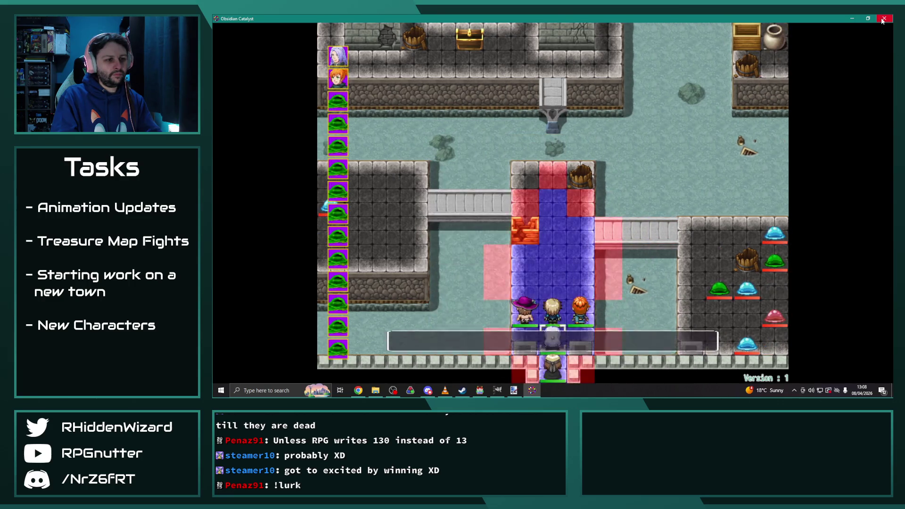
key("Return")
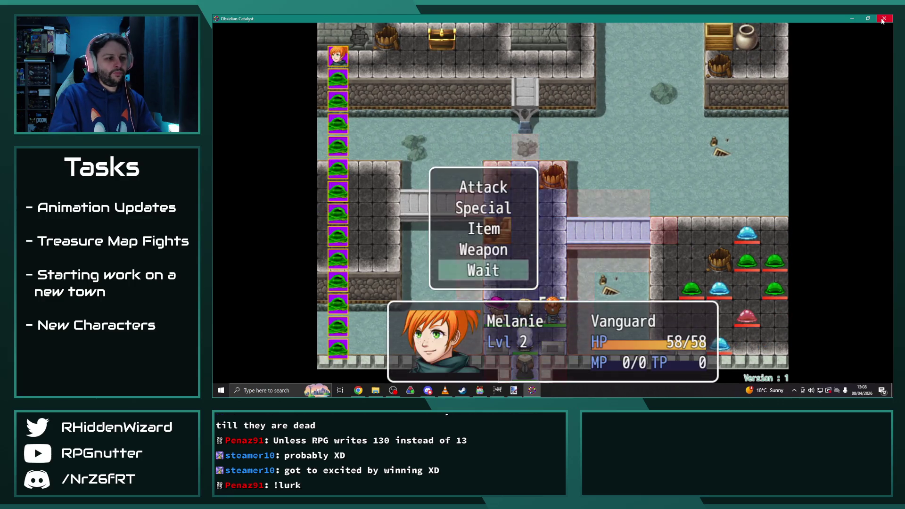
key("Return")
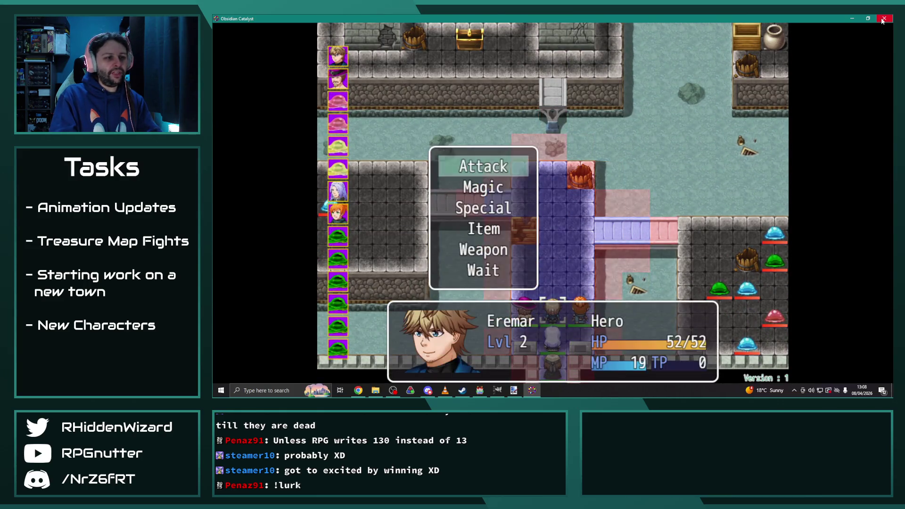
key("Up")
key("Return")
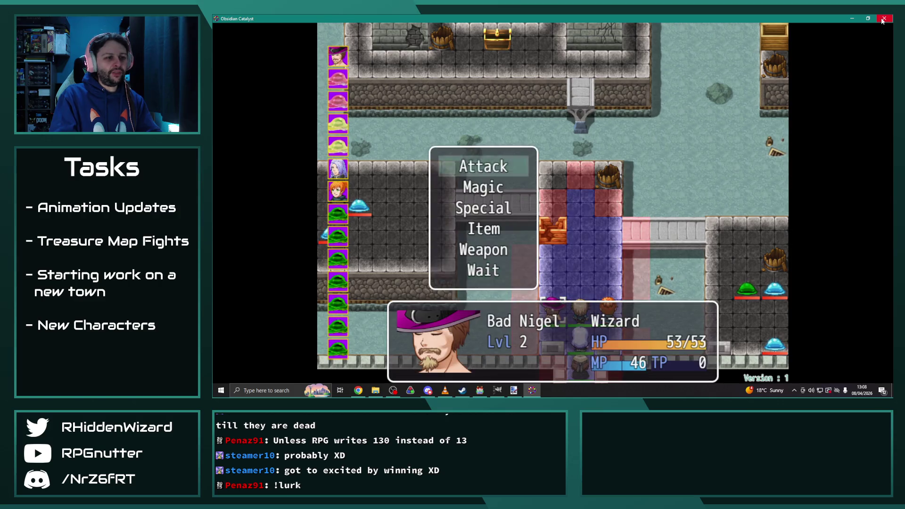
key("Up")
key("Return")
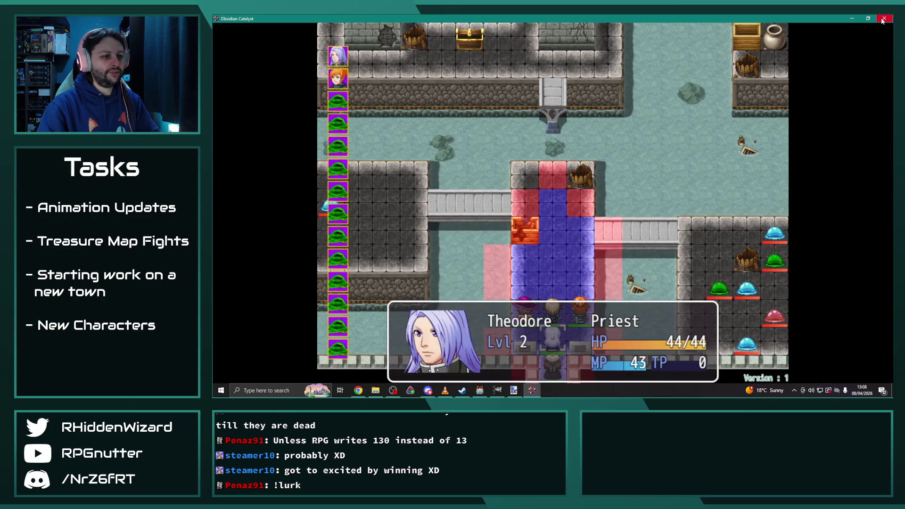
key("Return")
key("Return")
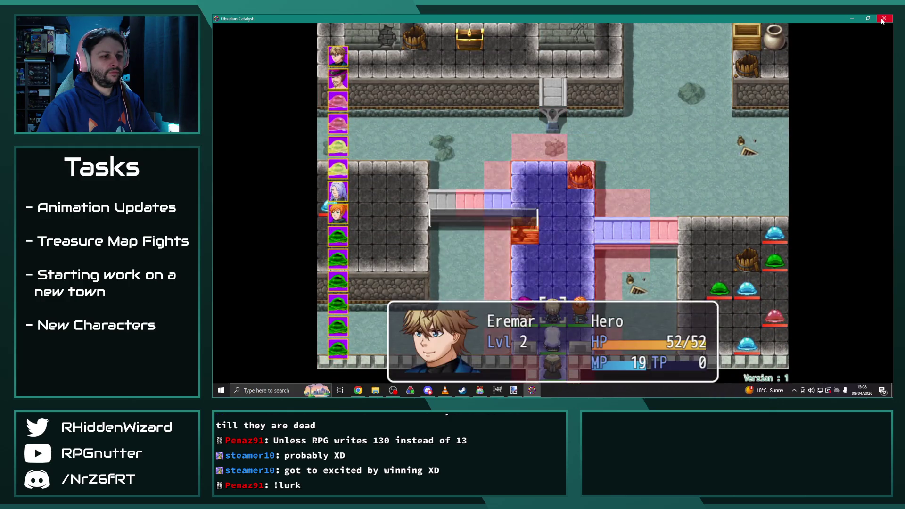
key("Return")
key("Return")
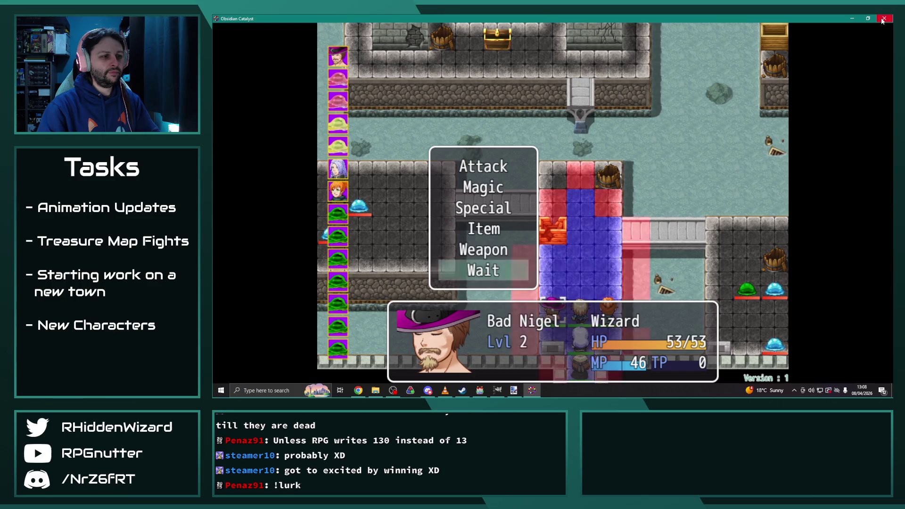
key("Return")
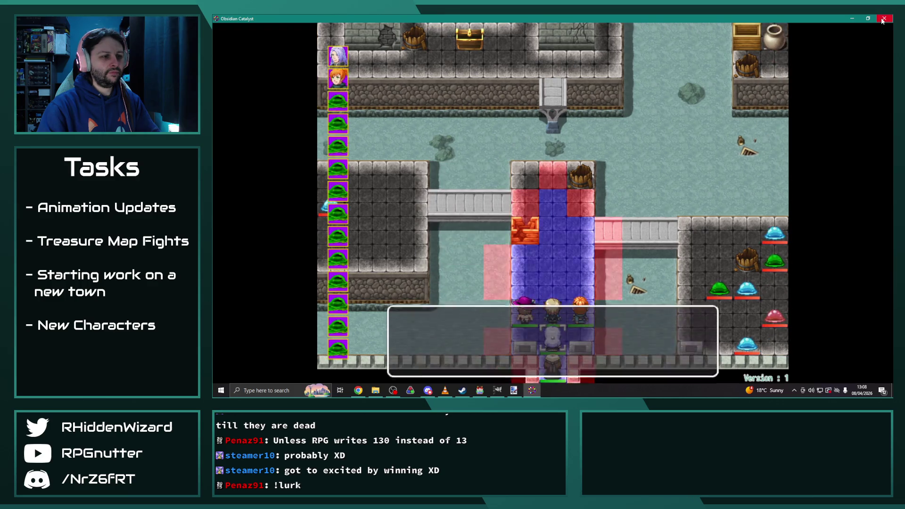
key("Return")
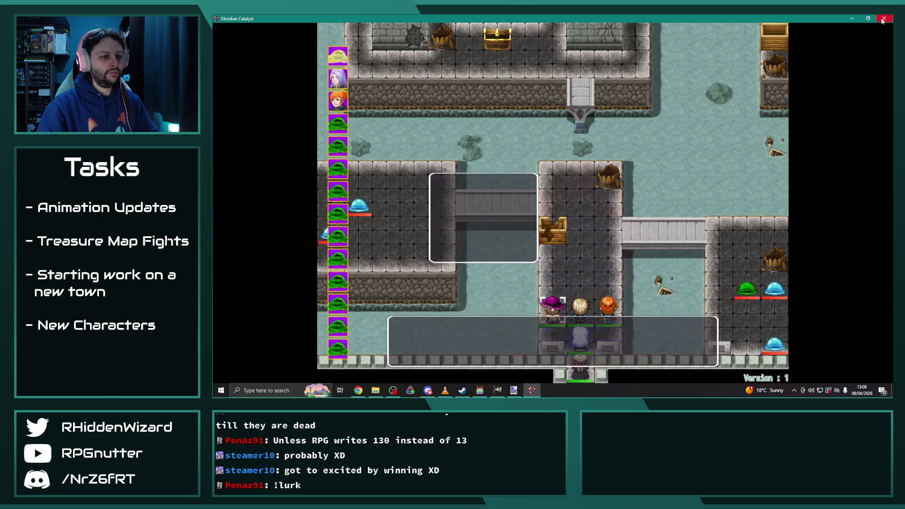
key("Return")
key("Return")
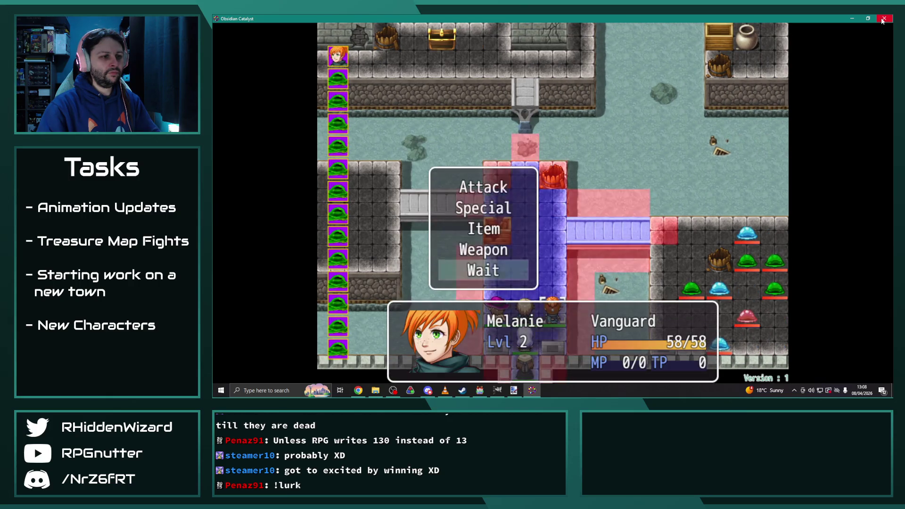
key("Return")
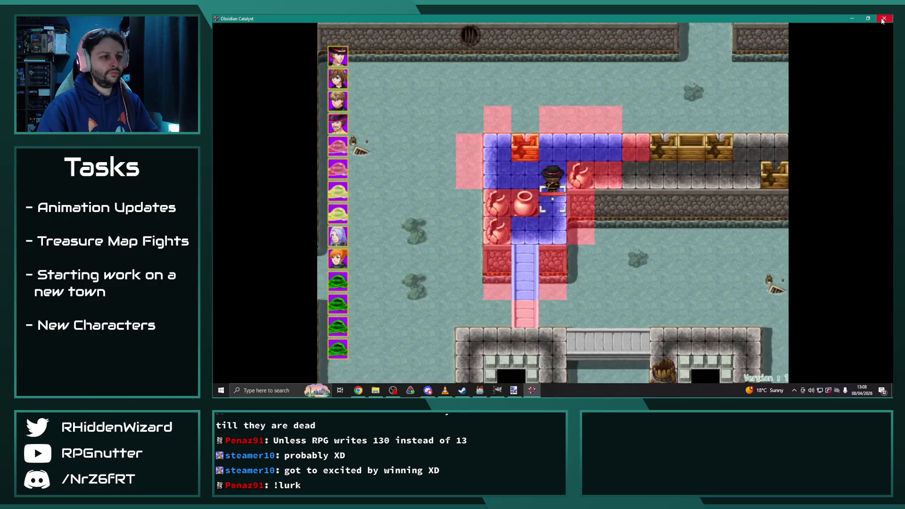
Step: Keep Eremar, Bad Nigel and Theodore waiting through the following rounds
key("Return")
key("Return")
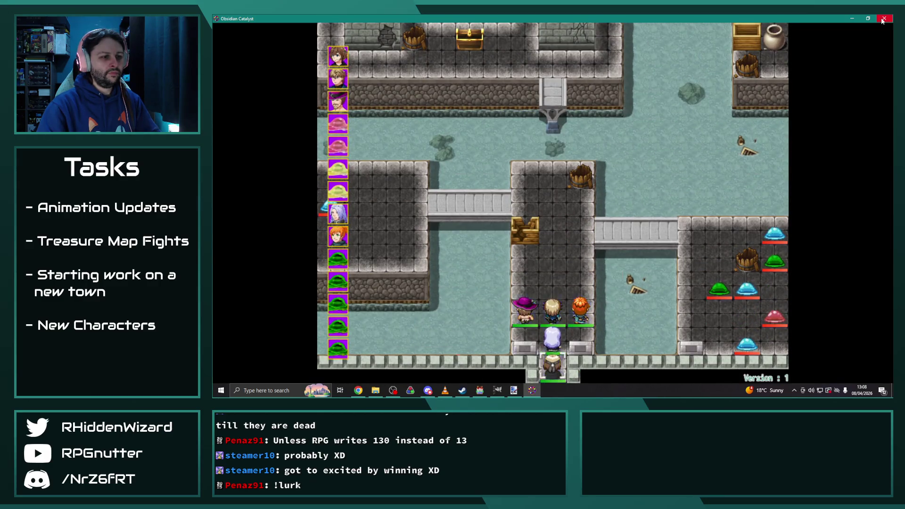
key("Return")
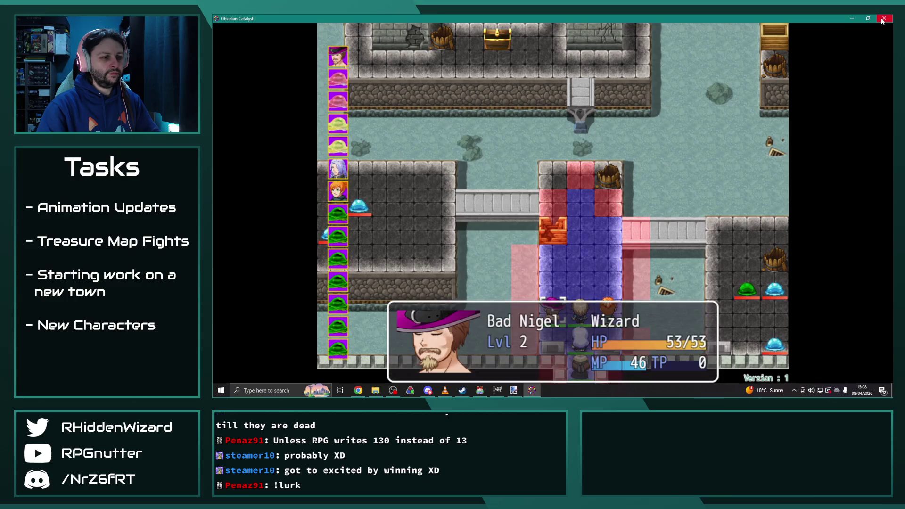
key("Return")
key("Return")
key("Return")
key("Return")
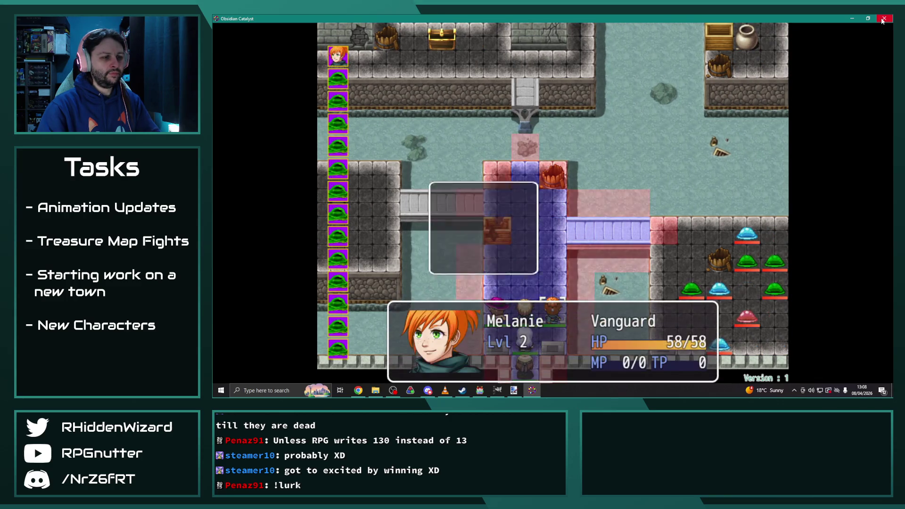
key("Return")
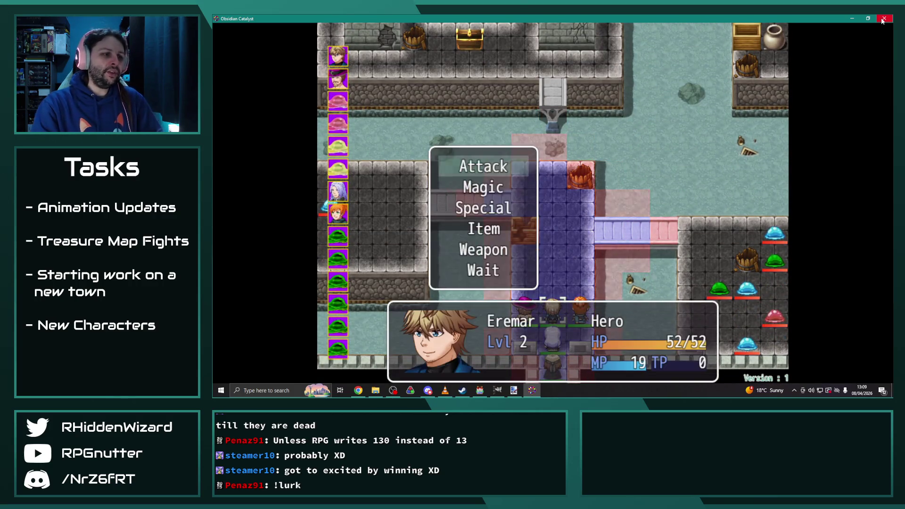
key("Return")
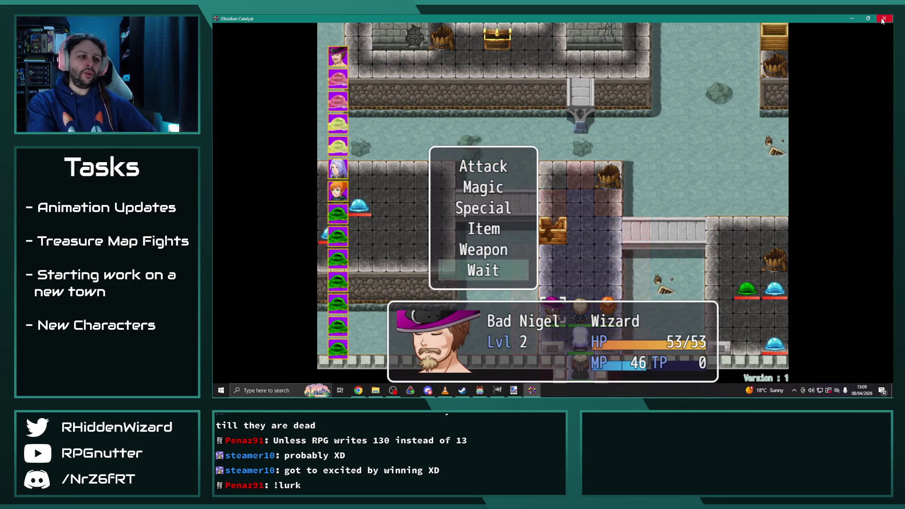
key("Return")
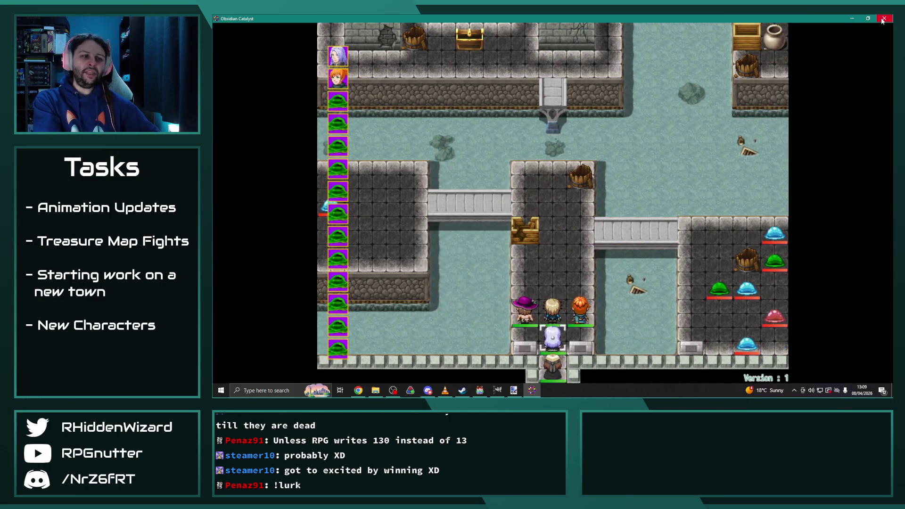
key("Return")
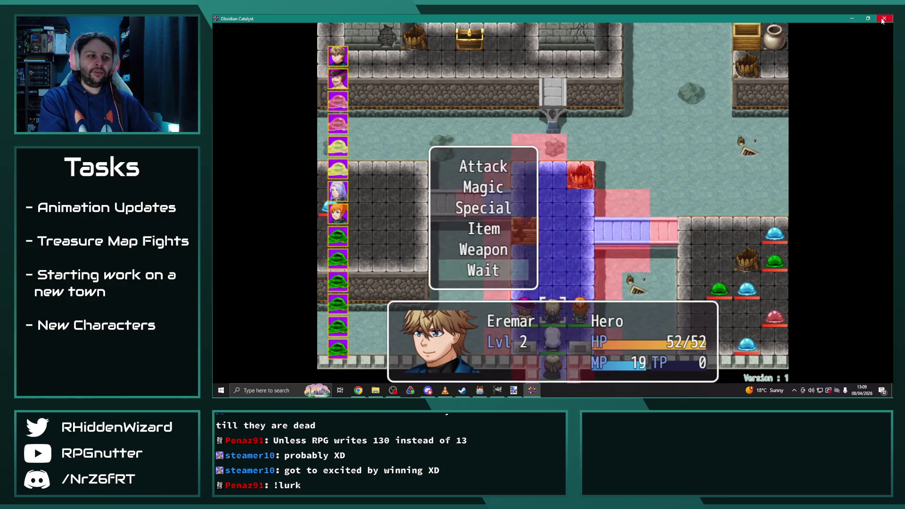
key("Return")
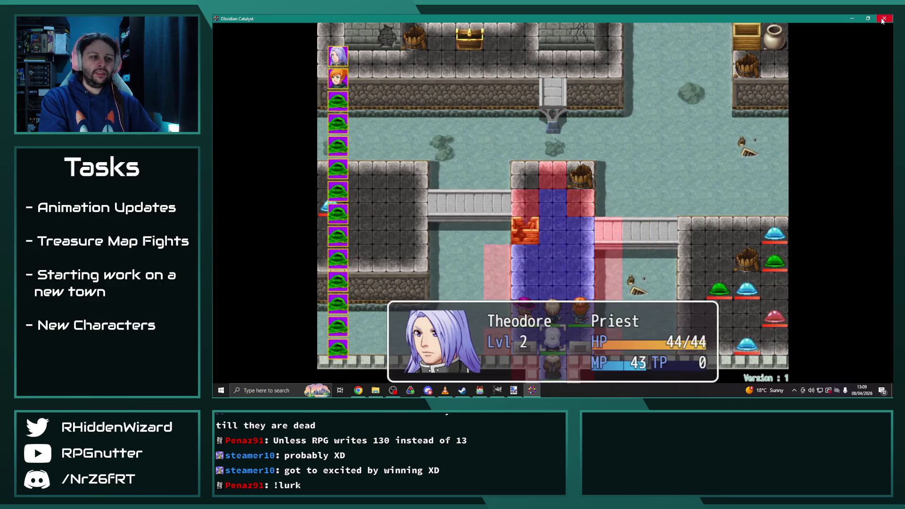
key("Return")
key("Return")
key("Return")
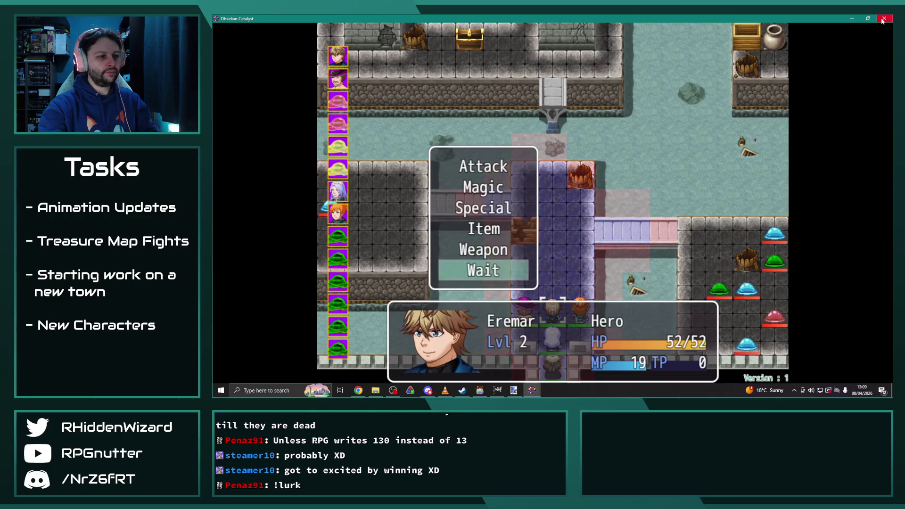
key("Return")
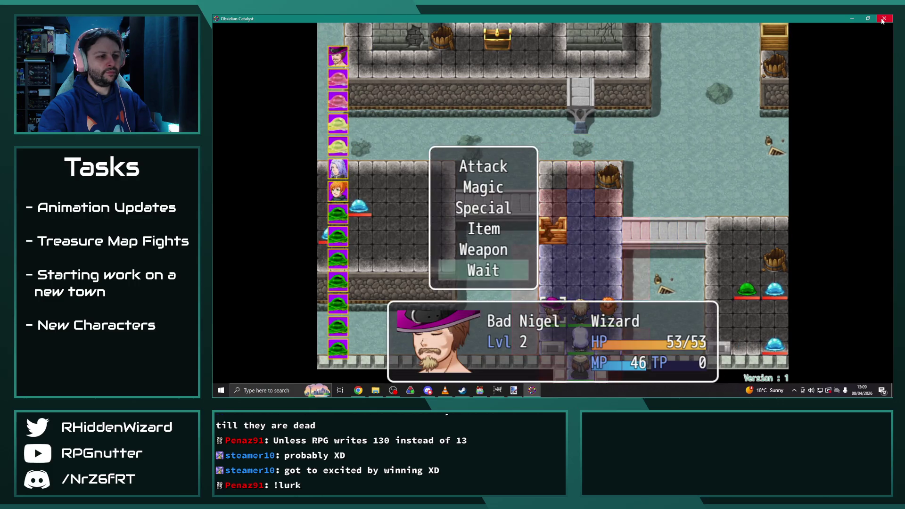
key("Return")
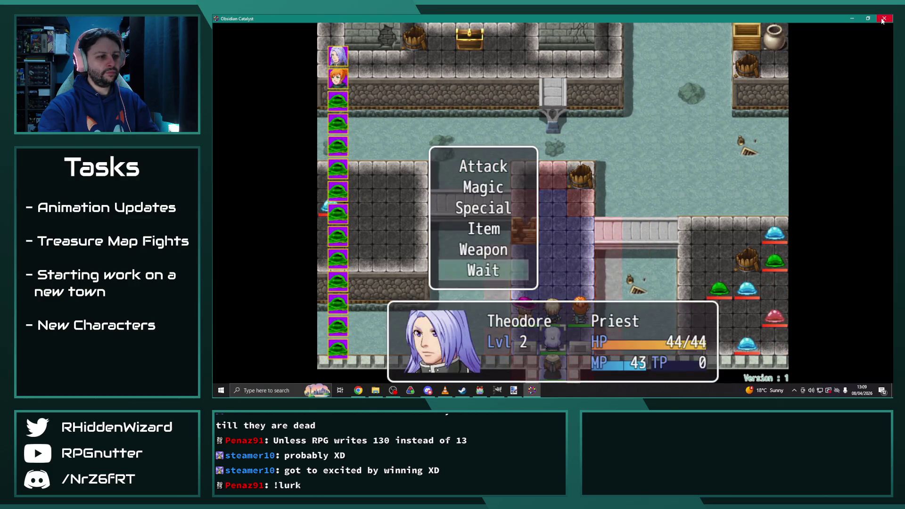
key("Return")
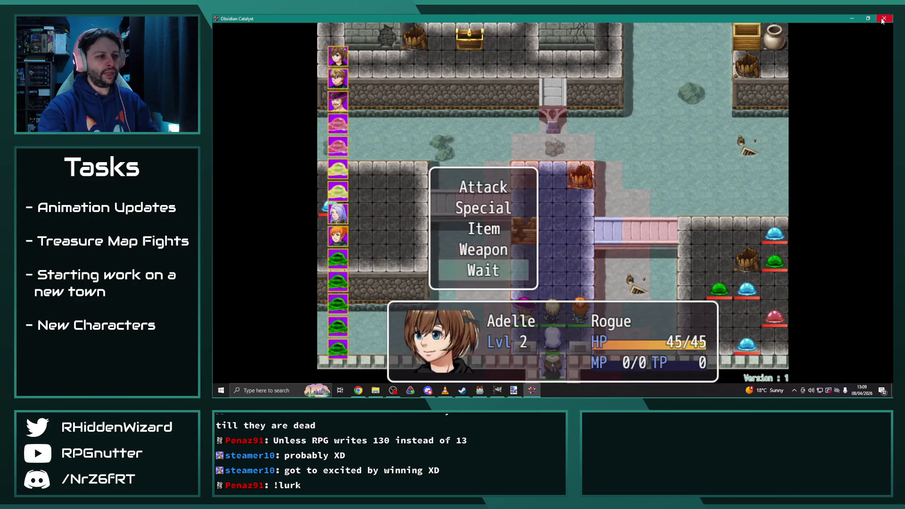
key("Return")
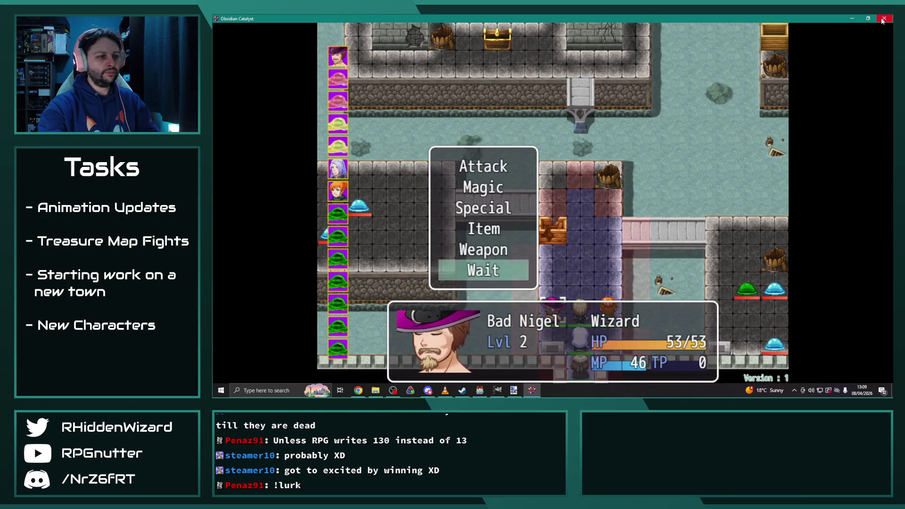
key("Return")
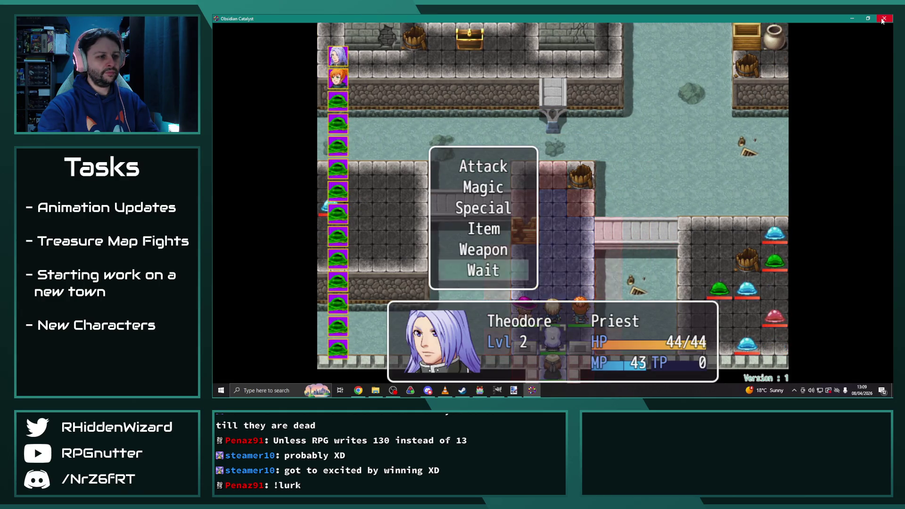
key("Return")
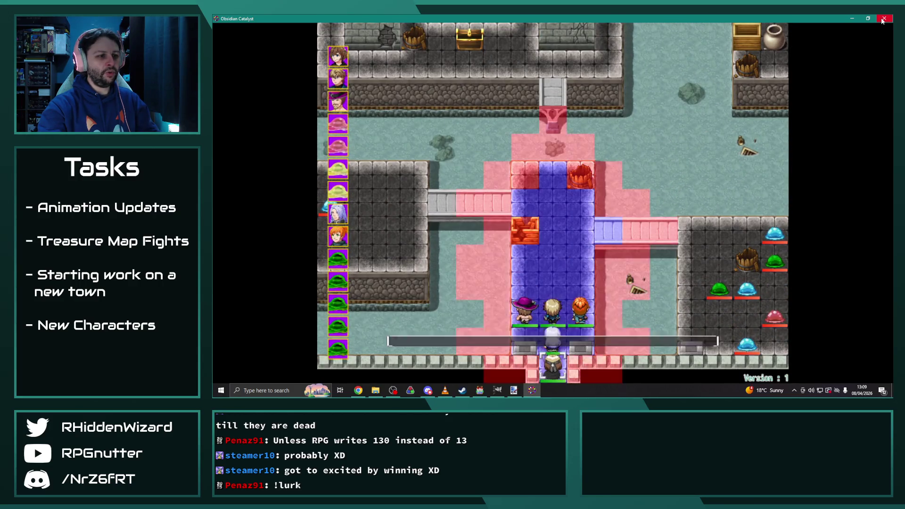
key("Return")
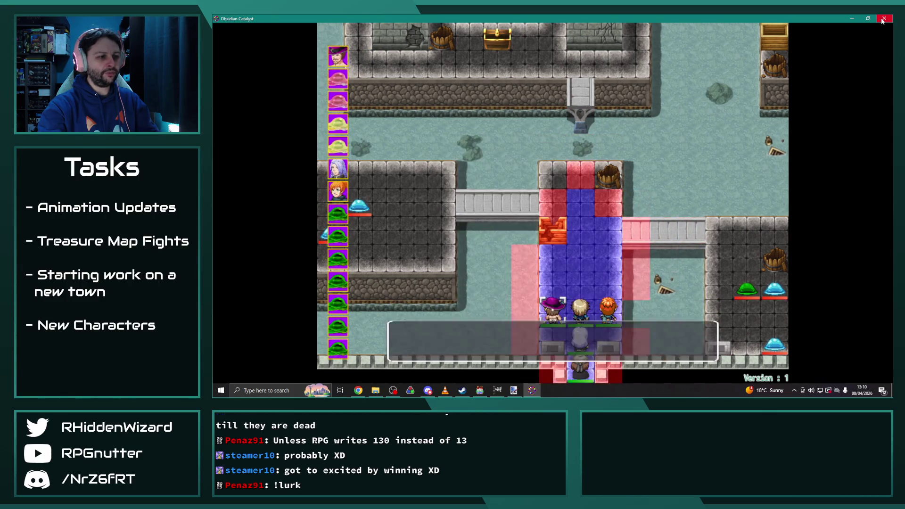
key("Return")
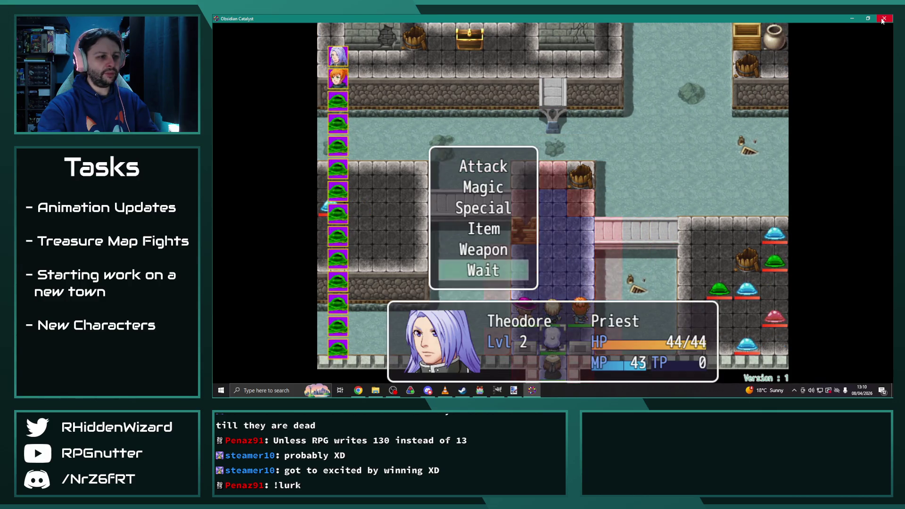
key("Return")
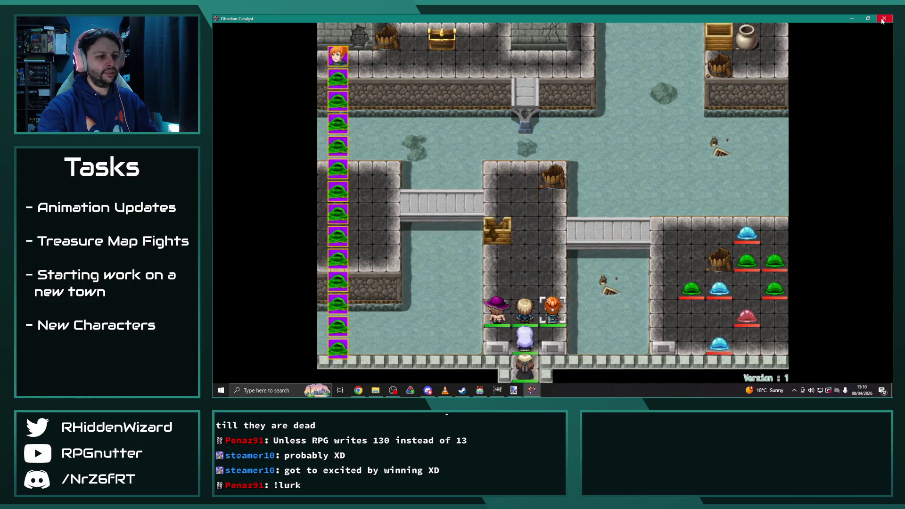
key("Return")
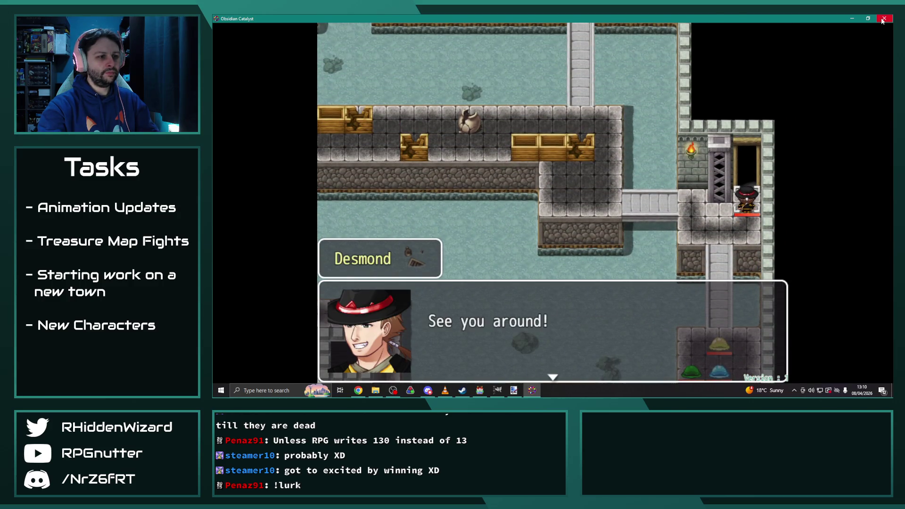
Step: Get through Desmond's farewell and the escape narration, then close the playtest window
key("Return")
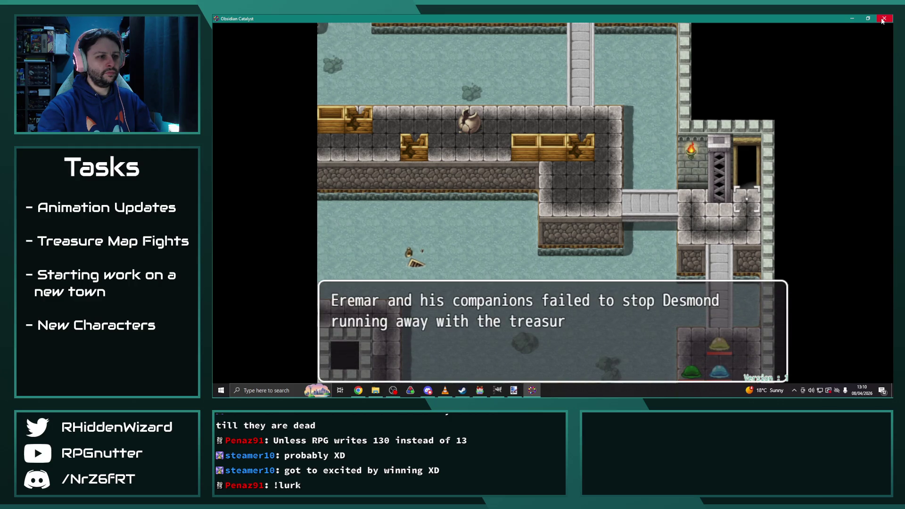
key("Return")
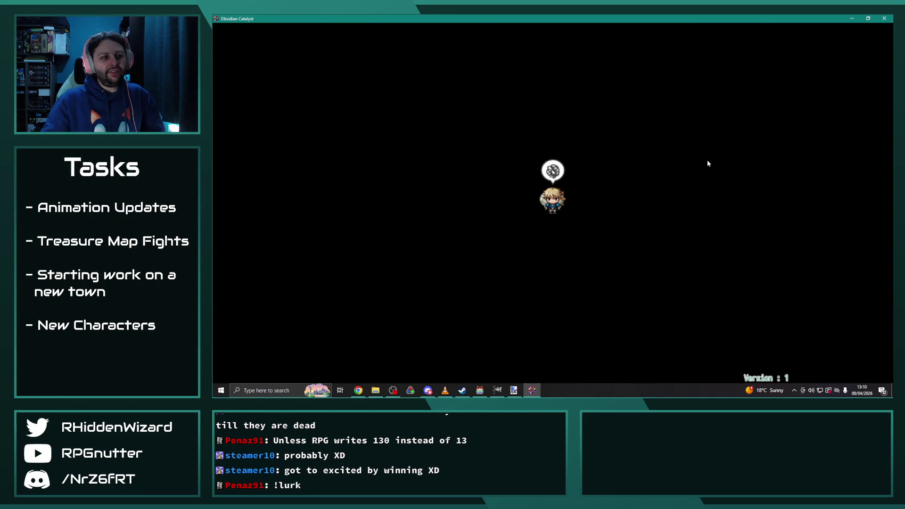
left_click(885, 18)
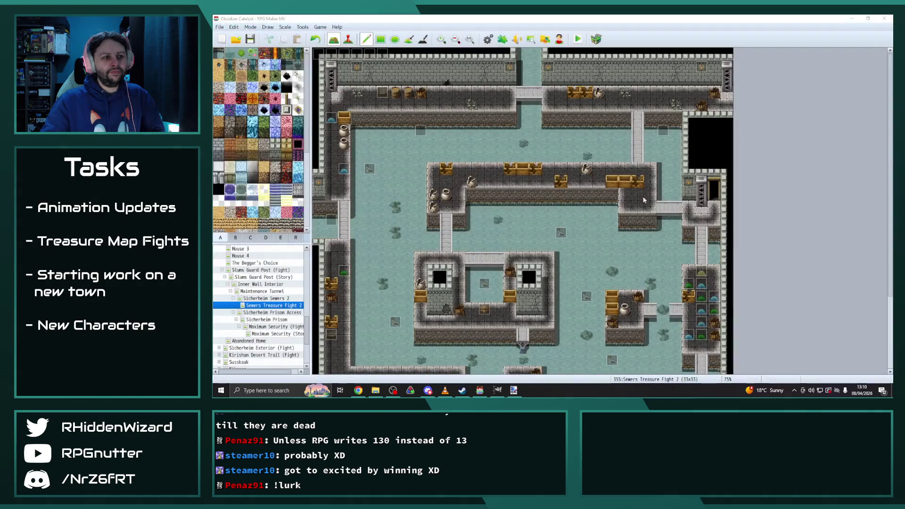
left_click(445, 391)
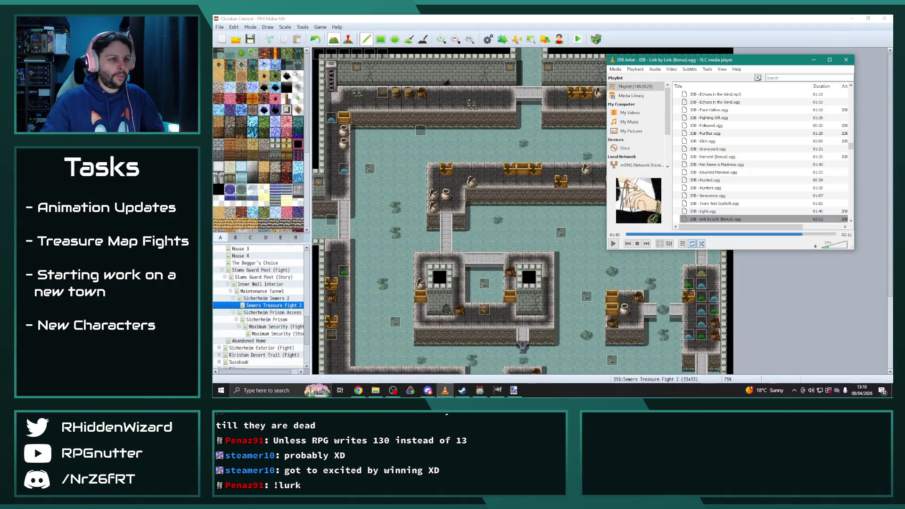
left_click(618, 17)
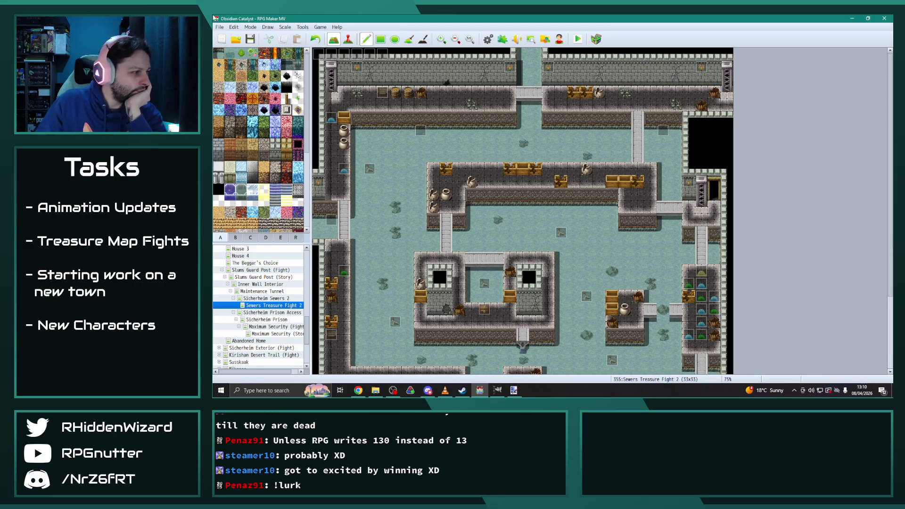
scroll(272, 296, "up", 3)
scroll(272, 295, "up", 2)
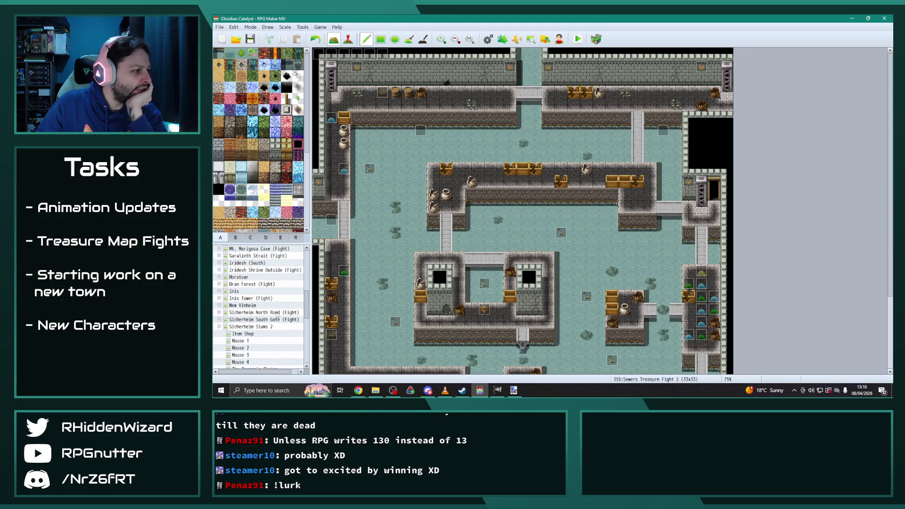
Step: Review page 2 of event EV010 on Mount Uran Trail (Story), then open the database Items list
left_click(223, 285)
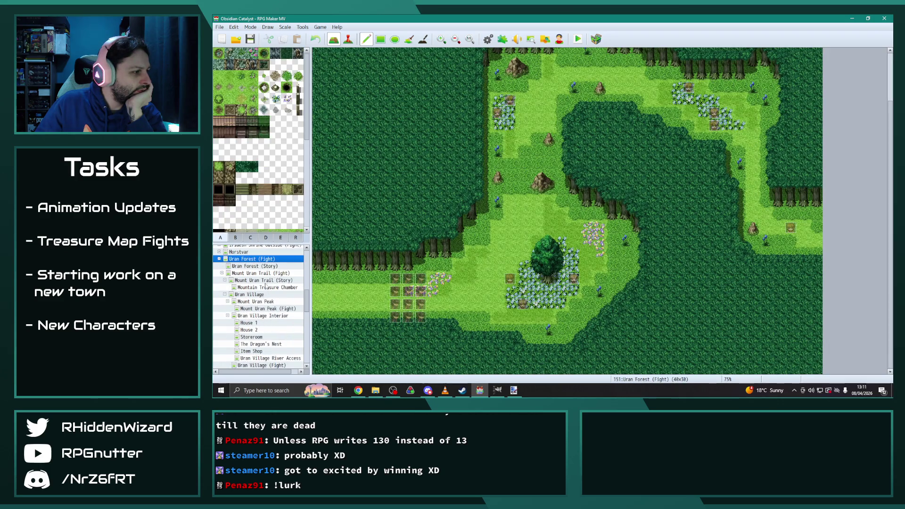
left_click(267, 287)
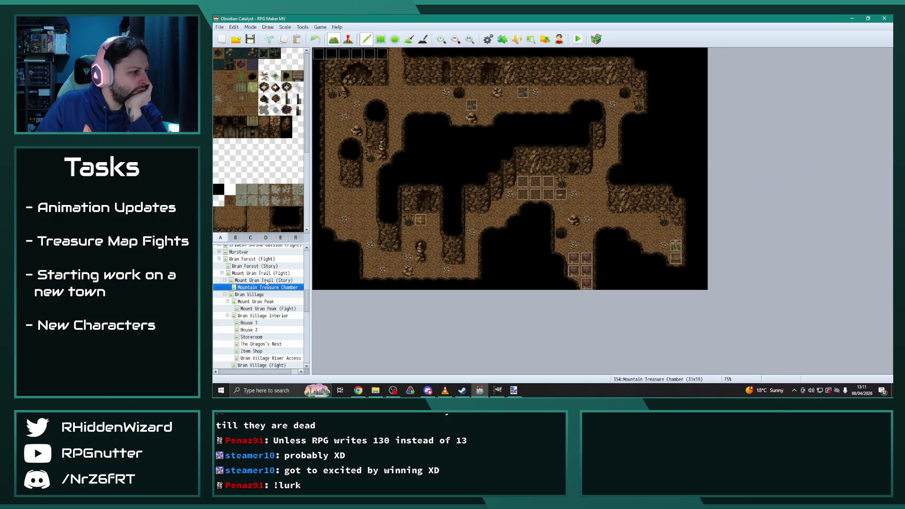
left_click(267, 280)
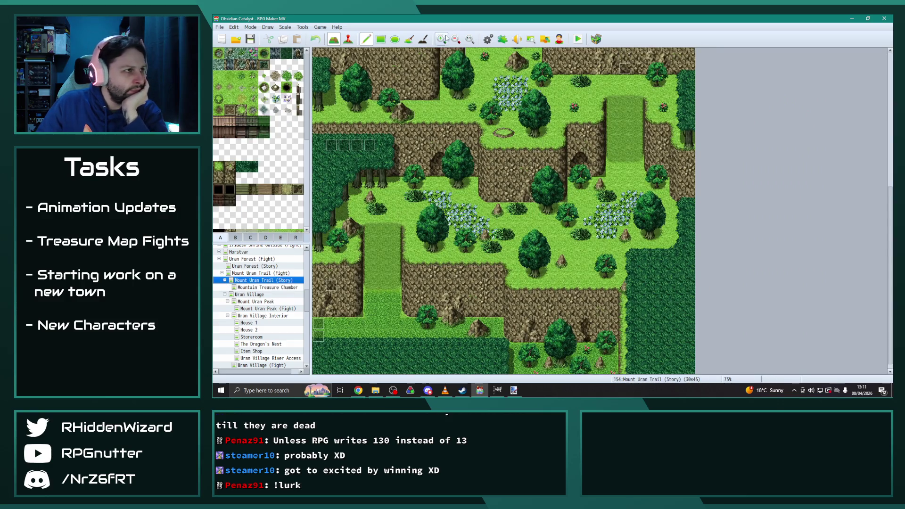
left_click(348, 39)
double_click(623, 68)
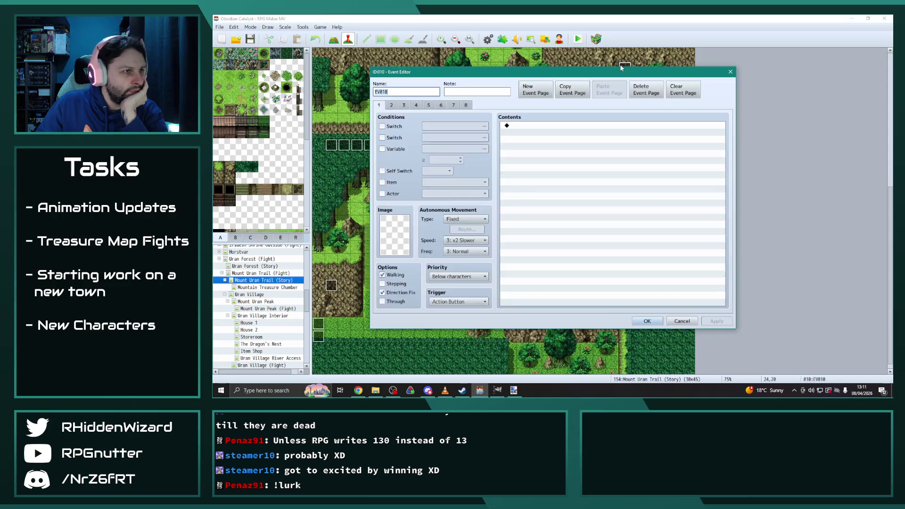
left_click(391, 105)
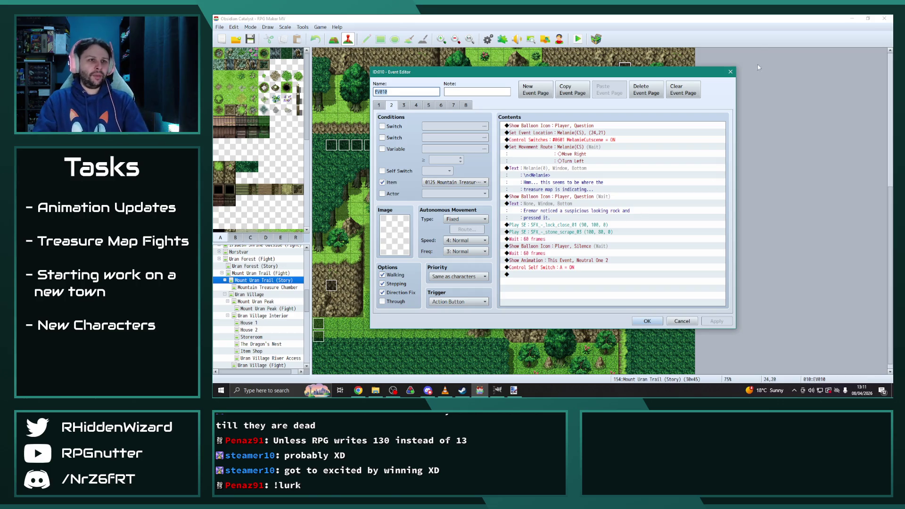
left_click(730, 71)
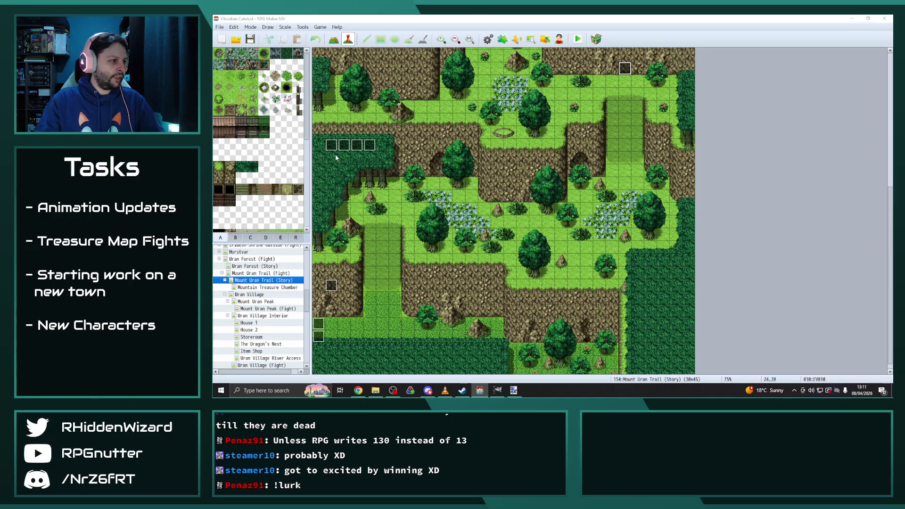
key("F9")
left_click(372, 120)
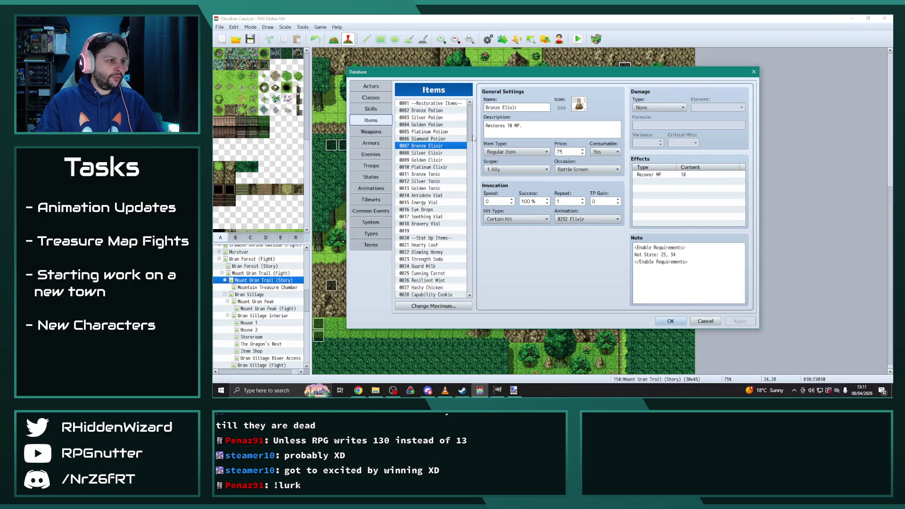
Step: Change item 0126's name from 'Sewers Treasure Map #2' to 'Cistern Treasure Map', apply, and close with OK
scroll(443, 230, "down", 20)
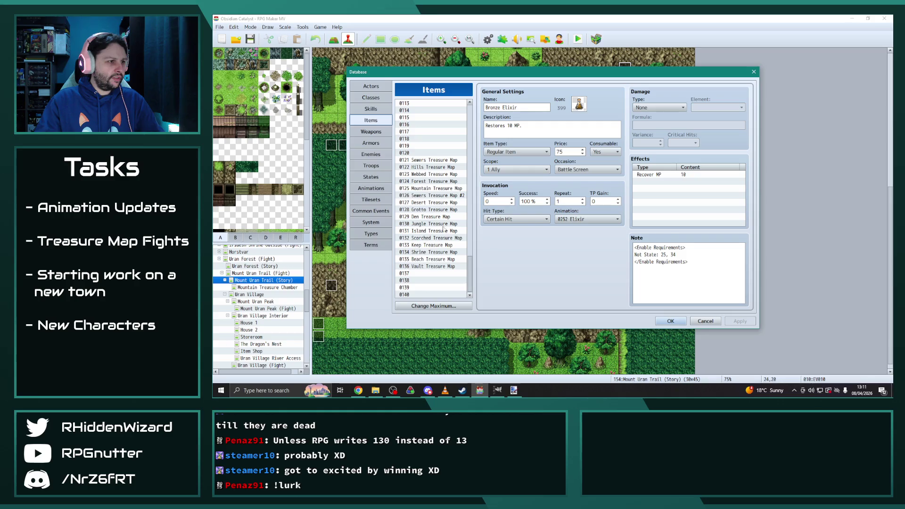
left_click(430, 196)
triple_click(516, 108)
type("Cistern Treas")
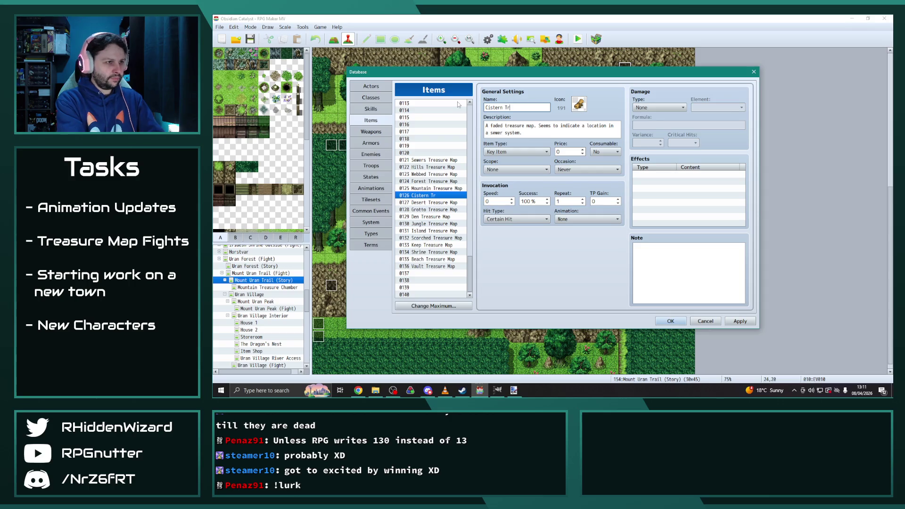
type("ure Map")
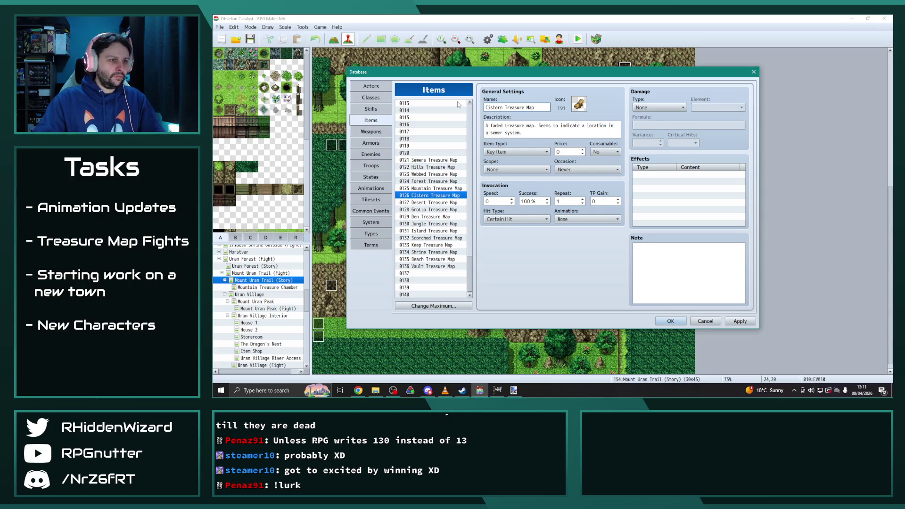
triple_click(577, 133)
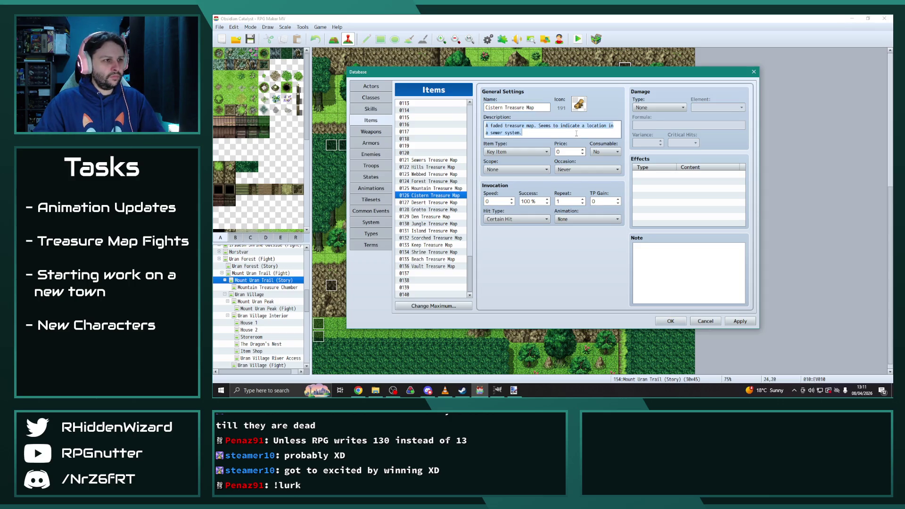
left_click(548, 134)
left_click(739, 323)
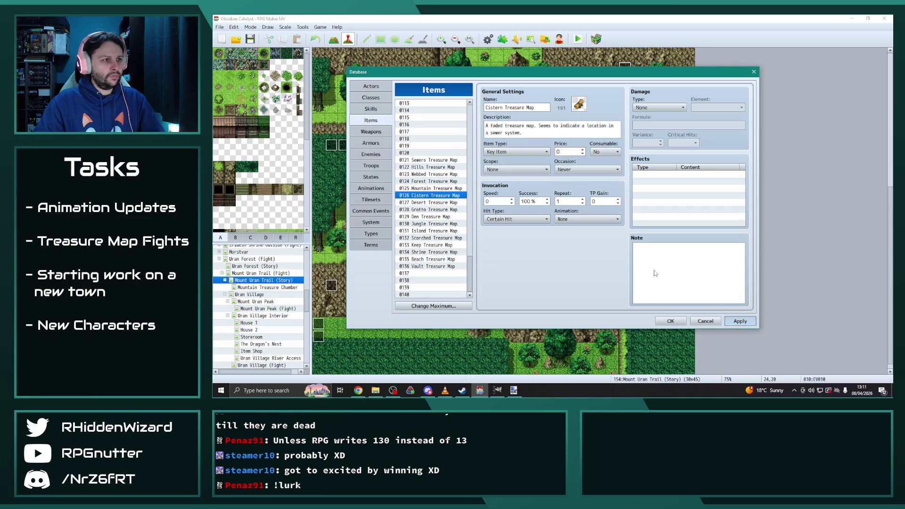
left_click(671, 325)
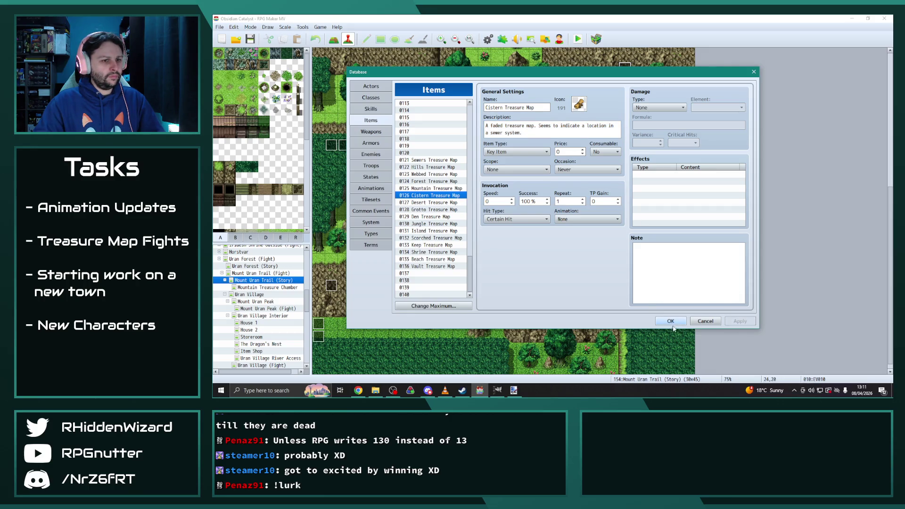
left_click(668, 325)
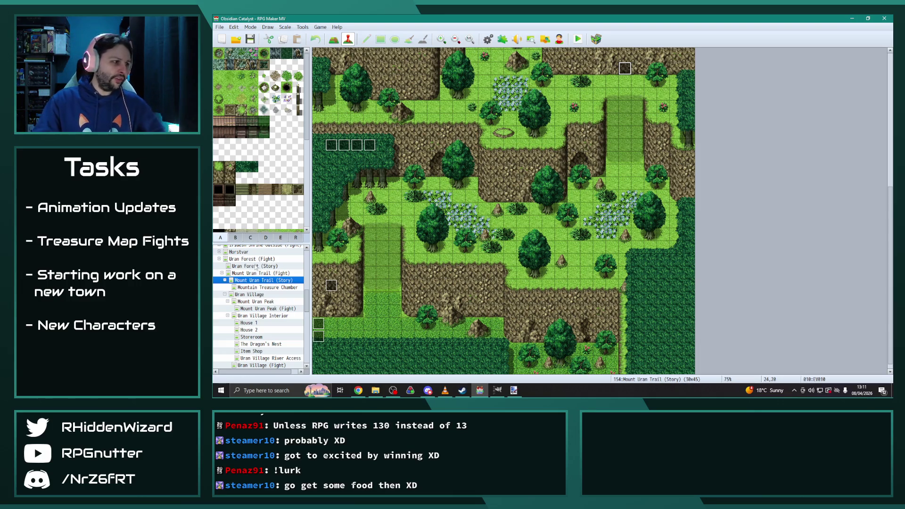
Step: On Sicherheim Sewers 2, move the event at tile 11,4 up one tile to 11,3
left_click(219, 259)
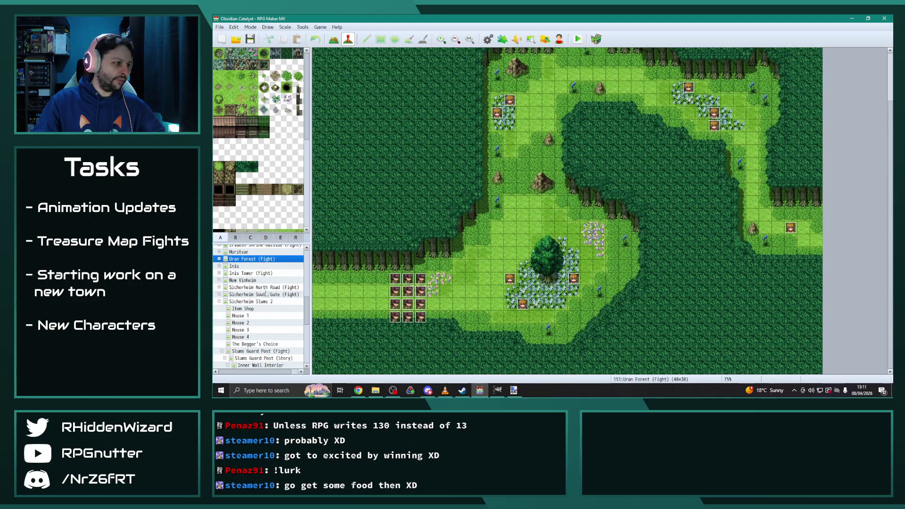
scroll(270, 297, "down", 2)
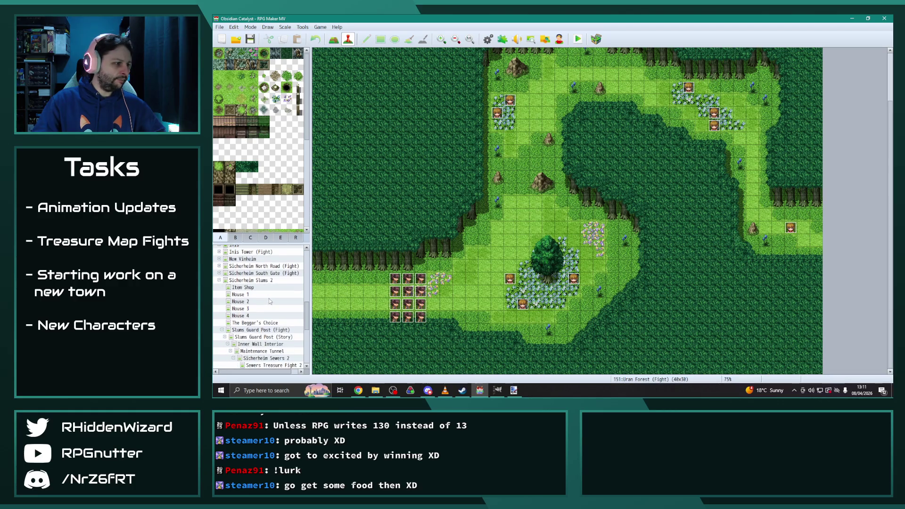
scroll(265, 291, "down", 2)
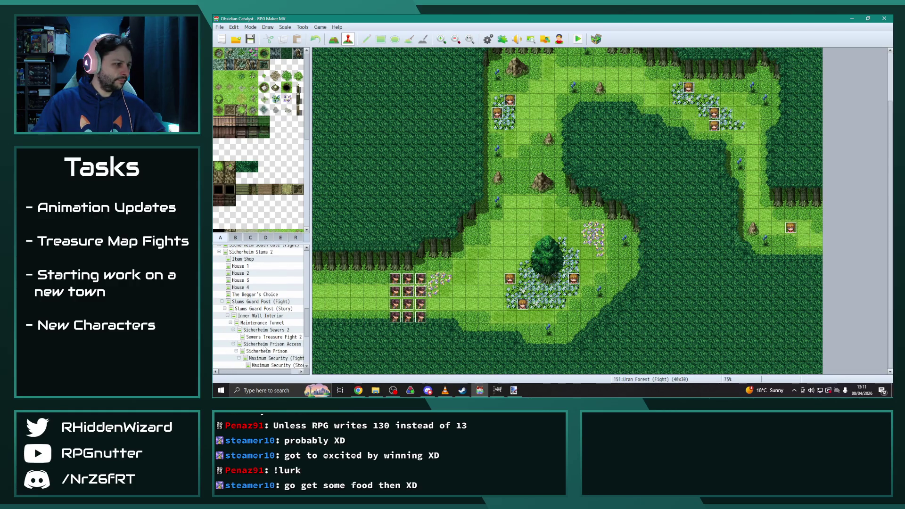
left_click(272, 330)
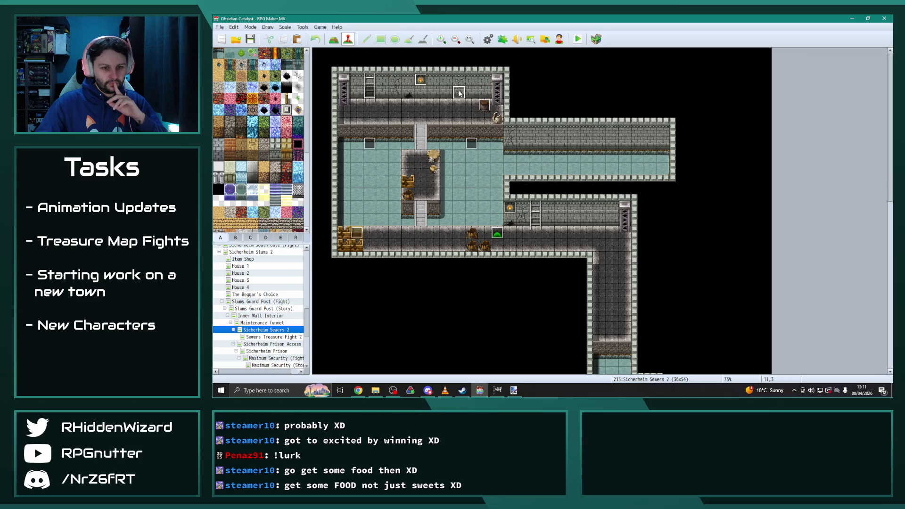
left_click(460, 104)
left_click_drag(459, 104, 459, 92)
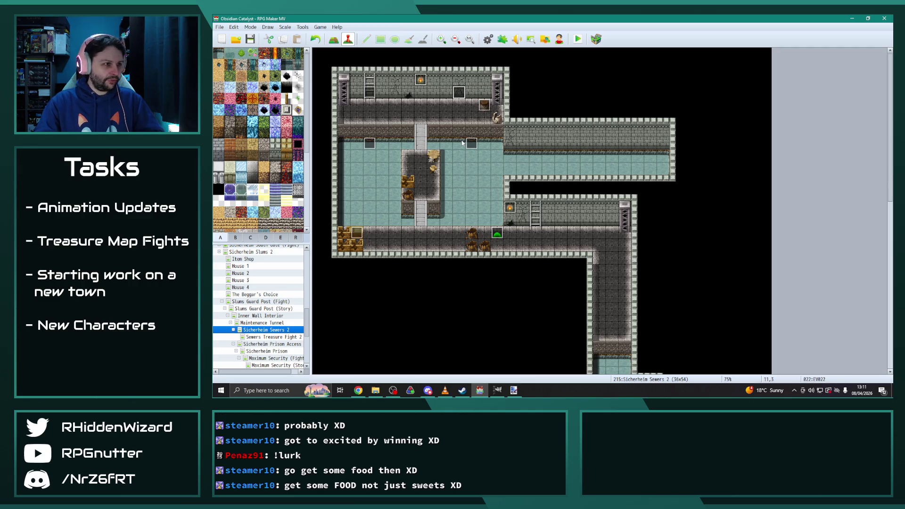
scroll(272, 318, "up", 1)
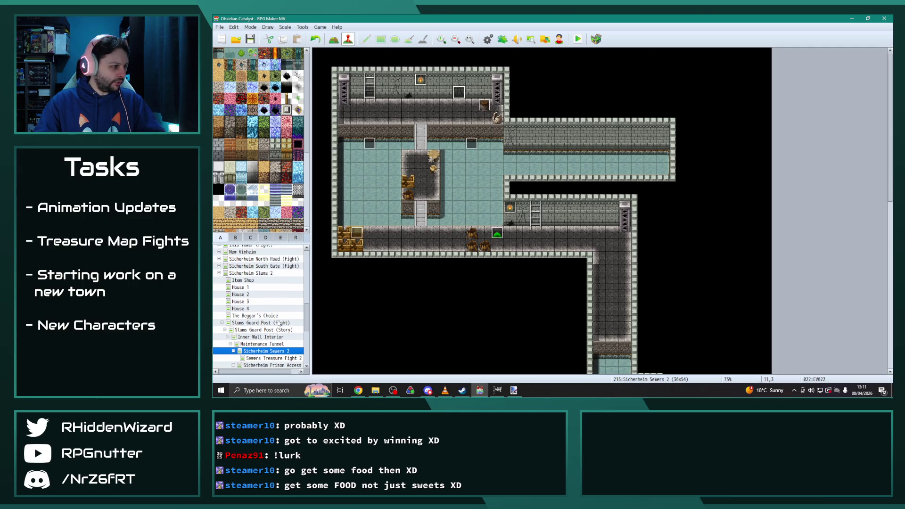
scroll(278, 323, "up", 4)
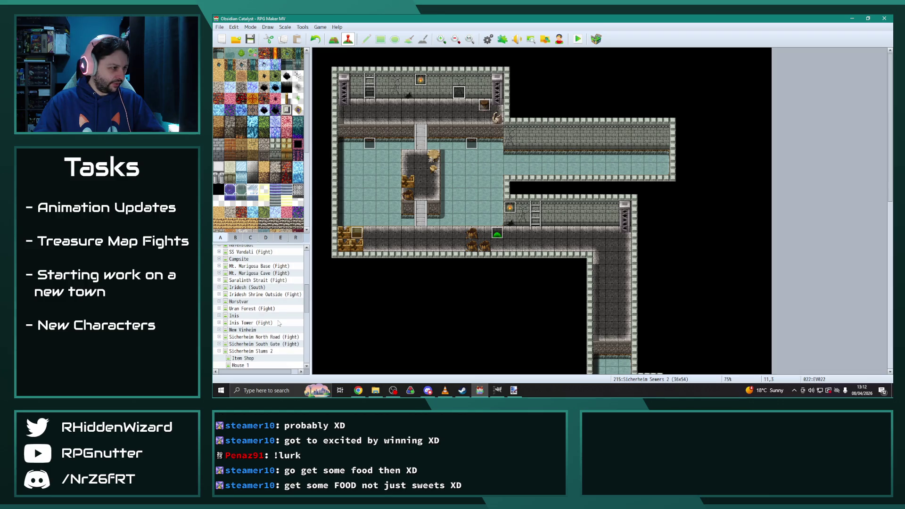
Step: Inspect Melanie's cutscene event on Mt. Marigosa Base (Story) without changing it
left_click(254, 266)
left_click(219, 266)
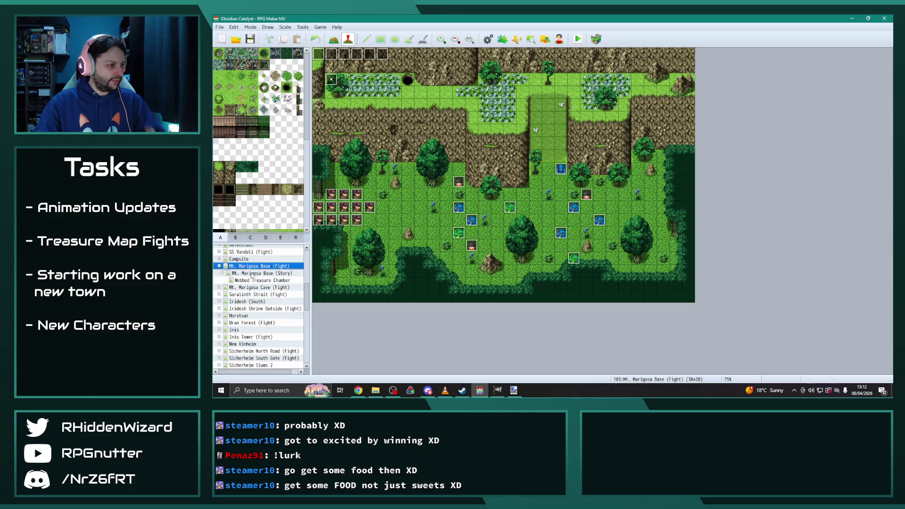
left_click(255, 273)
double_click(344, 132)
key("Escape")
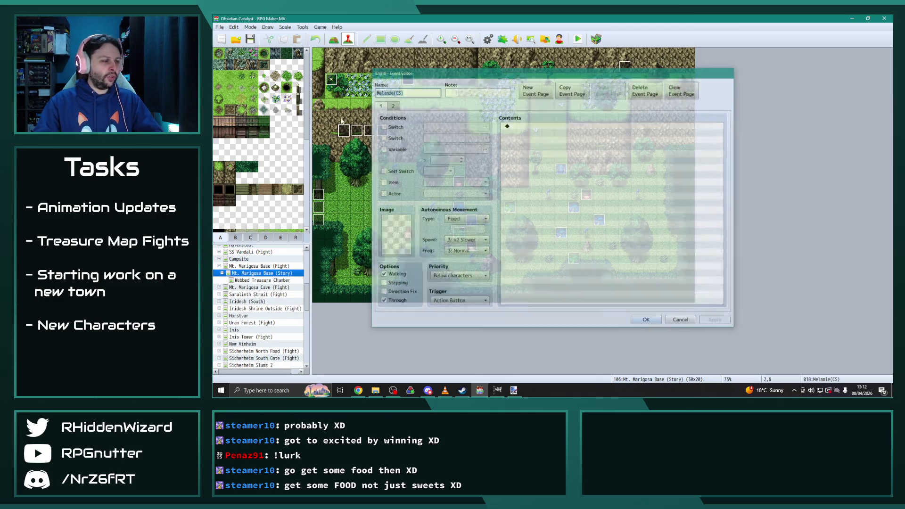
Step: Go through Mt. Marigosa Base (Fight) and Sicherheim Sewers 2 to the Sicherheim Prison map
left_click(232, 267)
scroll(266, 283, "down", 5)
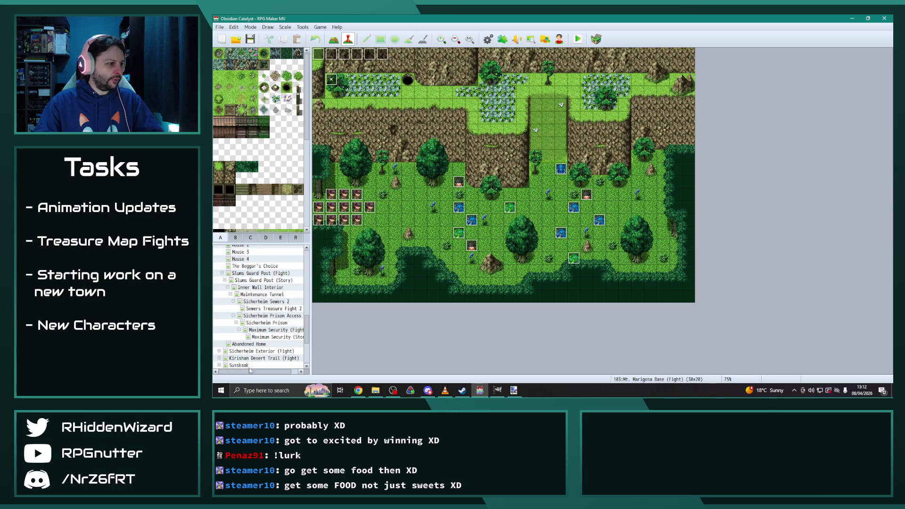
scroll(268, 293, "down", 1)
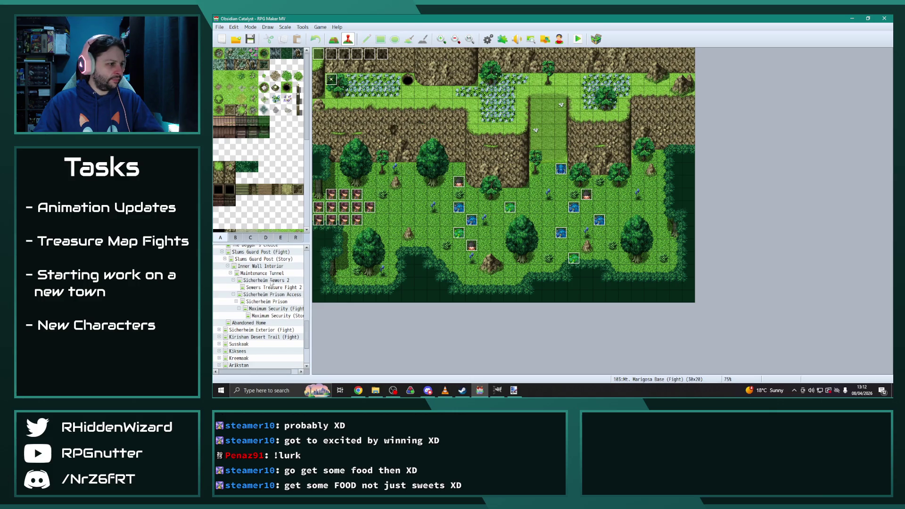
left_click(267, 281)
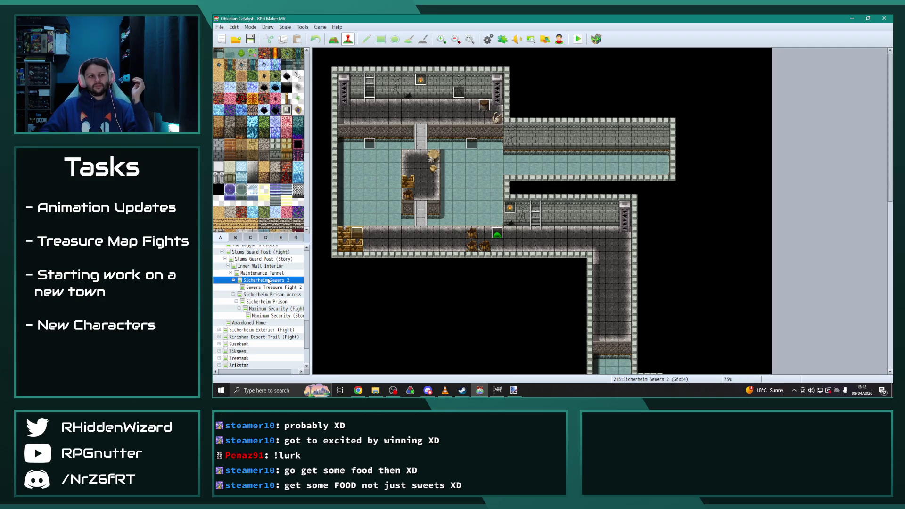
scroll(267, 267, "up", 1)
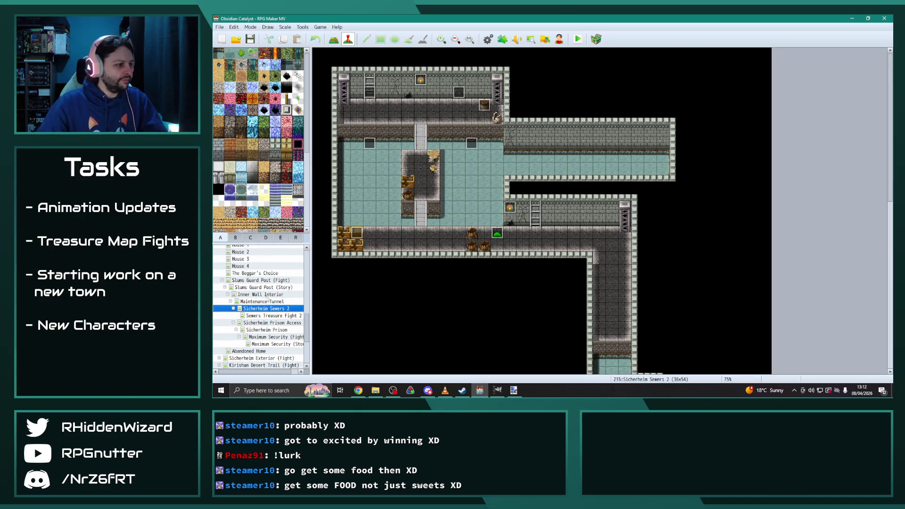
scroll(269, 293, "down", 1)
left_click(275, 324)
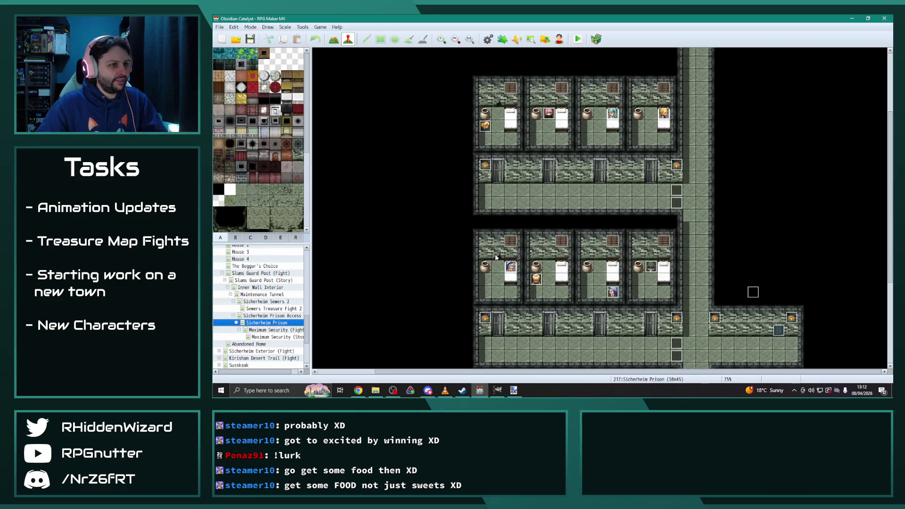
Step: On Maximum Security (Story), inspect four events, including Martin2's, without changes
left_click(282, 337)
double_click(447, 181)
key("Escape")
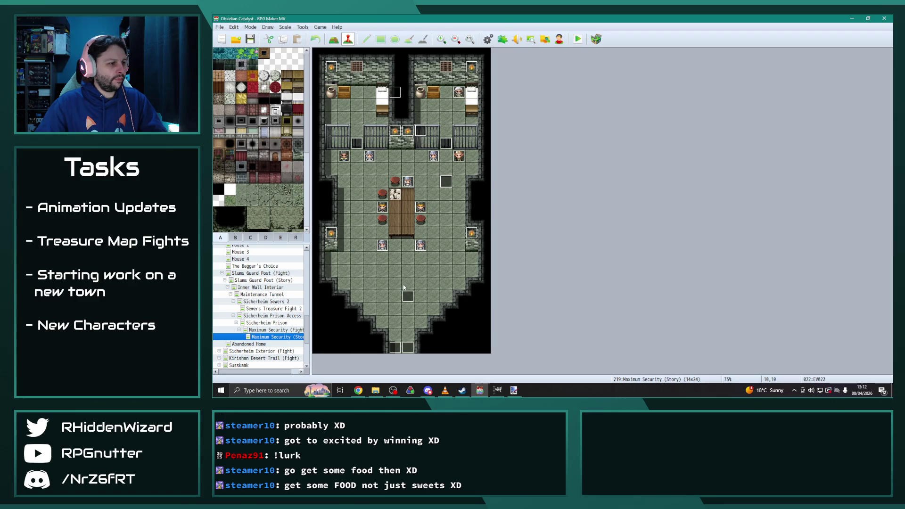
double_click(405, 292)
key("Escape")
double_click(449, 144)
key("Escape")
double_click(421, 131)
key("Escape")
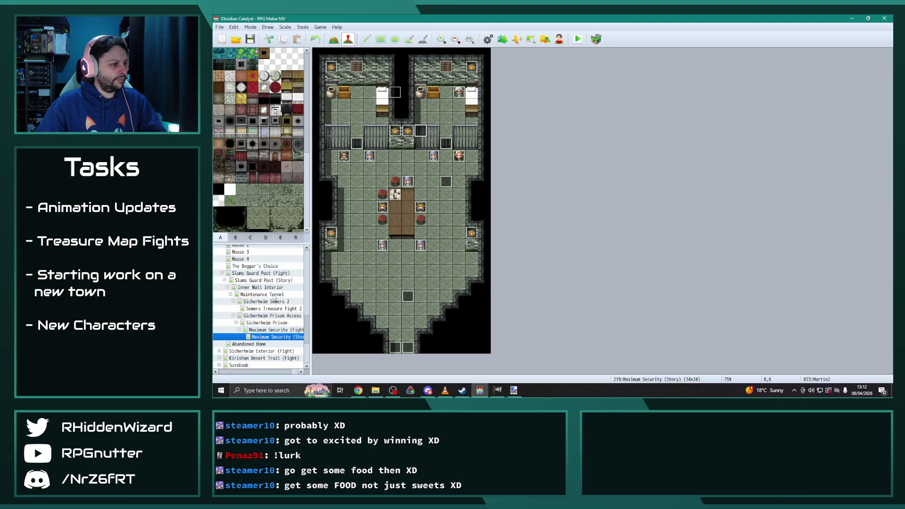
Step: Look through Sicherheim Slums 2 and its House 1, 3 and 4 maps
scroll(267, 291, "up", 2)
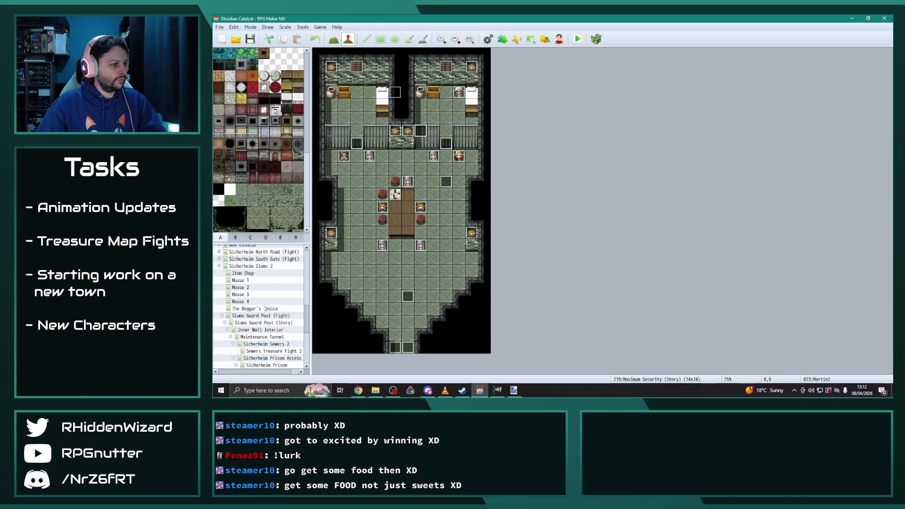
left_click(258, 267)
left_click(252, 302)
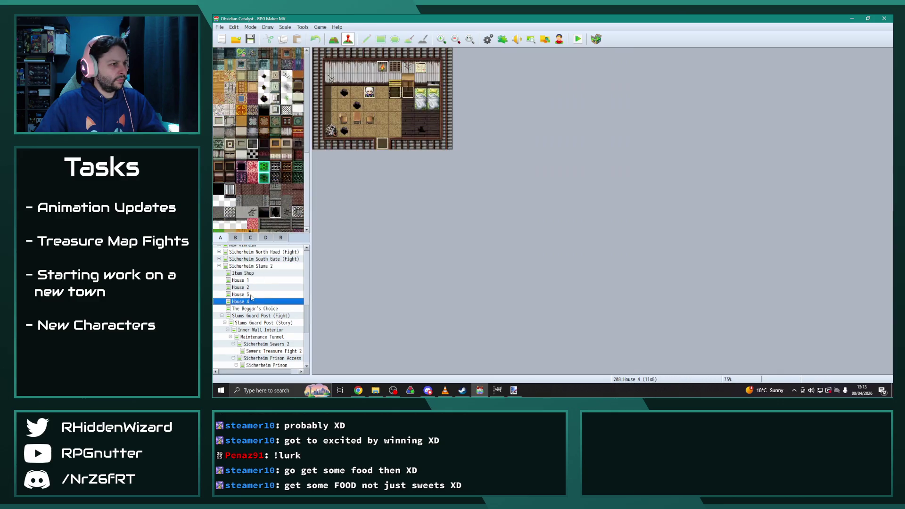
left_click(252, 296)
left_click(247, 281)
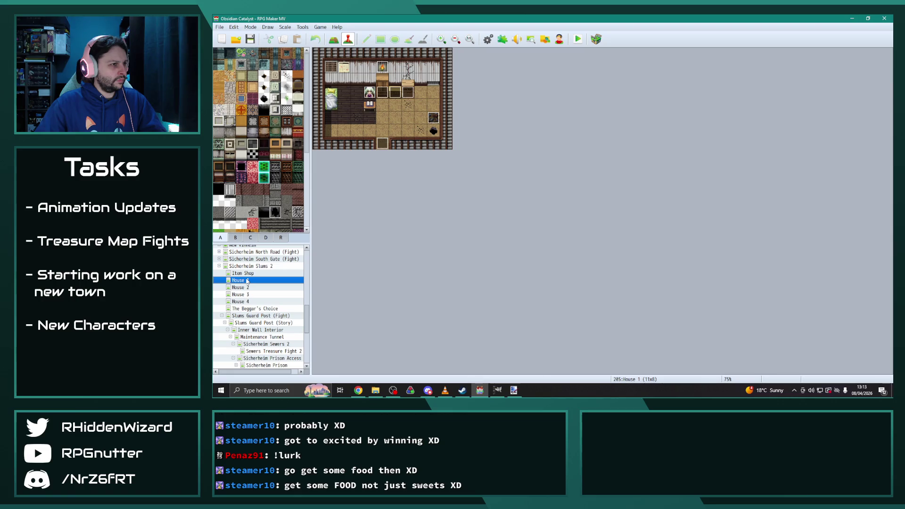
left_click(245, 302)
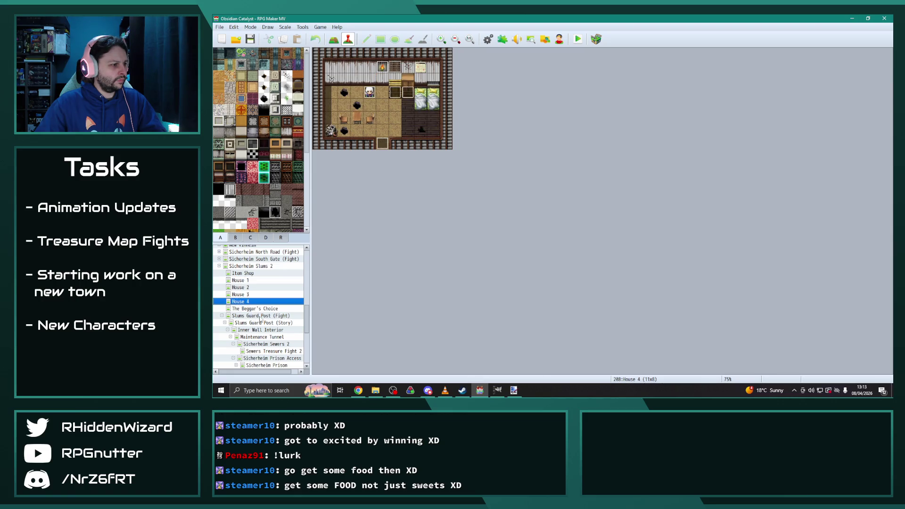
scroll(260, 321, "down", 3)
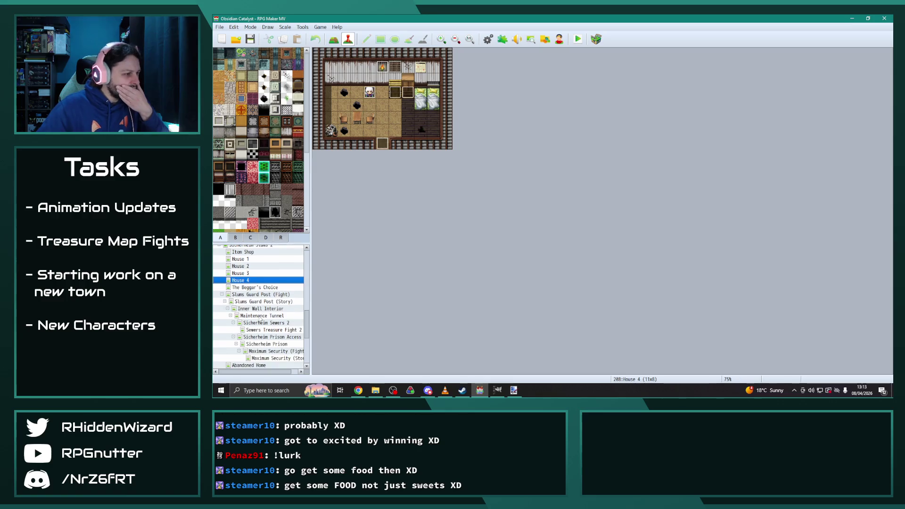
scroll(278, 328, "up", 2)
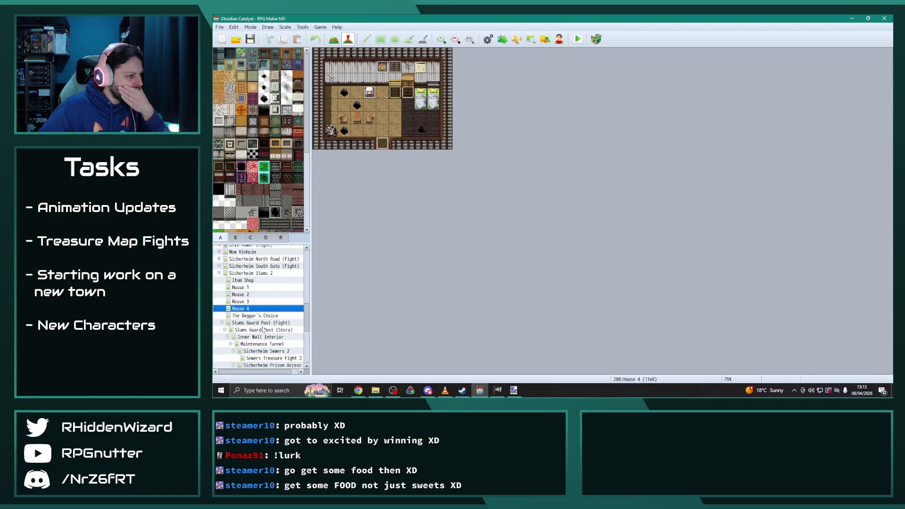
Step: Browse The Beggar's Choice, Item Shop and Houses 1-4, returning to Sicherheim Slums 2
left_click(255, 315)
left_click(248, 281)
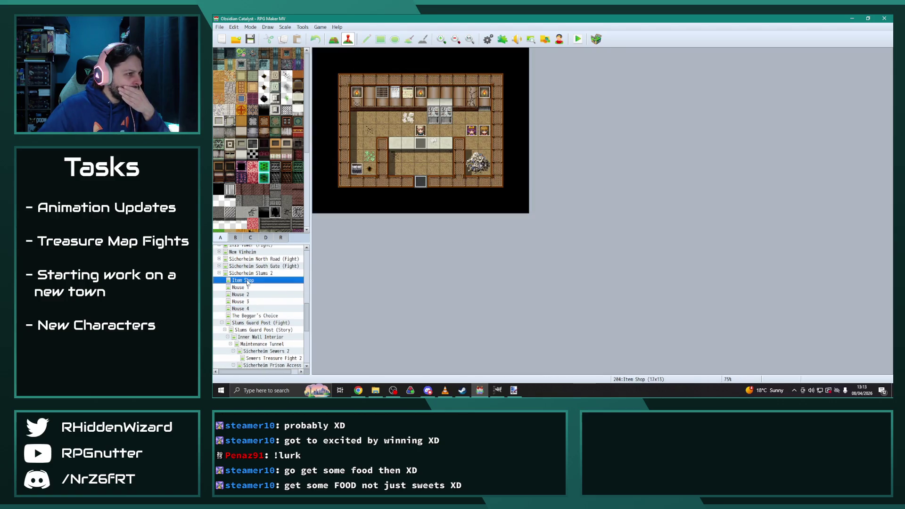
left_click(248, 289)
left_click(247, 295)
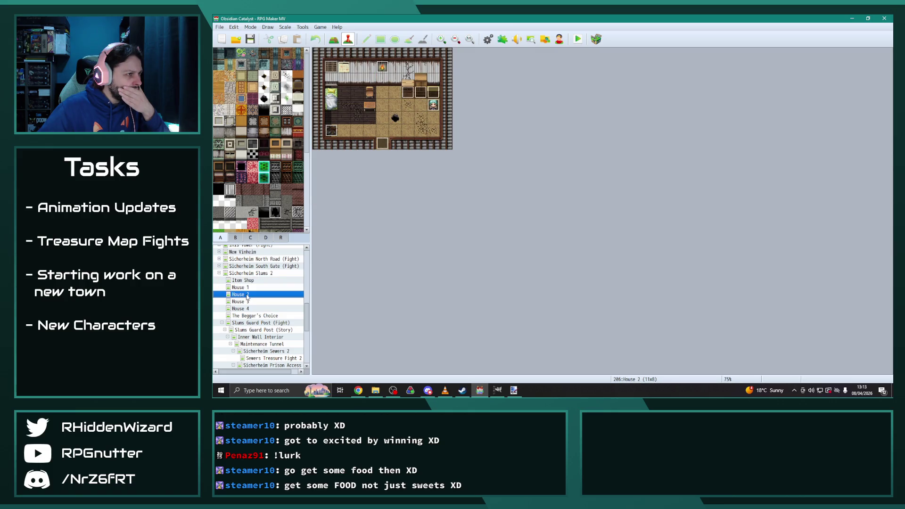
left_click(248, 302)
left_click(249, 309)
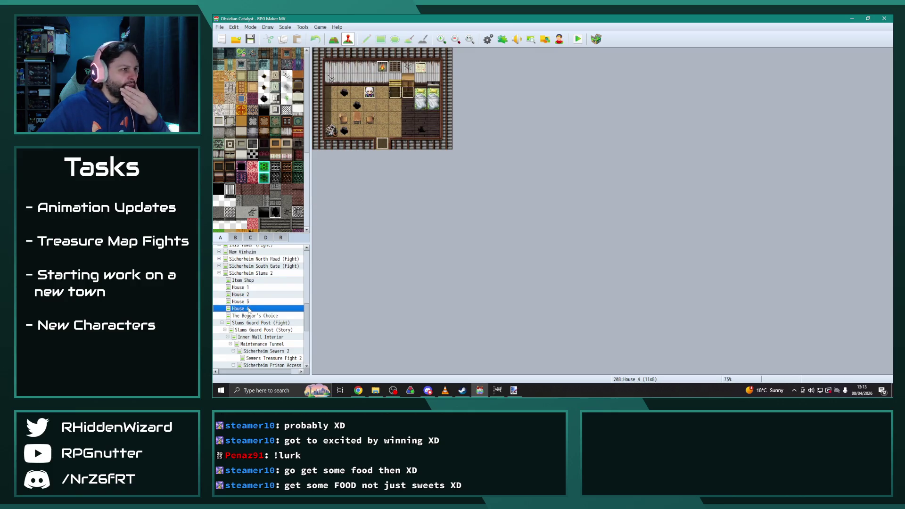
left_click(250, 273)
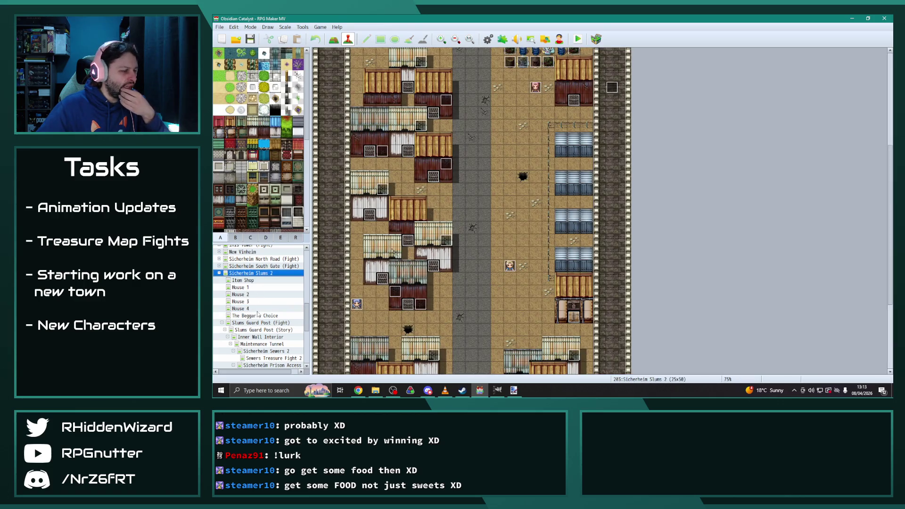
Step: Check Inner Wall Interior and Maintenance Tunnel, ending on the Abandoned Home map
scroll(258, 292, "down", 1)
left_click(270, 316)
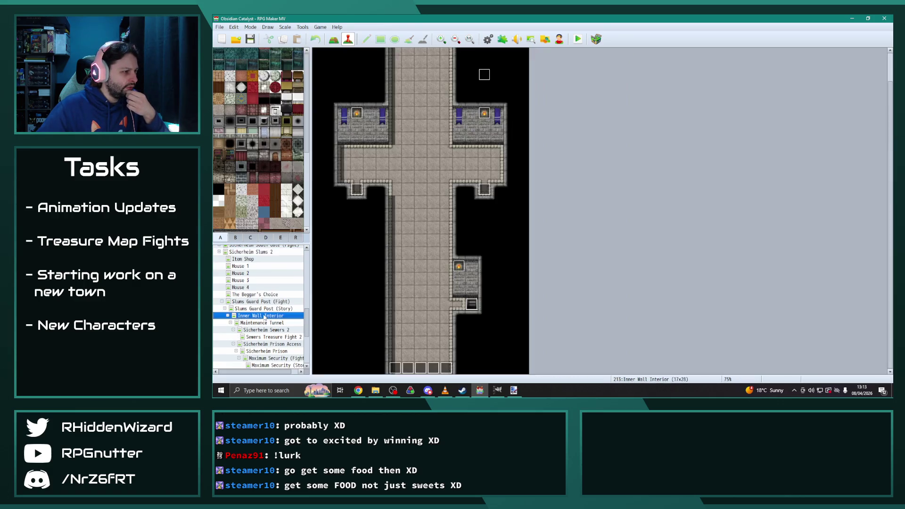
left_click(266, 323)
scroll(266, 323, "down", 2)
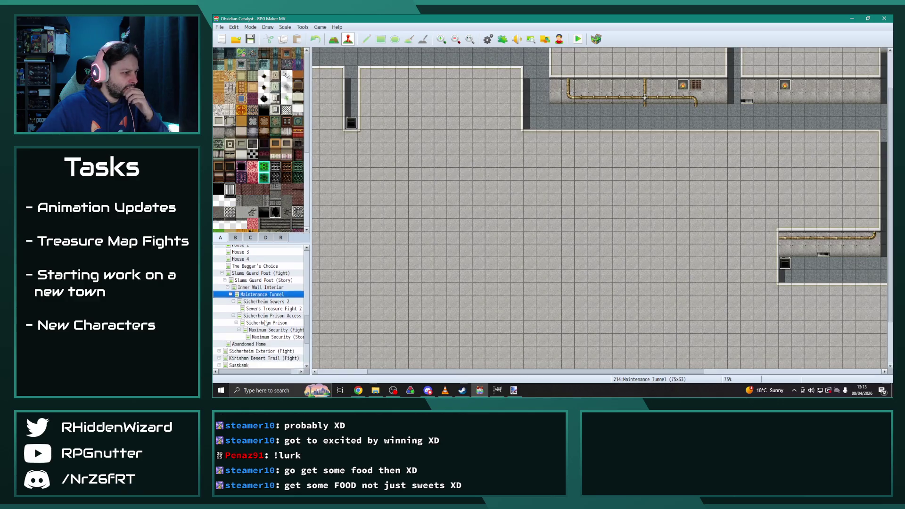
left_click(249, 337)
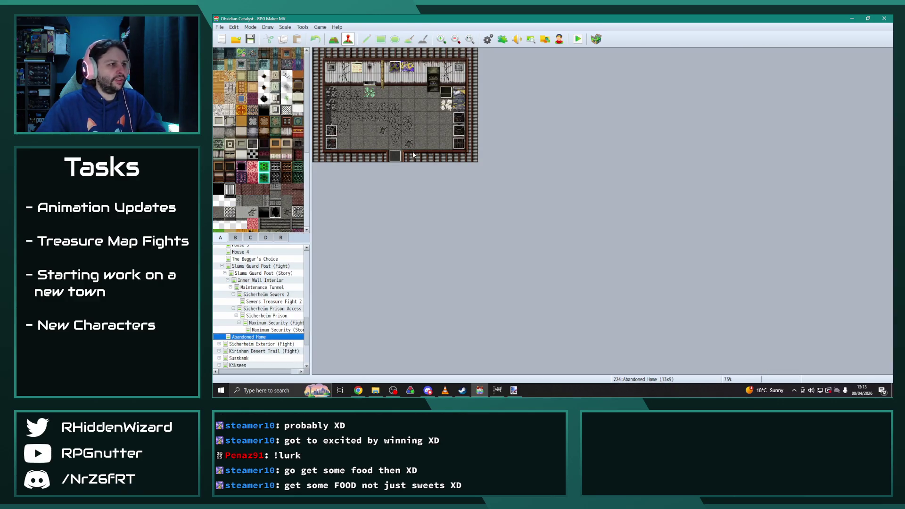
Step: Read through Abandoned Home's EV002, EV007, EV006 and one more event without changes
double_click(460, 144)
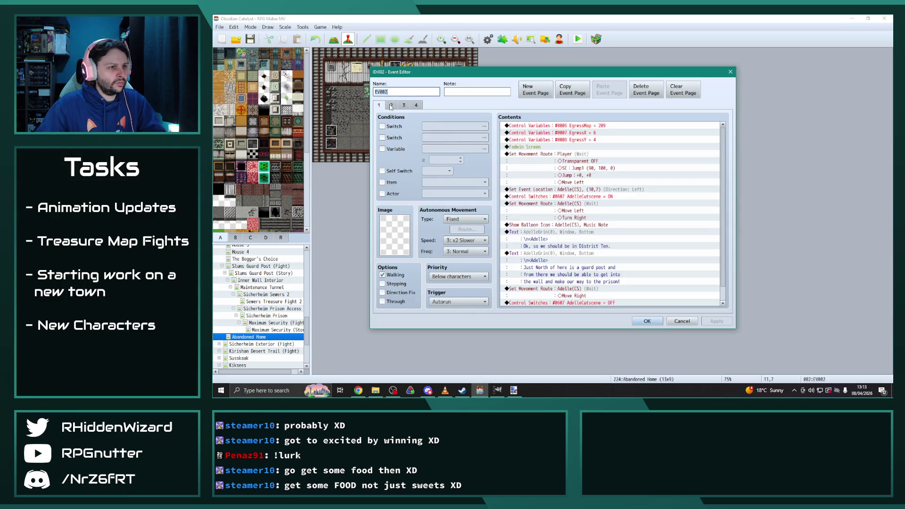
key("Escape")
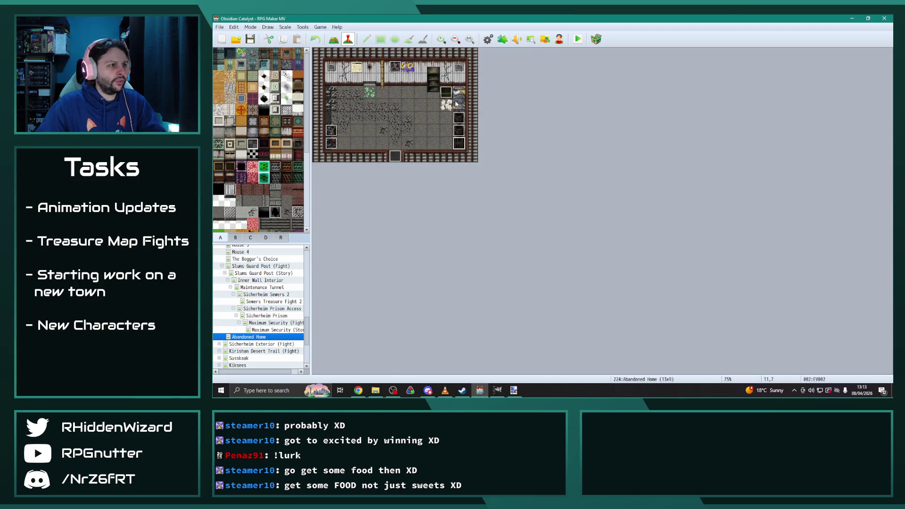
double_click(446, 92)
key("Escape")
double_click(460, 132)
key("Escape")
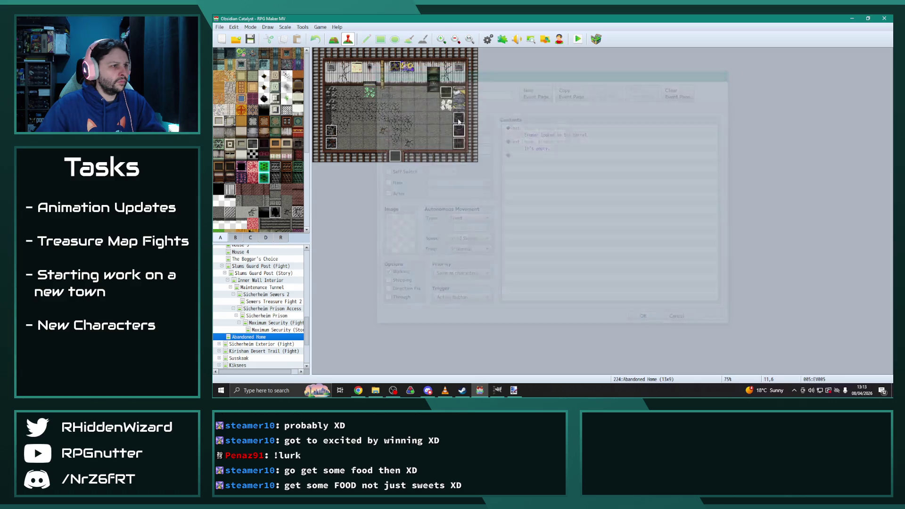
double_click(459, 117)
key("Escape")
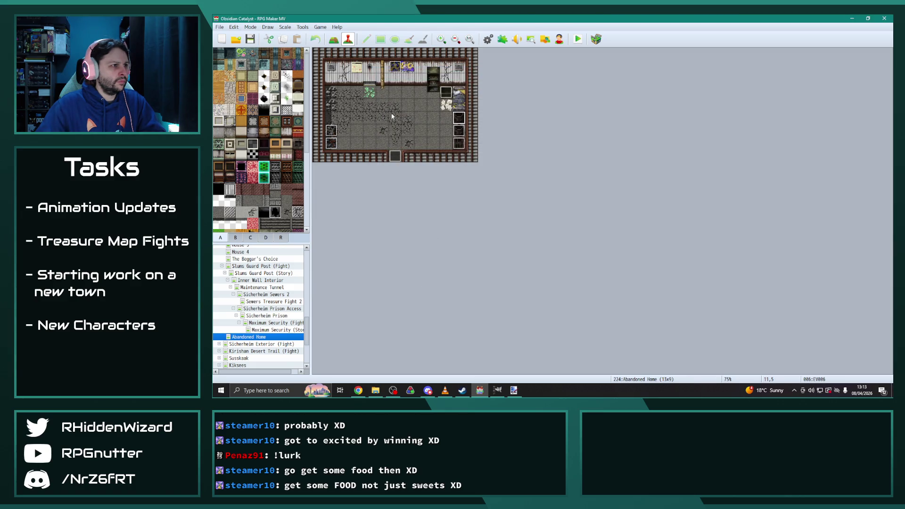
Step: Confirm Adelle's cutscene event with OK, select it, then open Sicherheim Sewers 2
double_click(396, 70)
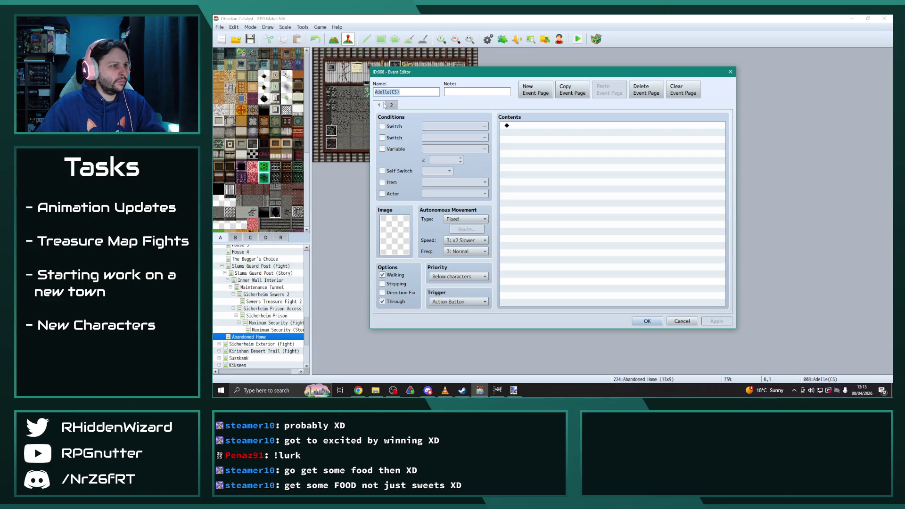
left_click(647, 321)
left_click(398, 72)
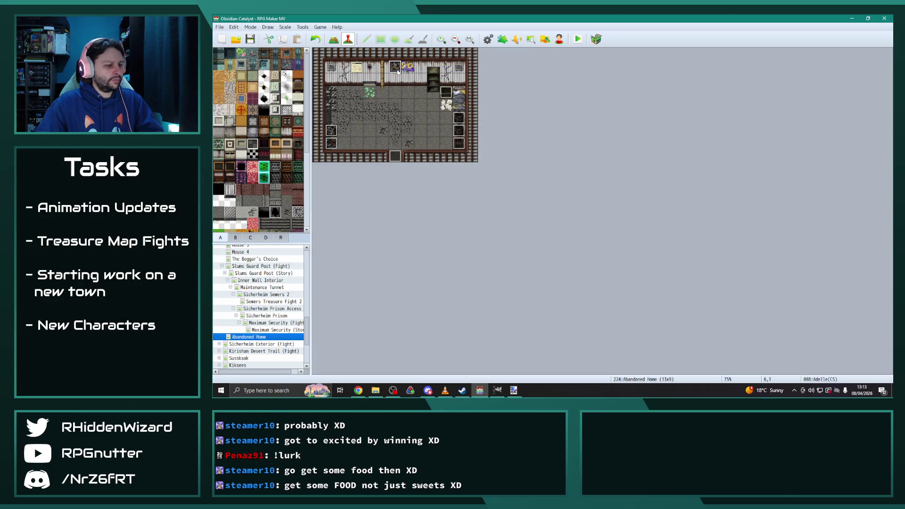
scroll(257, 268, "up", 1)
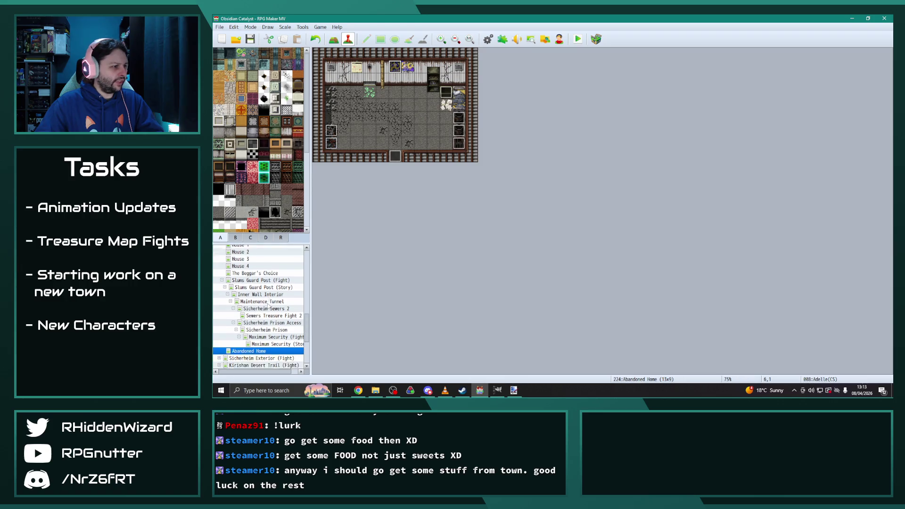
left_click(272, 302)
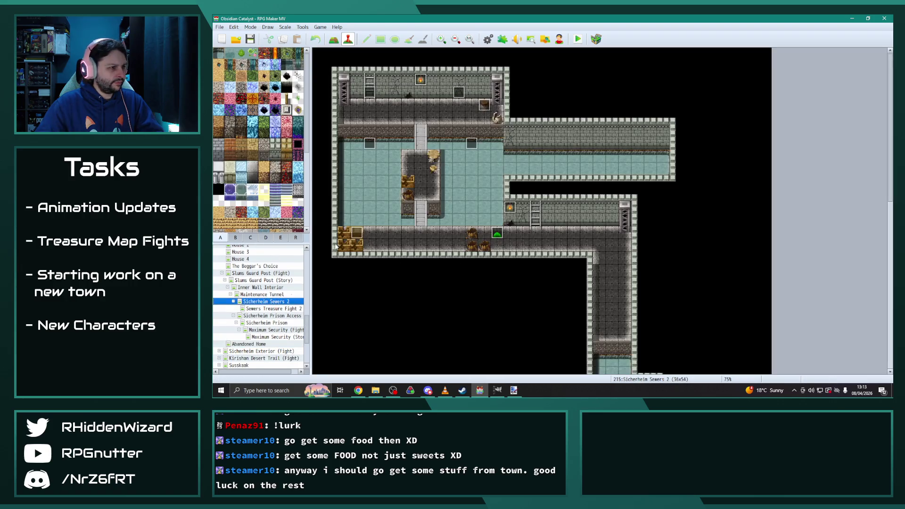
Step: On EV022 page 2, make Set Event Location place Adelle(CS) at tile 11,4
double_click(460, 94)
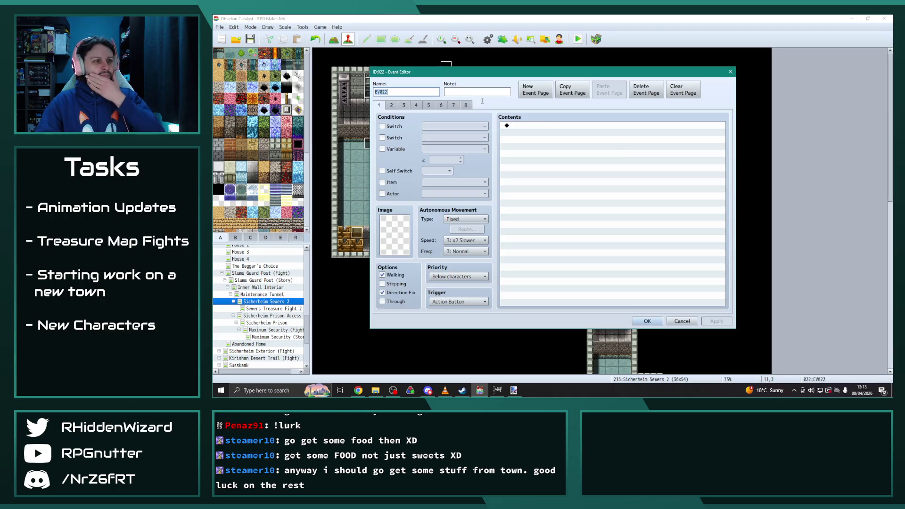
left_click(392, 105)
left_click(565, 133)
double_click(565, 134)
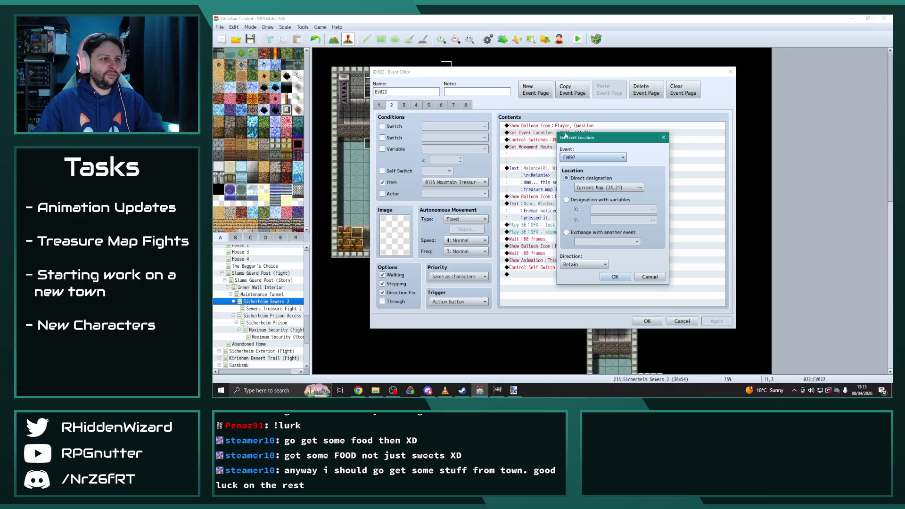
left_click(621, 158)
left_click(609, 355)
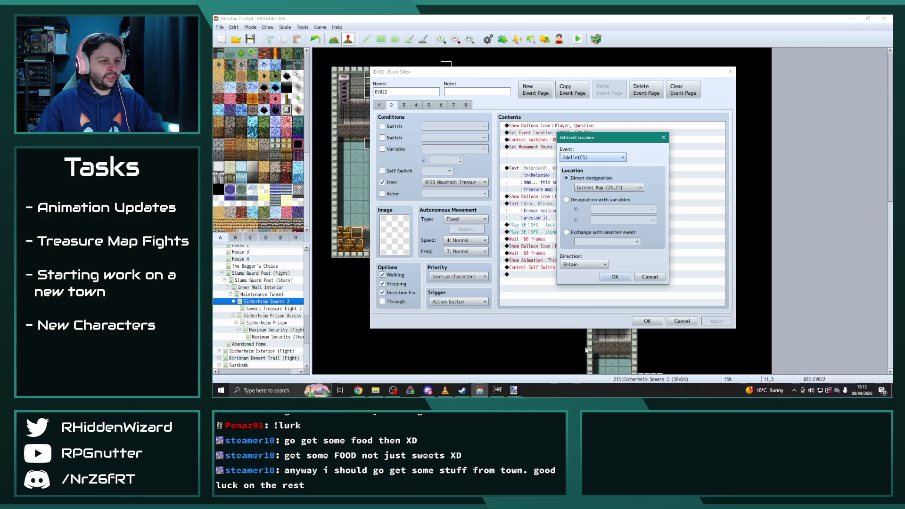
left_click(639, 188)
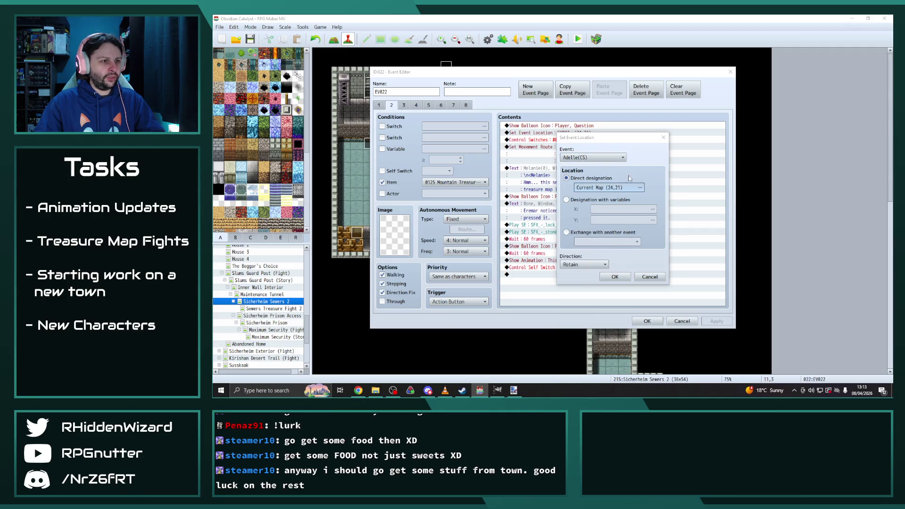
left_click(547, 135)
left_click(710, 329)
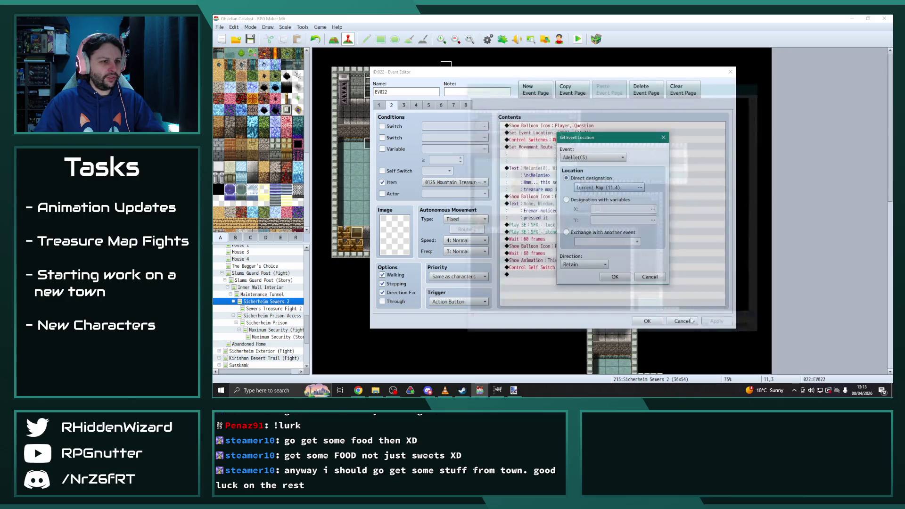
left_click(615, 276)
Step: Switch the Set Movement Route command to move Adelle(CS) instead
double_click(531, 147)
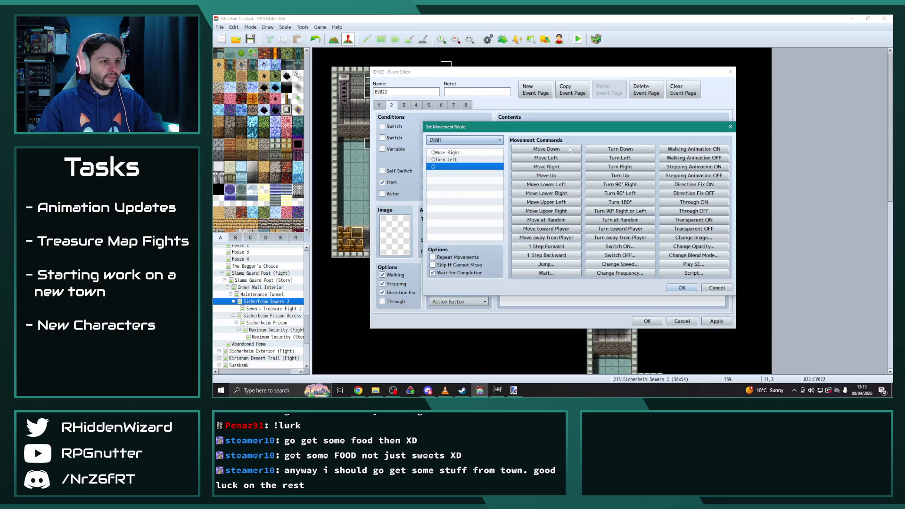
left_click(464, 140)
left_click(440, 345)
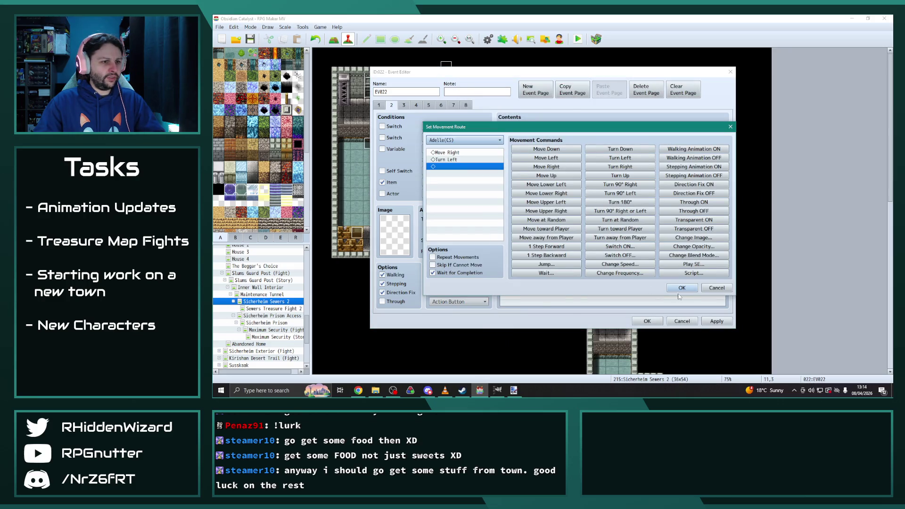
left_click(682, 288)
double_click(541, 182)
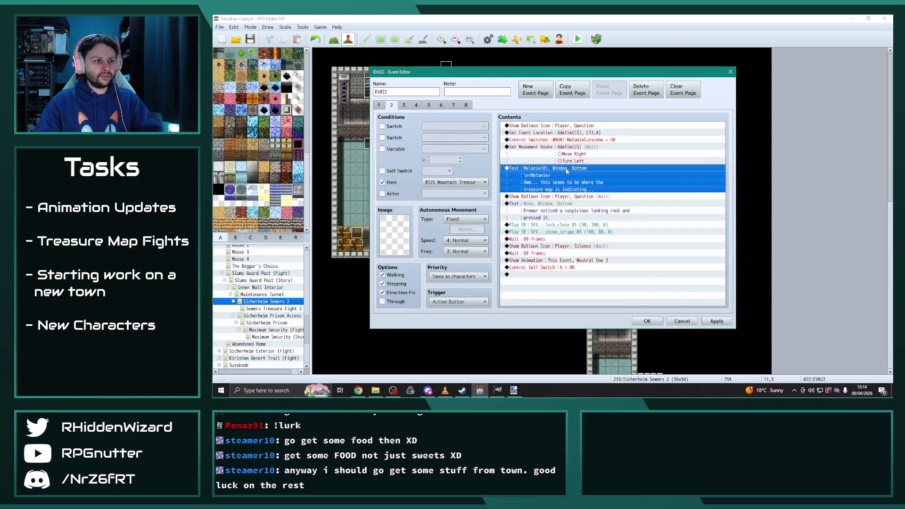
Step: Give the treasure-map message Adelle's AdelleGrin face portrait
double_click(543, 207)
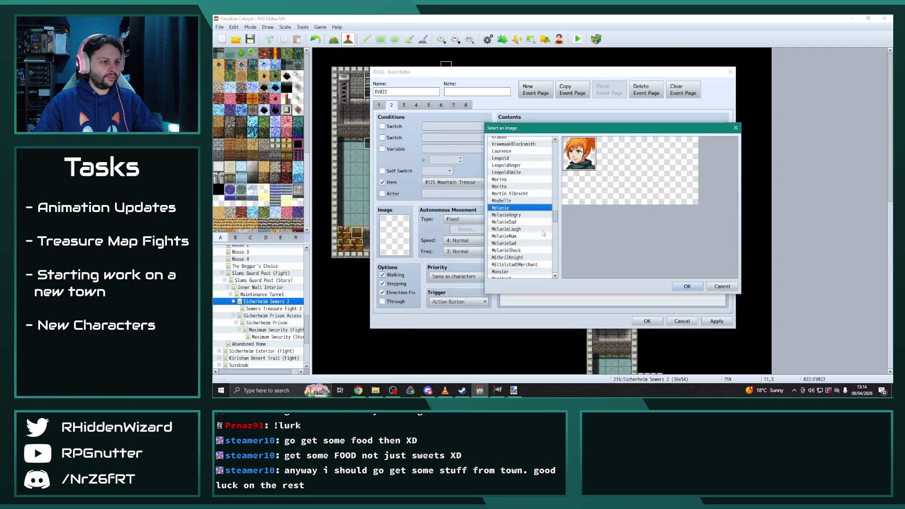
scroll(558, 198, "up", 3)
left_click_drag(558, 198, 558, 153)
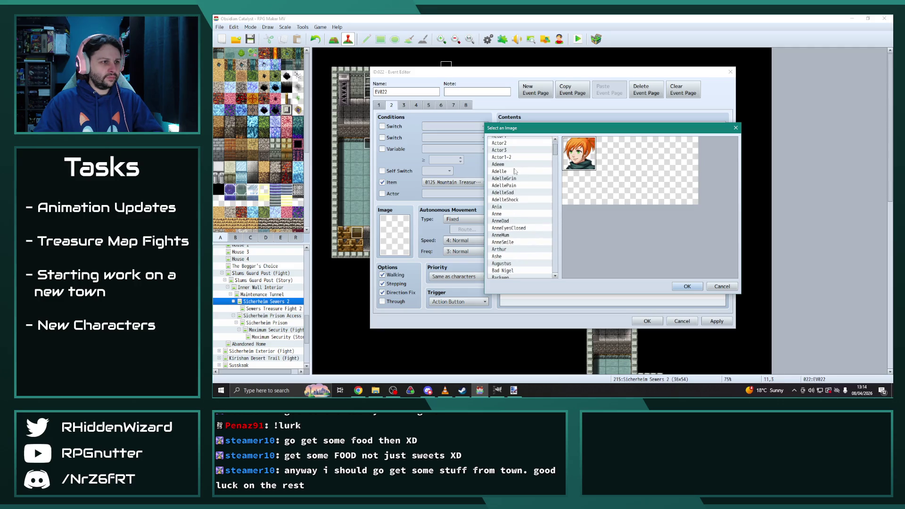
left_click(514, 172)
left_click(513, 186)
left_click(512, 178)
left_click(680, 286)
Step: Rewrite the line to "Y'all! Is this where that map said the treasure would be!?" and apply
left_click_drag(628, 203, 557, 195)
type("Y'")
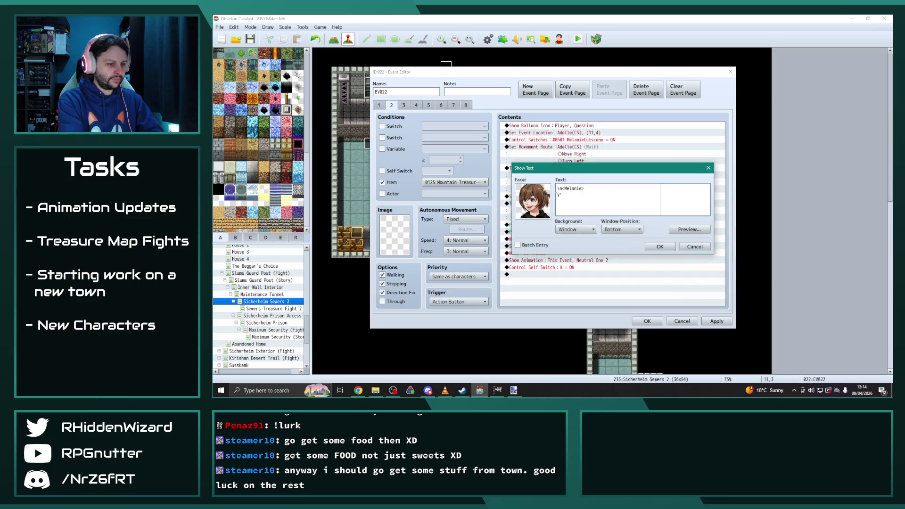
type("all! Is th")
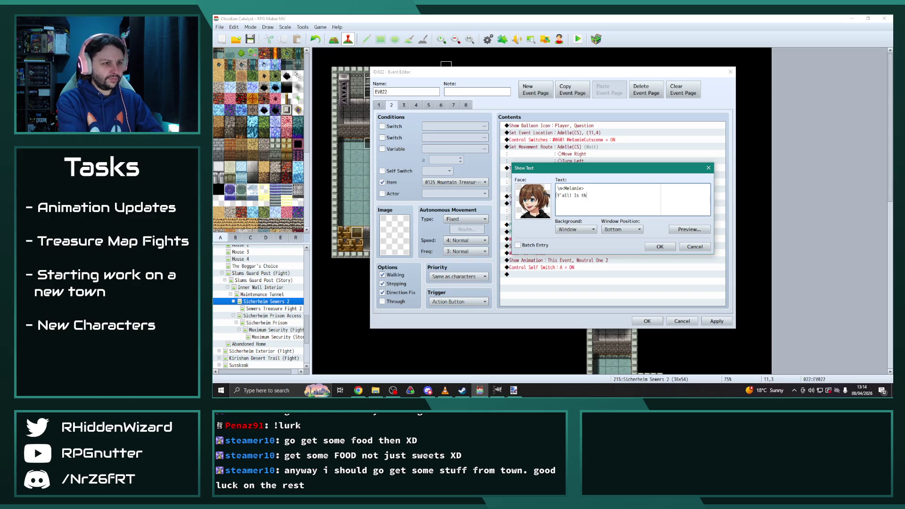
type("is wh")
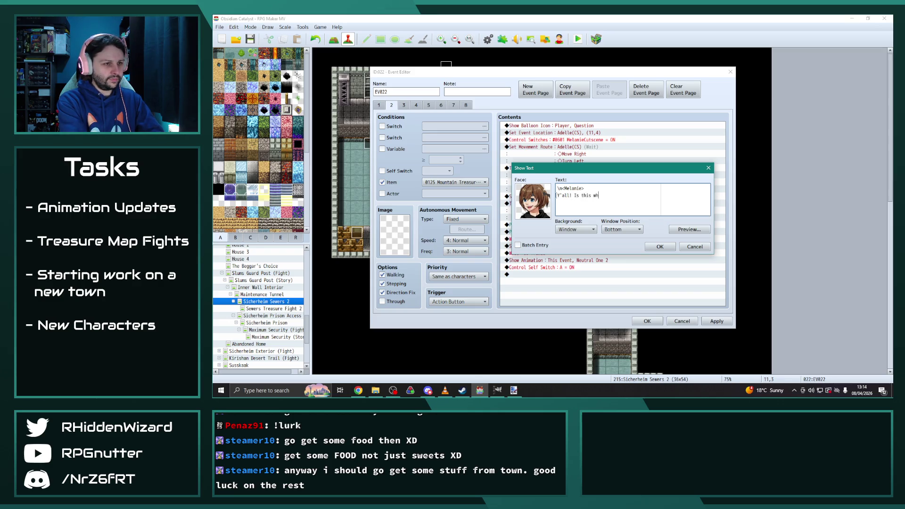
type("ere that map said t")
type("he trea")
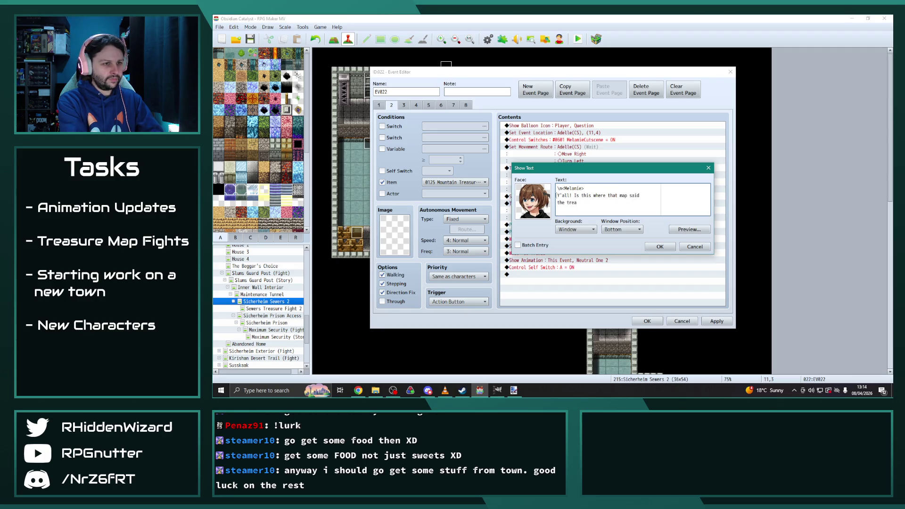
key("BackSpace")
key("BackSpace")
key("BackSpace")
type("the treasure w")
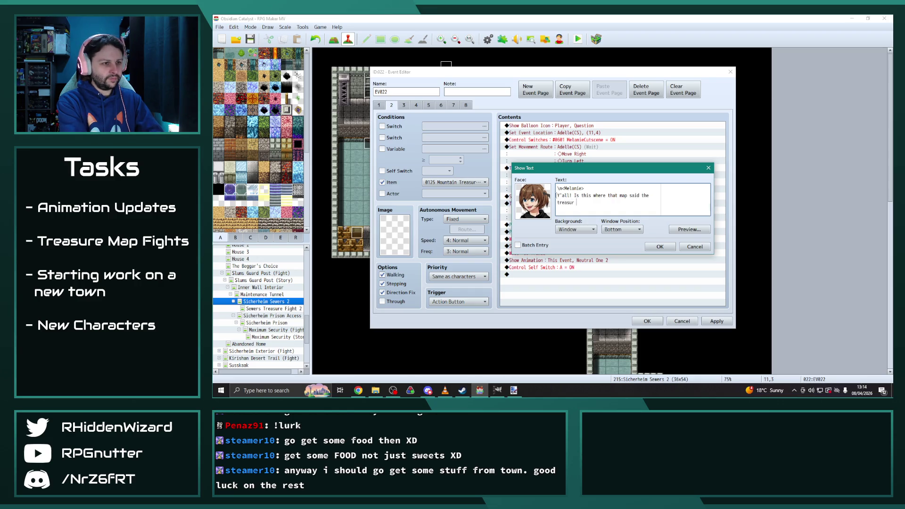
type("ould be!?")
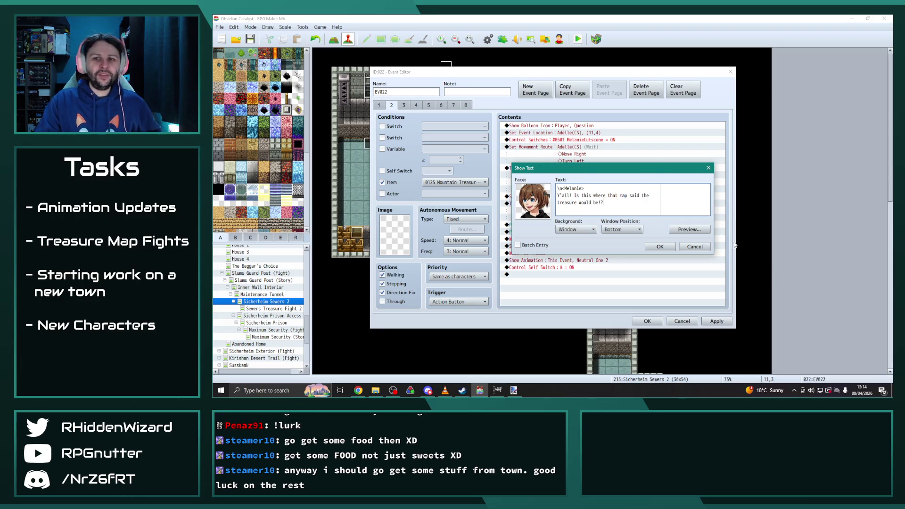
left_click(661, 247)
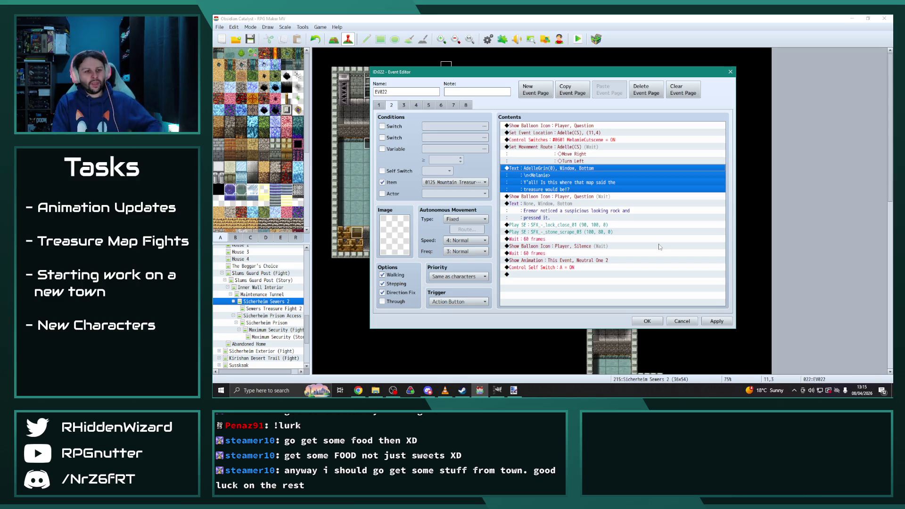
left_click(717, 321)
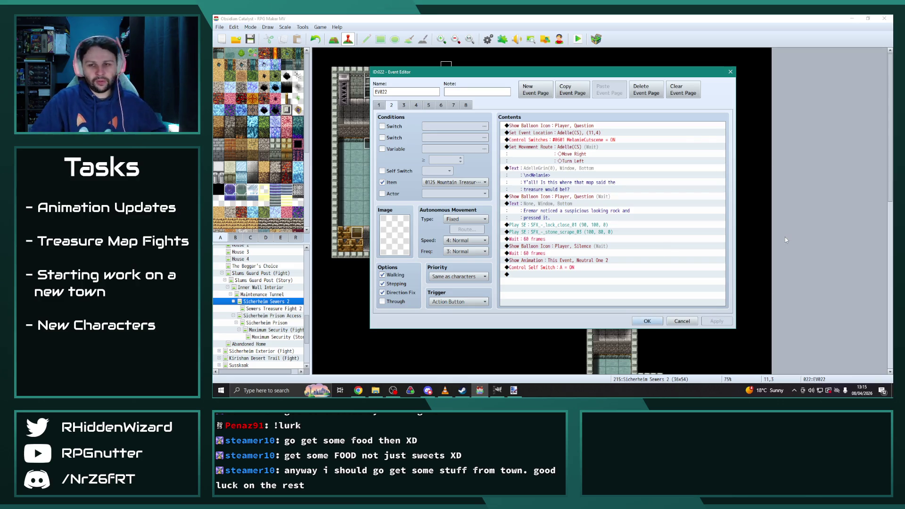